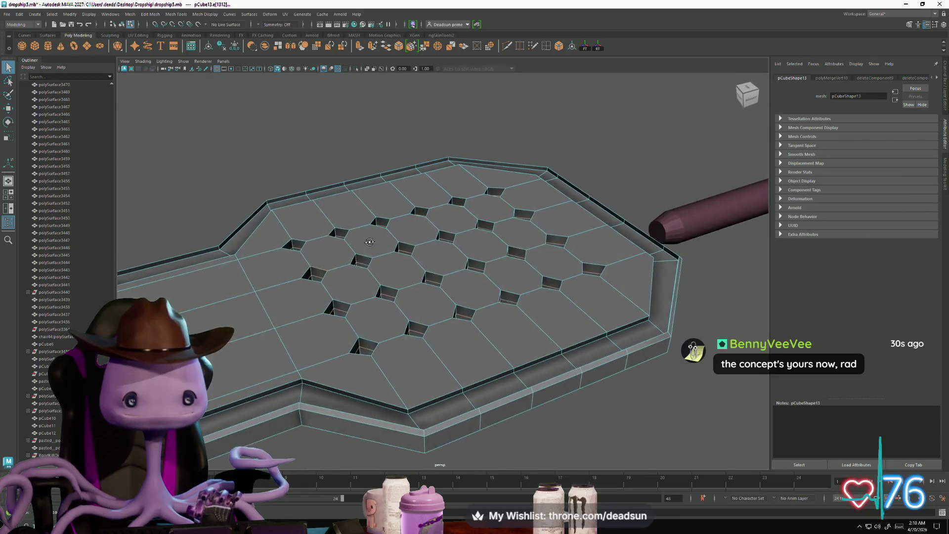
key("bracketleft")
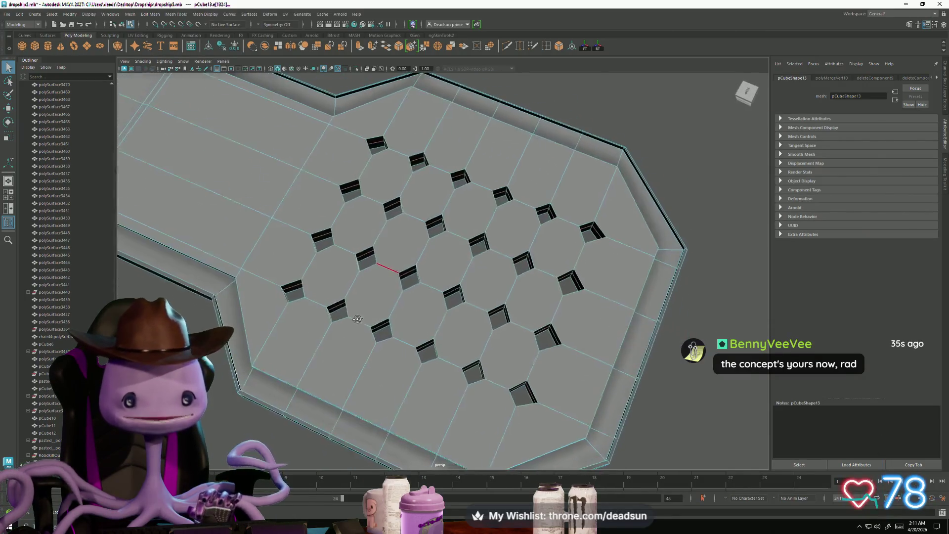
Box-select the vertices around the vent holes in vertex mode, then clear the selection
left_click(359, 322)
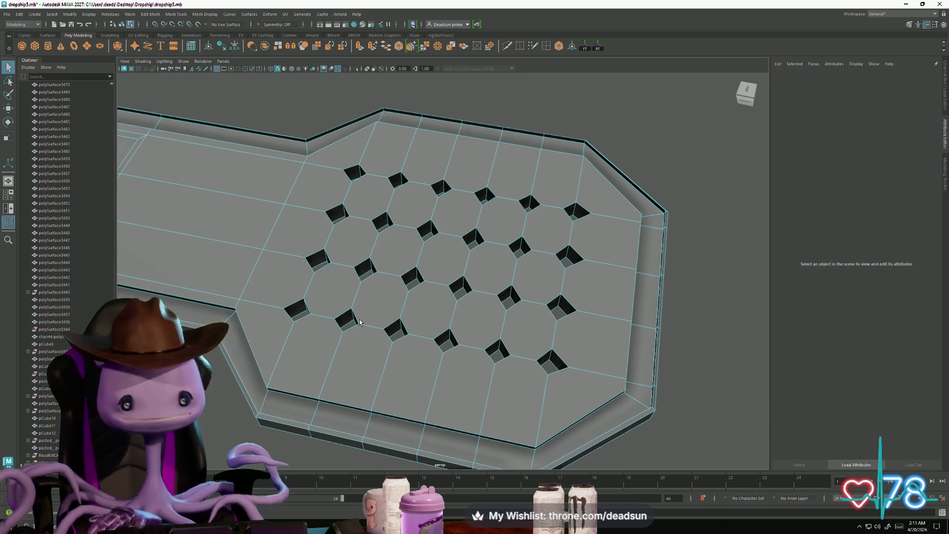
key("bracketleft")
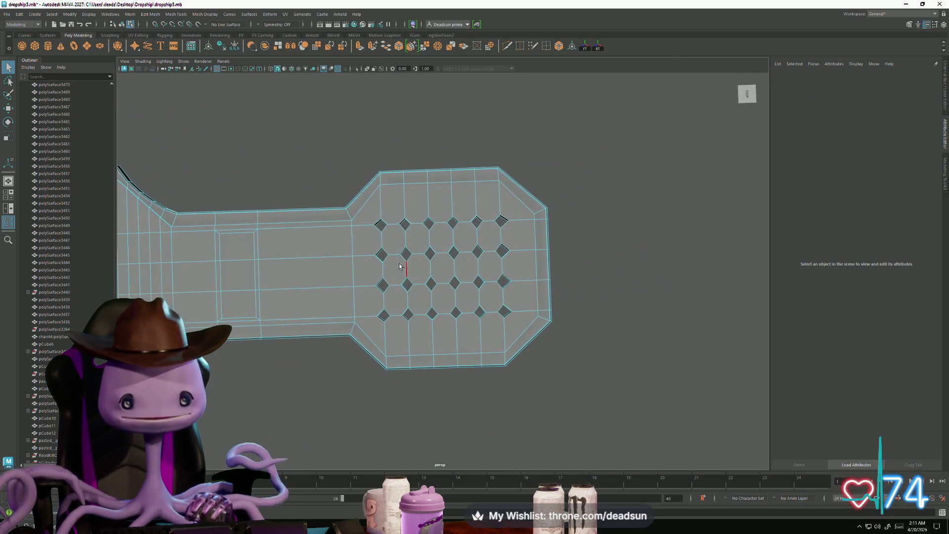
right_click_drag(396, 244, 352, 243)
left_click_drag(344, 201, 482, 253)
left_click_drag(527, 332, 526, 331)
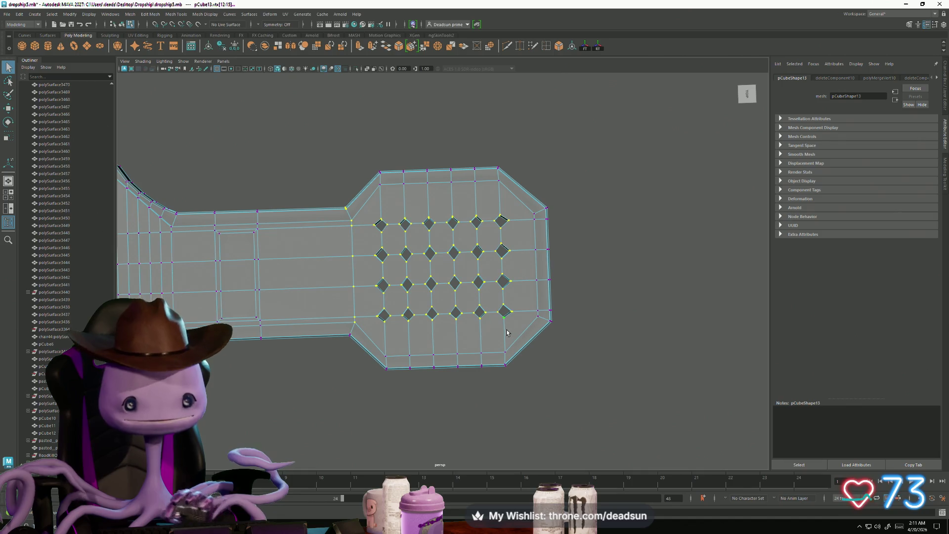
left_click(497, 328)
left_click_drag(432, 328, 387, 292, "alt")
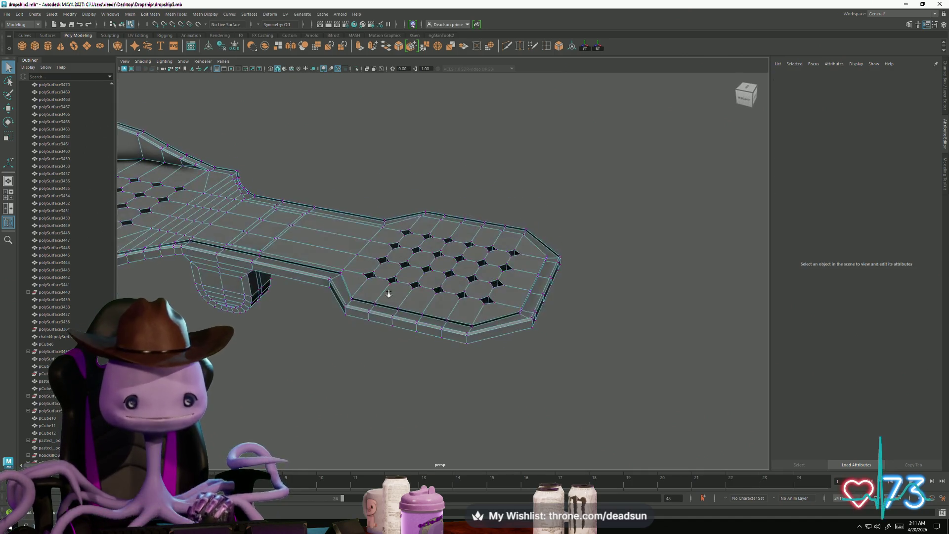
mouse_move(388, 292)
right_mouse_down("alt")
mouse_move(438, 320)
mouse_move(370, 267)
right_mouse_up("alt")
mouse_move(371, 267)
left_mouse_down("alt")
mouse_move(380, 271)
mouse_move(318, 152)
mouse_move(413, 326)
mouse_move(410, 337)
mouse_move(347, 319)
left_mouse_up("alt")
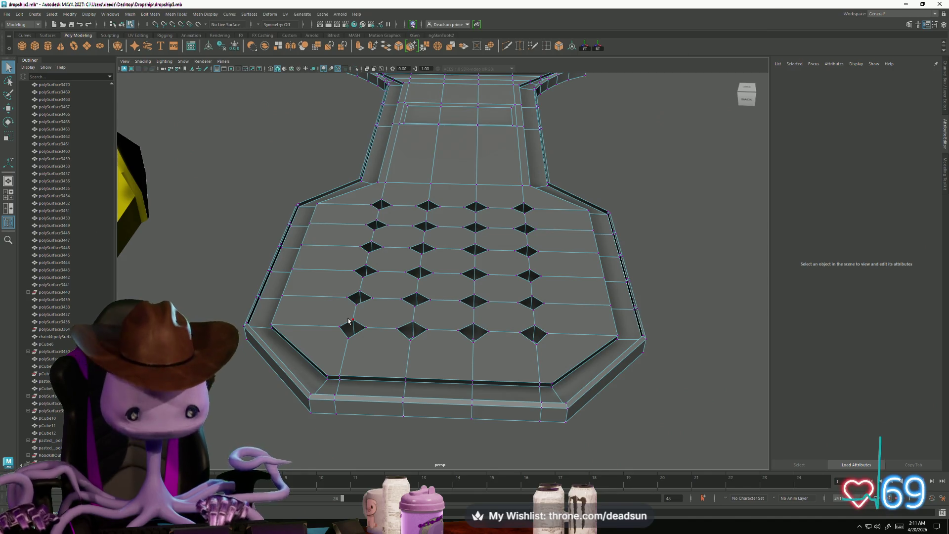
Return the panel to object mode, reselect it and zoom in on the hexagon vents
scroll(294, 206, "down", 10)
left_click_drag(294, 205, 412, 211, "alt")
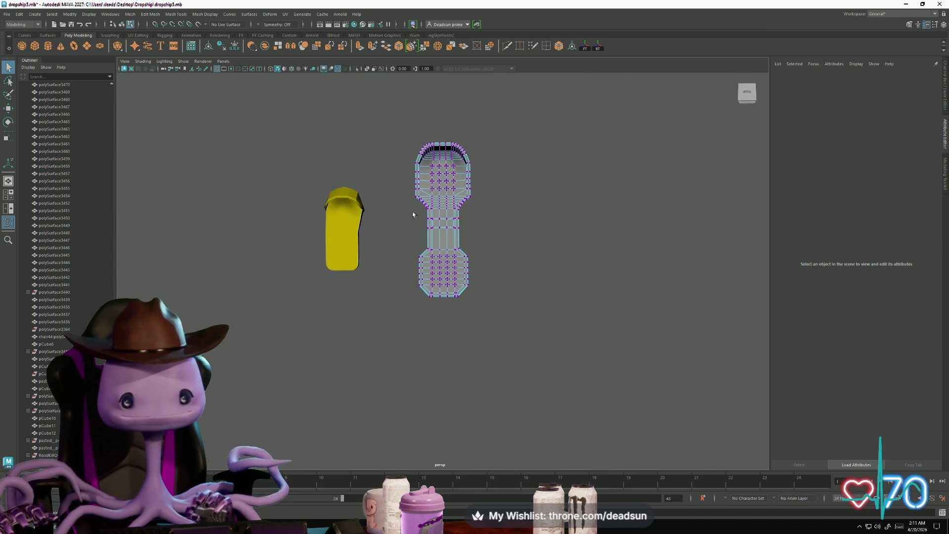
mouse_move(412, 212)
right_mouse_down()
mouse_move(414, 203)
mouse_move(510, 175)
right_mouse_up()
left_click(510, 176)
mouse_move(510, 175)
left_mouse_down("alt")
mouse_move(391, 250)
mouse_move(381, 244)
mouse_move(376, 210)
left_mouse_up("alt")
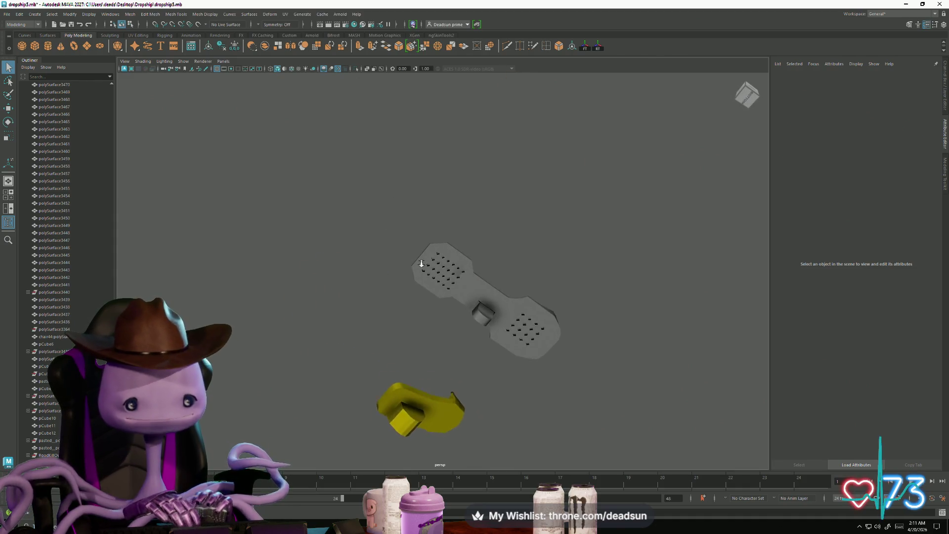
scroll(494, 296, "up", 10)
left_click(555, 314)
scroll(555, 315, "up", 10)
mouse_move(546, 335)
left_mouse_down("alt")
mouse_move(529, 333)
mouse_move(523, 311)
mouse_move(504, 301)
mouse_move(517, 290)
mouse_move(443, 280)
mouse_move(425, 252)
left_mouse_up("alt")
Cut a new edge point at a vent hole corner, then return to object mode
left_click(506, 47)
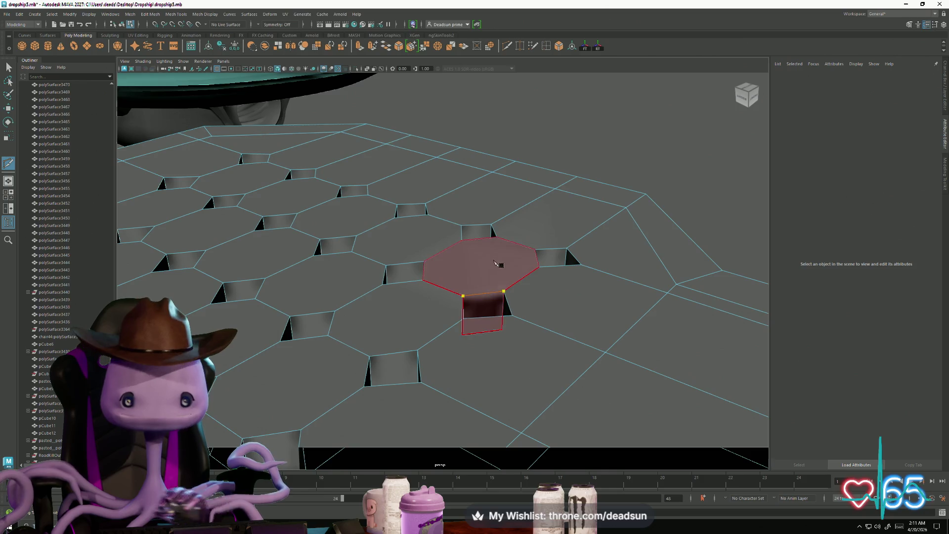
left_click(463, 318)
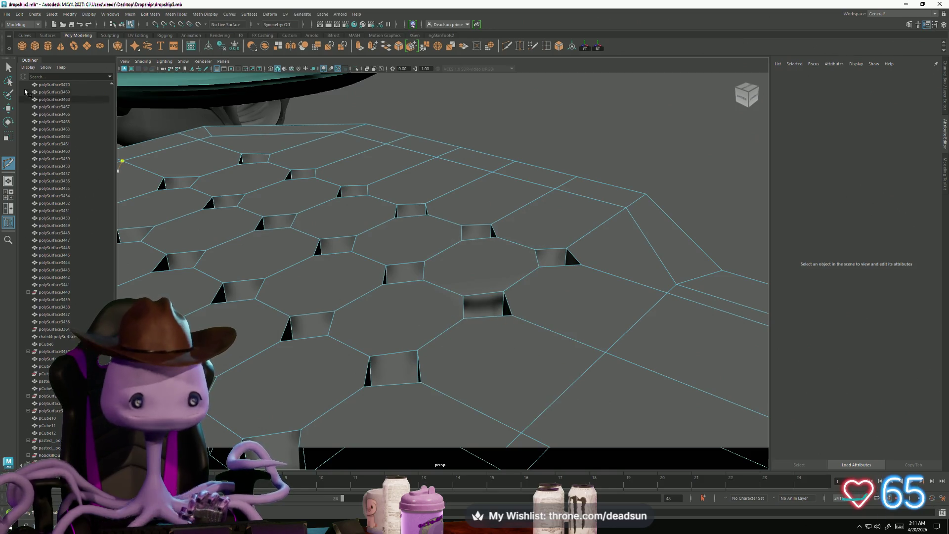
key("q")
scroll(377, 254, "down", 5)
mouse_move(377, 255)
left_mouse_down("alt")
mouse_move(303, 321)
mouse_move(381, 325)
mouse_move(441, 257)
left_mouse_up("alt")
right_click_drag(441, 254, 451, 251)
mouse_move(451, 251)
left_mouse_down("alt")
mouse_move(460, 316)
mouse_move(449, 356)
mouse_move(472, 363)
mouse_move(409, 371)
mouse_move(453, 379)
mouse_move(392, 360)
mouse_move(413, 361)
mouse_move(388, 383)
mouse_move(318, 387)
mouse_move(346, 380)
left_mouse_up("alt")
Frame the panel and select three faces down the middle of its neck in face mode
left_click(466, 318)
key("f")
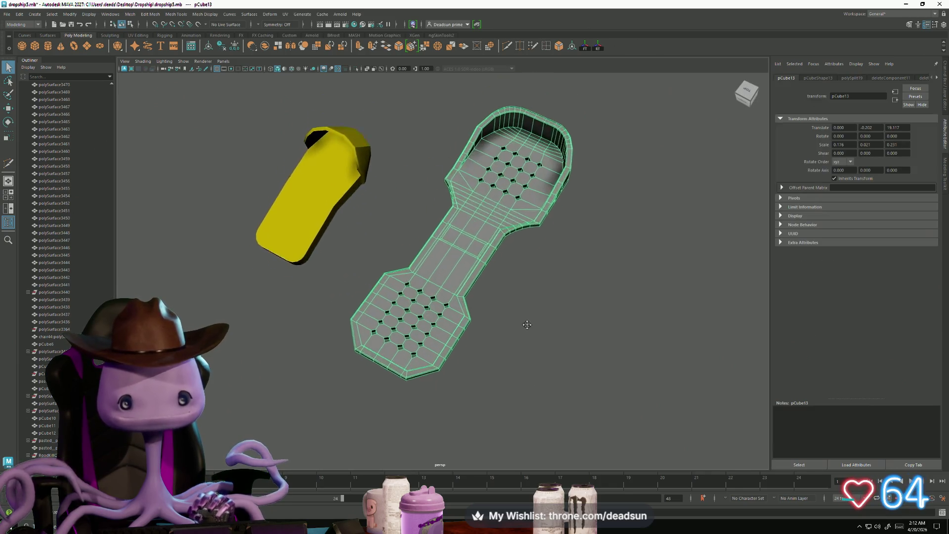
mouse_move(526, 324)
left_mouse_down("alt")
mouse_move(411, 375)
mouse_move(443, 326)
left_mouse_up("alt")
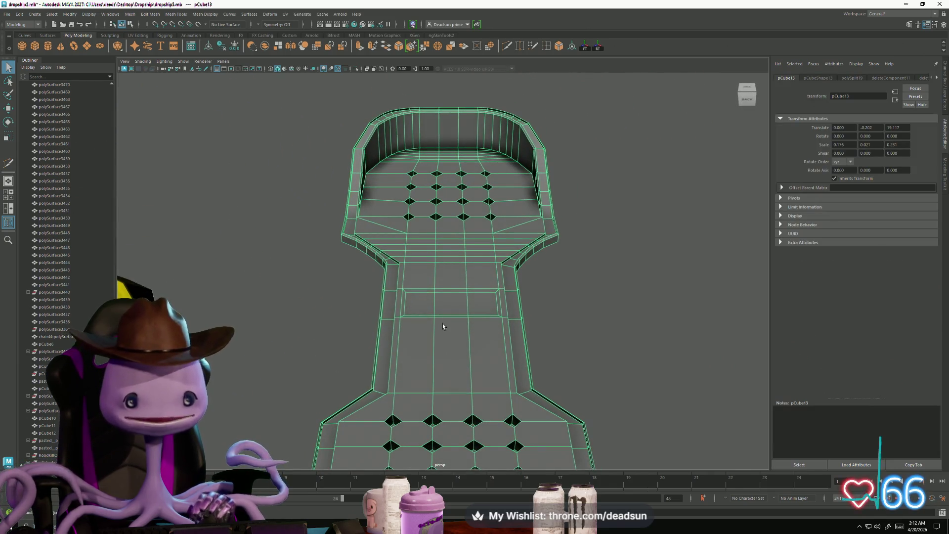
right_click_drag(442, 326, 447, 346)
left_click(448, 275)
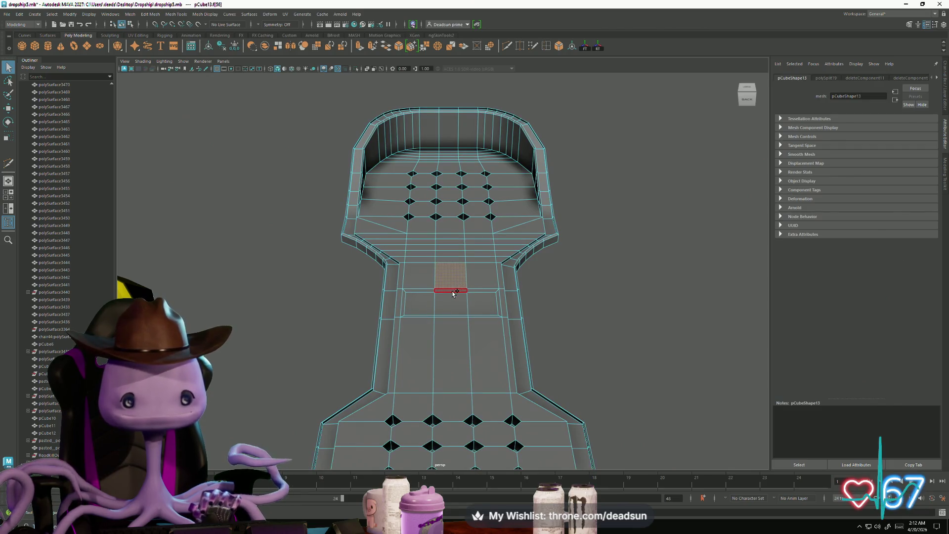
left_click(451, 304, "shift")
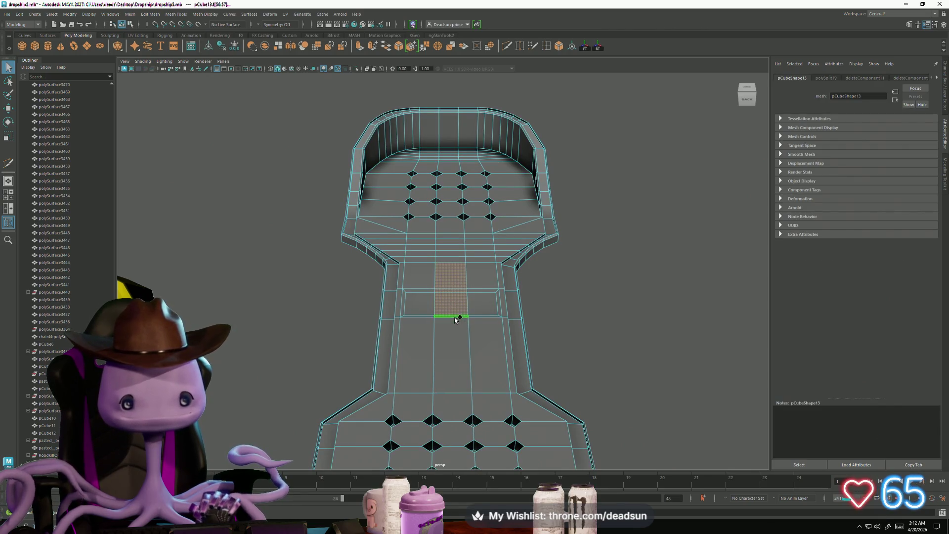
left_click(451, 353, "shift")
left_click_drag(451, 353, 396, 355, "alt")
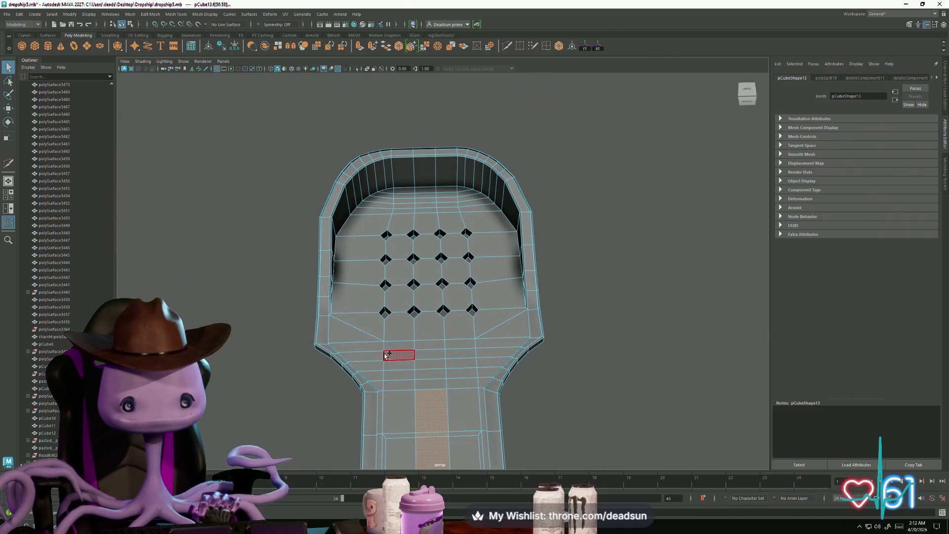
Add the faces across the walled end to the selection and extrude them as polyExtrudeFace10
left_click(409, 367, "shift")
left_click(459, 373, "shift")
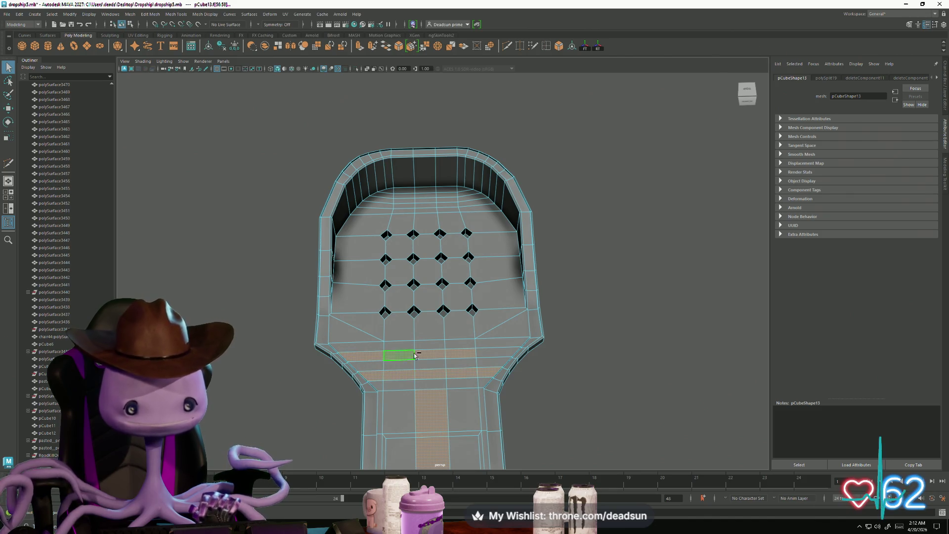
mouse_move(474, 352)
left_mouse_down("alt")
mouse_move(334, 384)
mouse_move(405, 312)
mouse_move(494, 385)
mouse_move(445, 346)
mouse_move(475, 396)
left_mouse_up("alt")
scroll(500, 392, "up", 3)
left_click(489, 366, "shift")
scroll(480, 430, "up", 3)
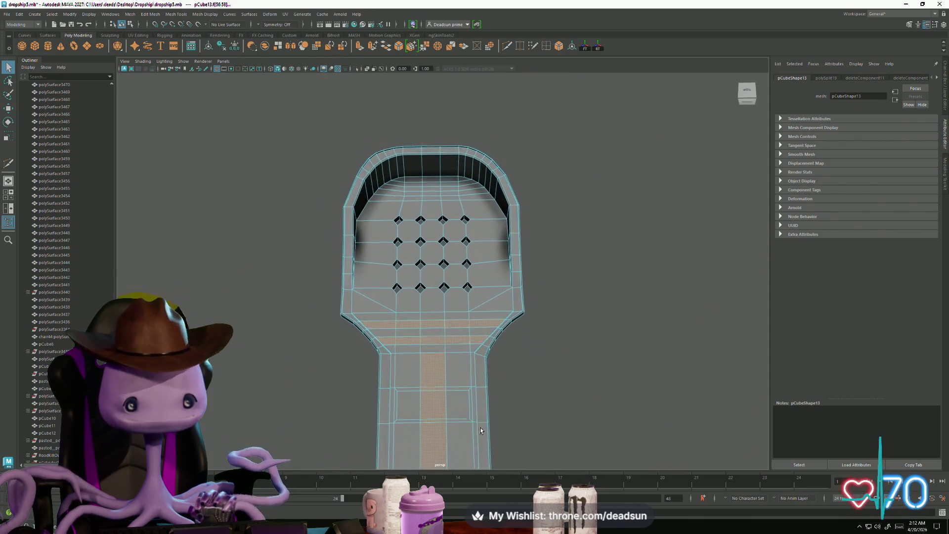
mouse_move(480, 430)
middle_mouse_down("alt")
mouse_move(474, 313)
mouse_move(428, 343)
middle_mouse_up("alt")
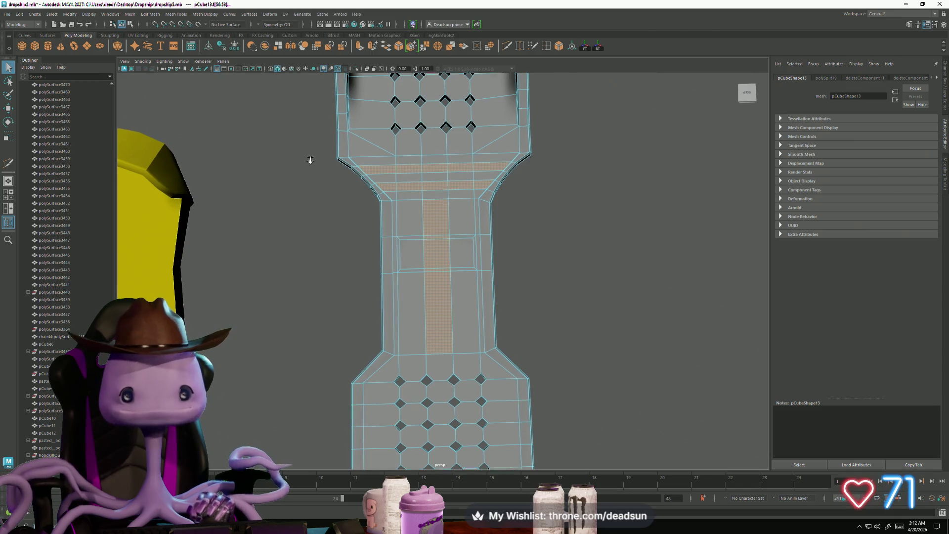
scroll(326, 168, "up", 3)
scroll(339, 173, "down", 2)
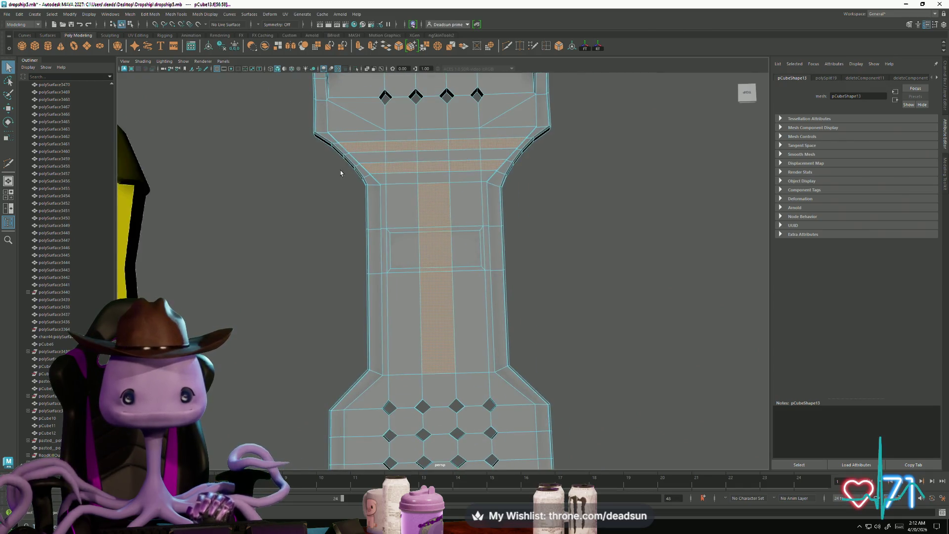
left_click(358, 48)
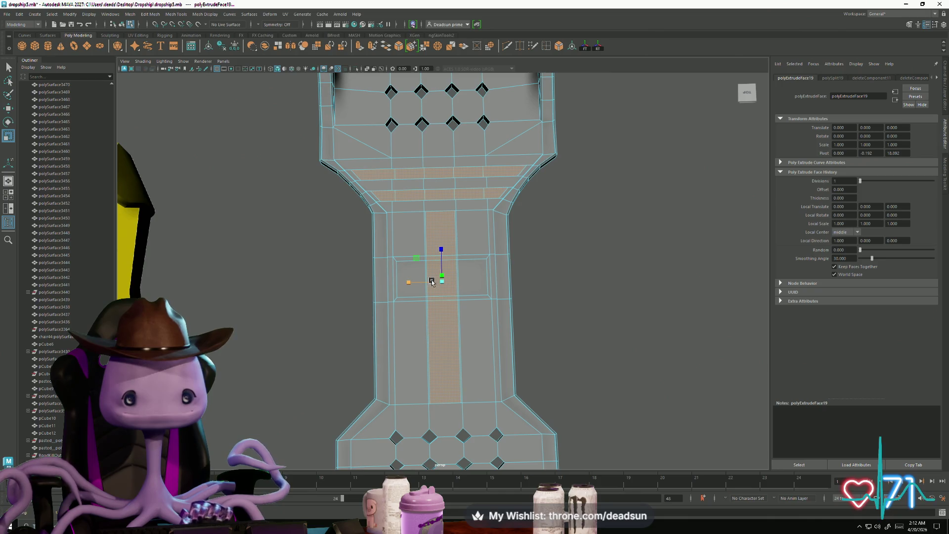
Select the side face strips along both sides of the neck down to the rim
mouse_move(429, 277)
left_mouse_down("alt")
mouse_move(415, 284)
mouse_move(469, 243)
mouse_move(396, 257)
left_mouse_up("alt")
scroll(346, 257, "up", 5)
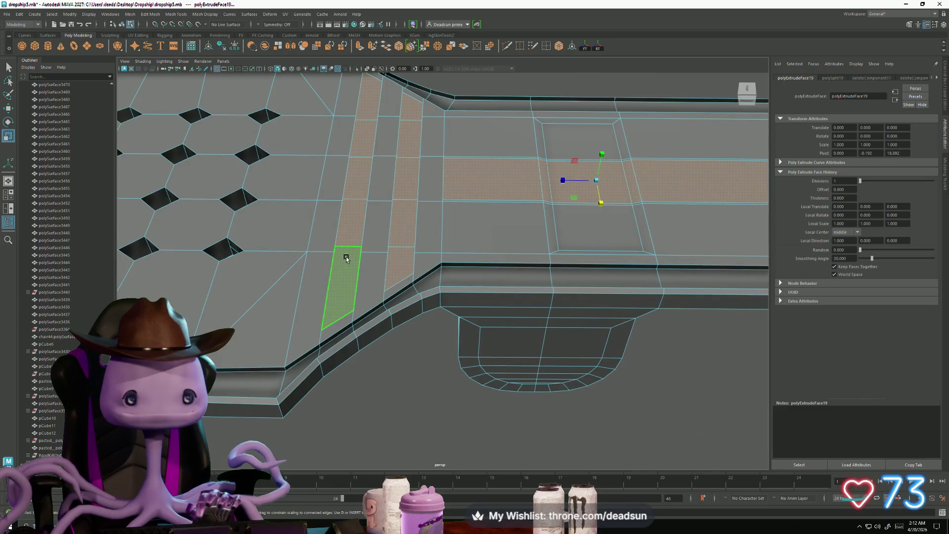
left_click(345, 256)
double_click(364, 95, "shift")
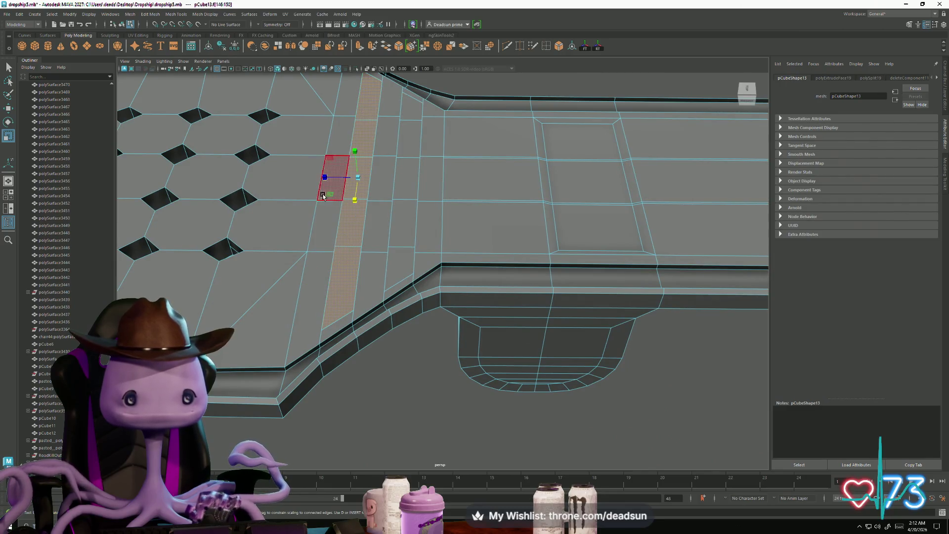
left_click_drag(323, 175, 332, 177)
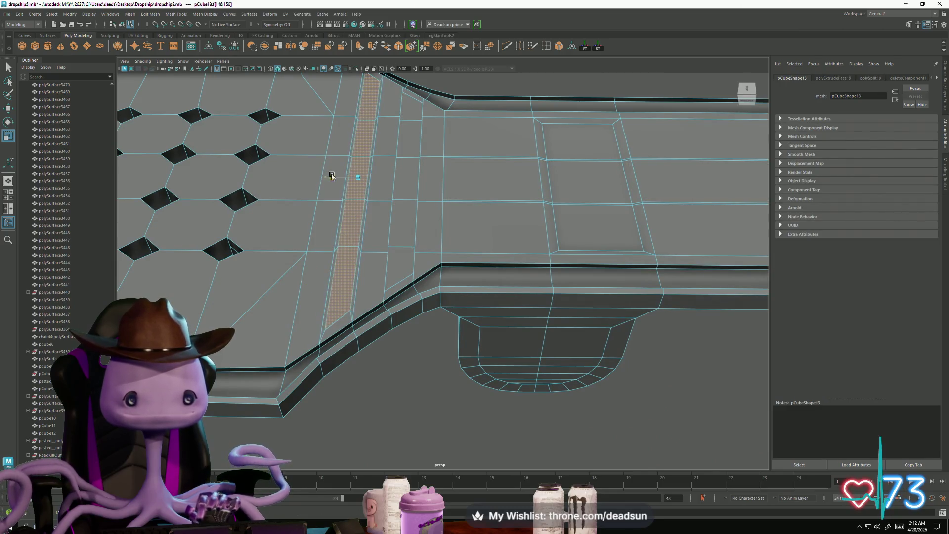
double_click(413, 106)
left_click(403, 214, "shift")
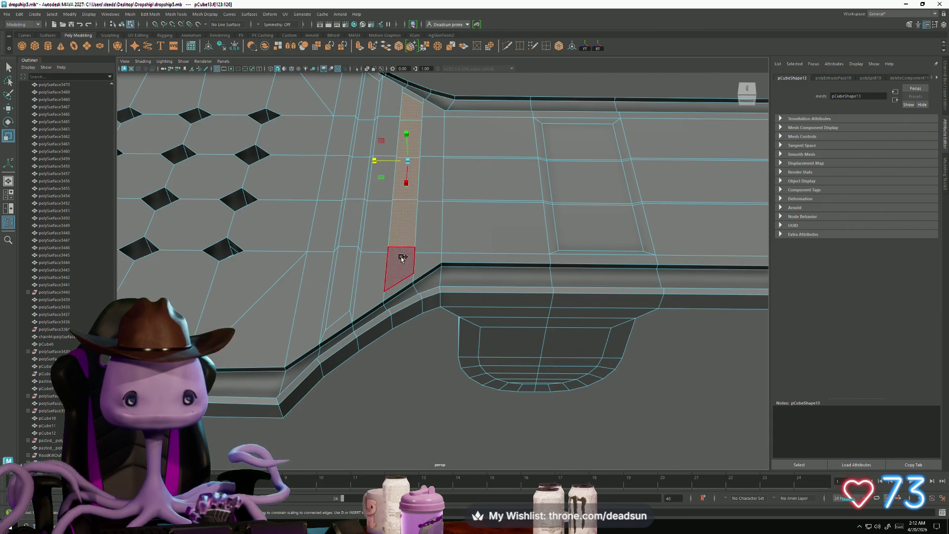
left_click(398, 268, "shift")
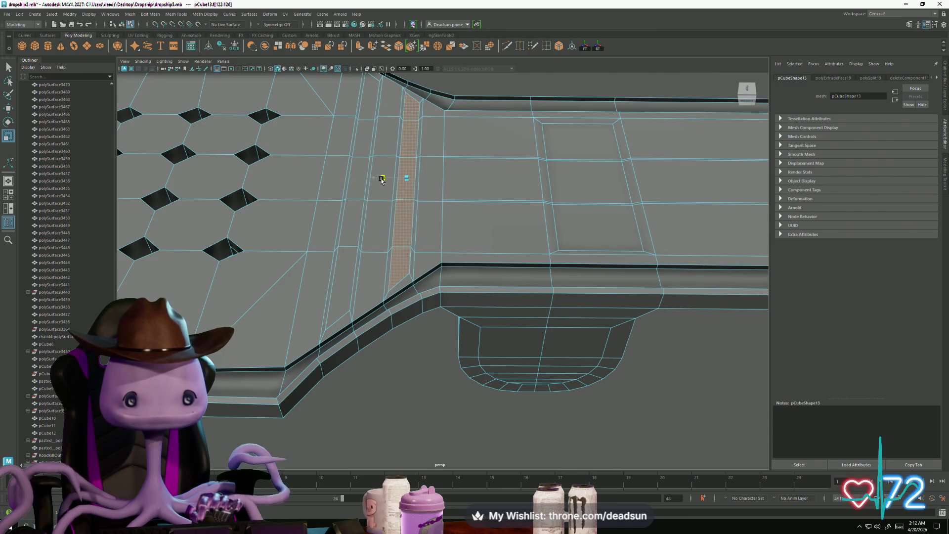
Pick a face beside the inset rectangle, then switch to edges and select one near the vented end
mouse_move(382, 182)
left_mouse_down("alt")
mouse_move(489, 212)
mouse_move(320, 202)
left_mouse_up("alt")
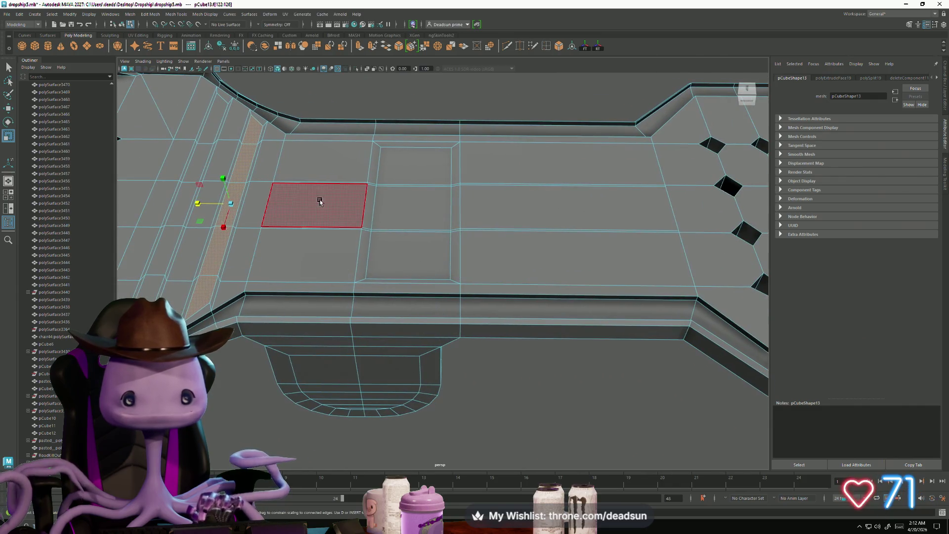
left_click(285, 198)
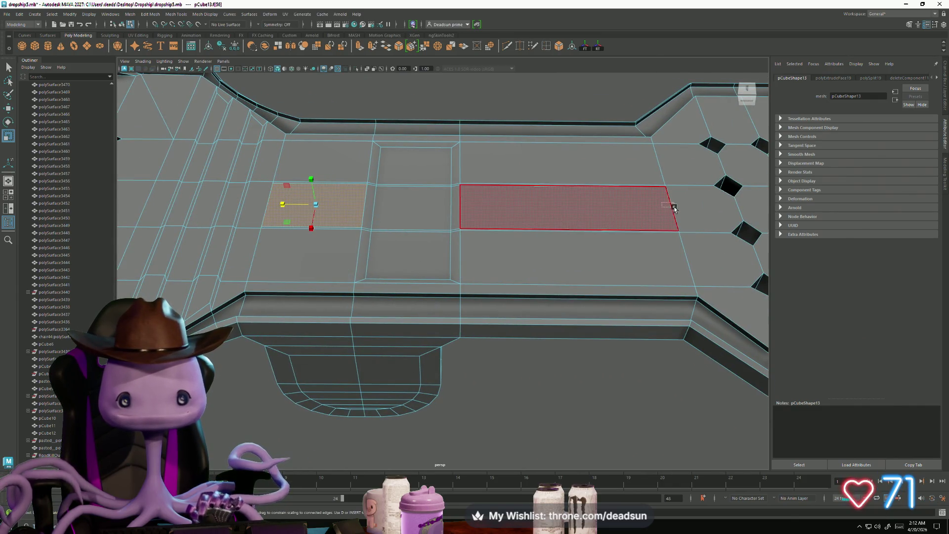
left_click(674, 208)
right_click(276, 206)
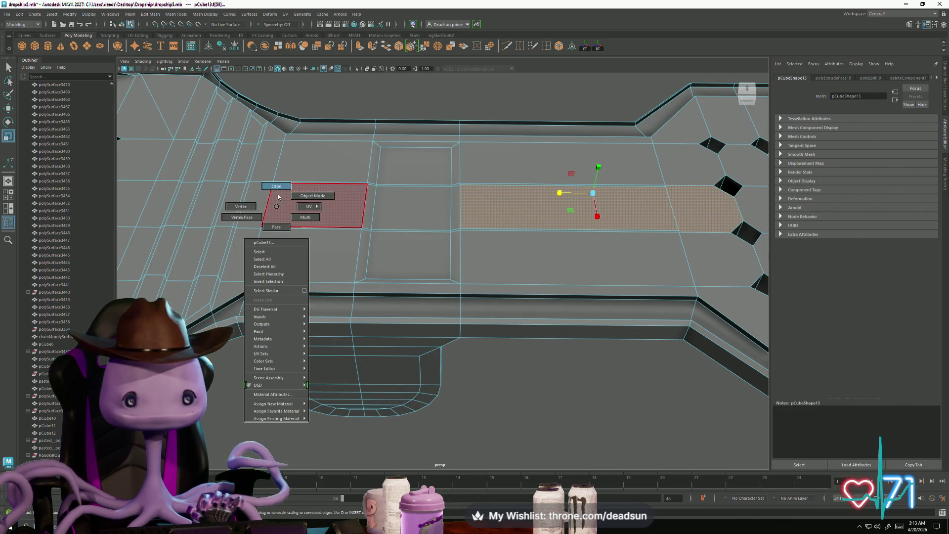
left_click(278, 197)
left_click(267, 205)
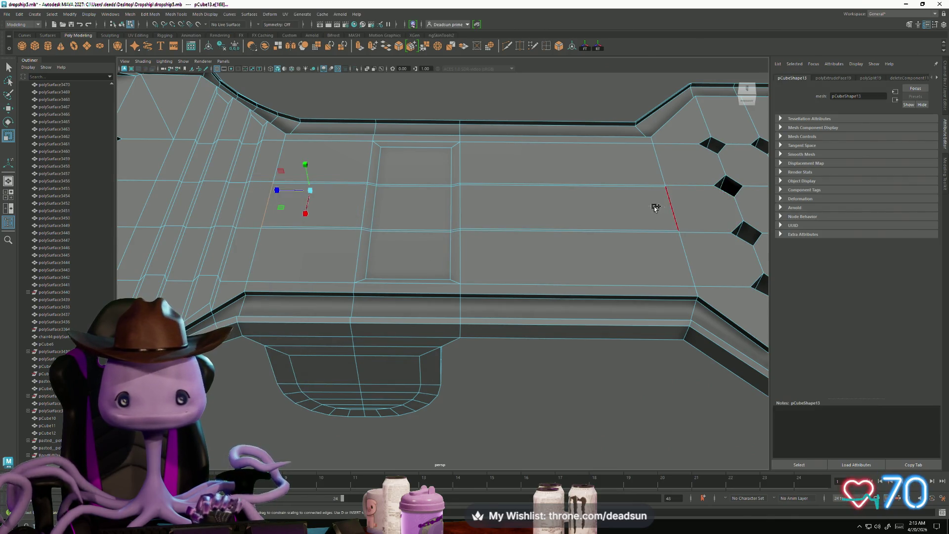
scroll(646, 235, "down", 10)
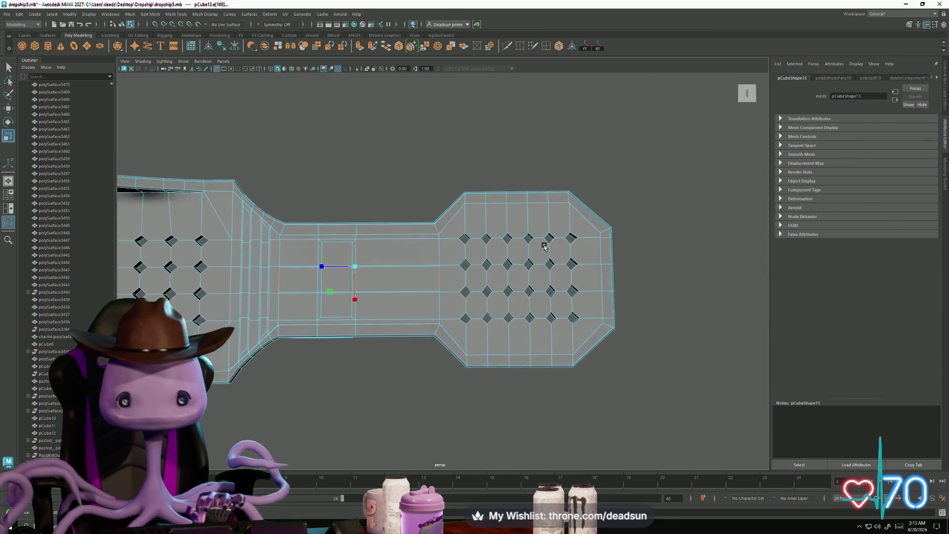
Frame the selected edge and select the thin face strip beside the vents
scroll(544, 246, "up", 10)
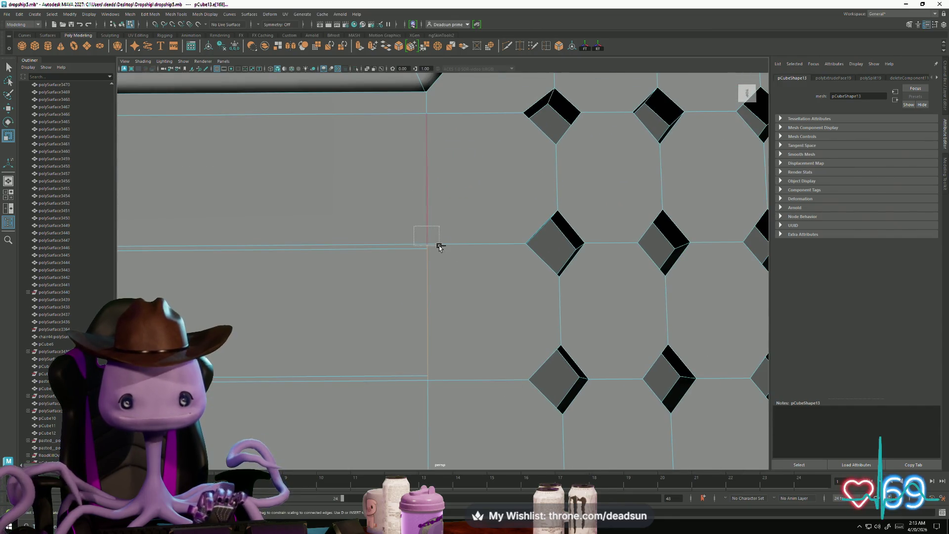
key("f")
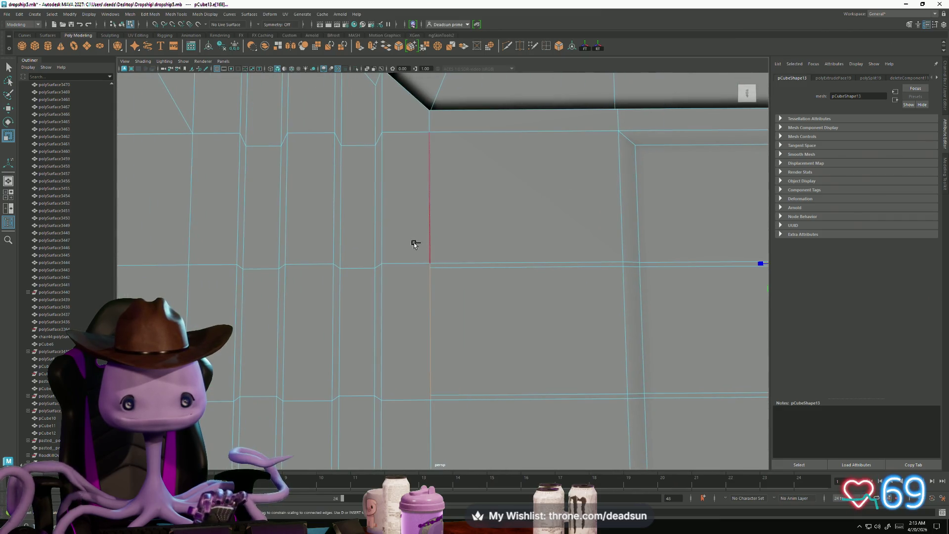
mouse_move(440, 266)
left_mouse_down()
mouse_move(472, 296)
mouse_move(492, 292)
mouse_move(421, 295)
left_mouse_up()
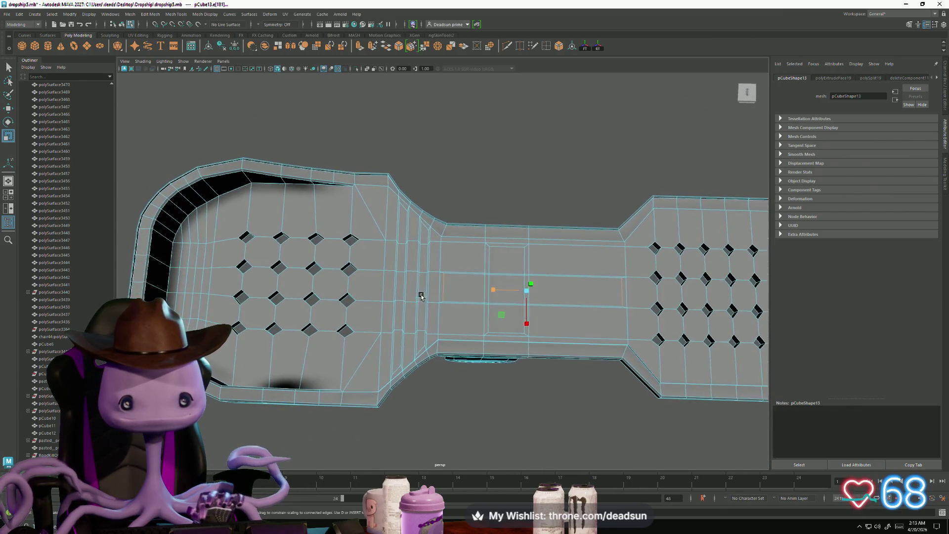
right_click_drag(402, 238, 401, 262)
left_click(401, 253)
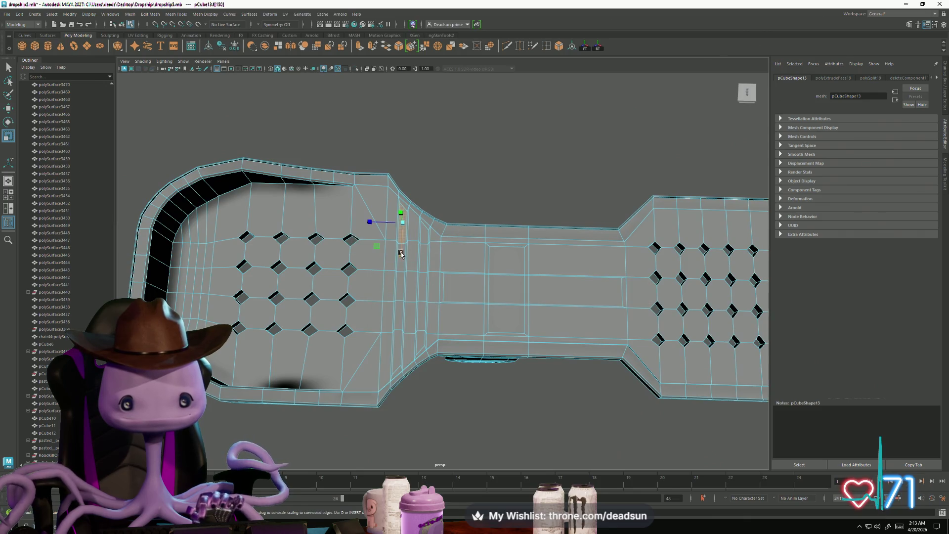
left_click(404, 281, "shift")
left_click(405, 306, "shift")
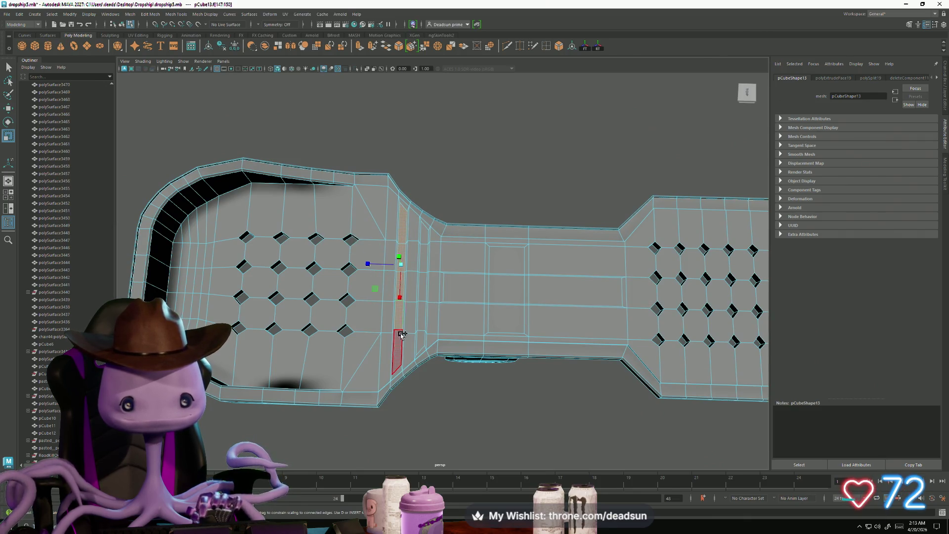
left_click(424, 309)
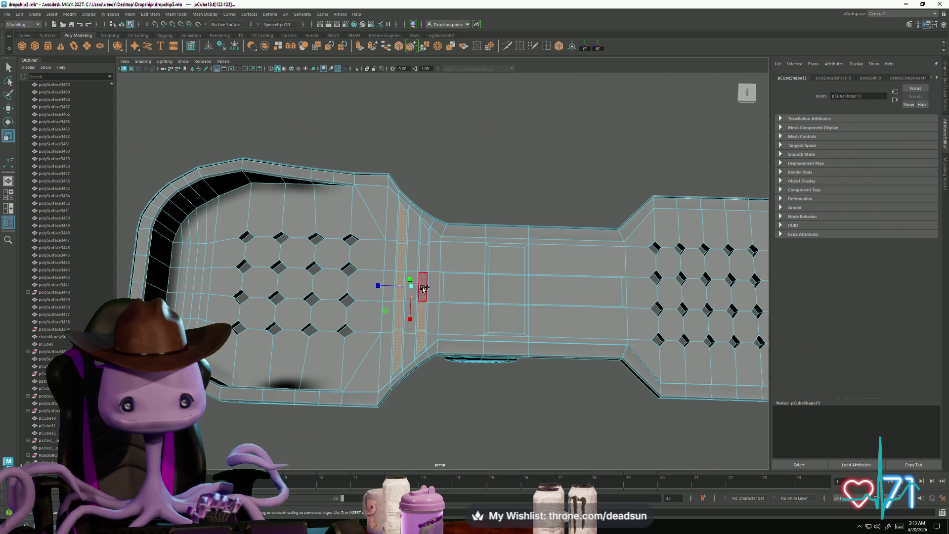
Select the neck's centre faces and move them down to recess a central slot
left_click(457, 287)
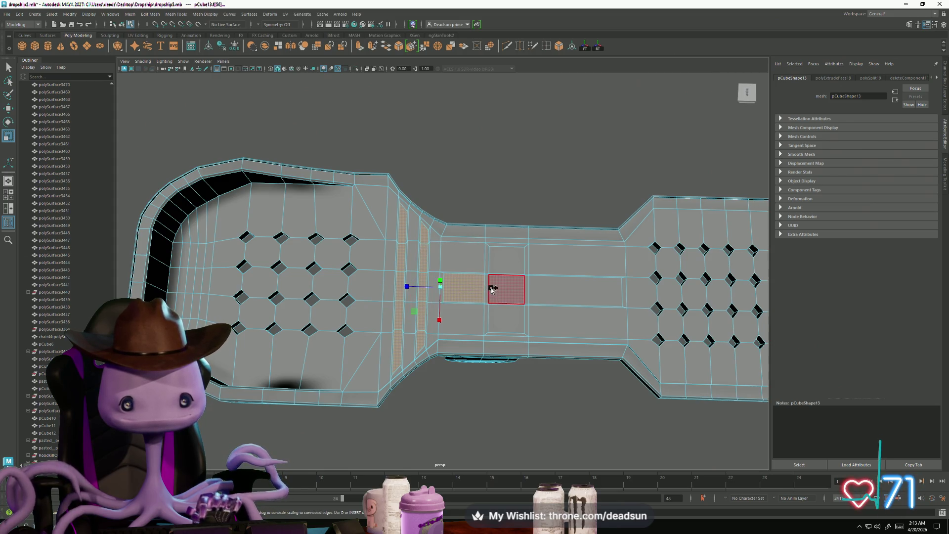
left_click(504, 289, "shift")
left_click(531, 292, "shift")
scroll(514, 272, "up", 5)
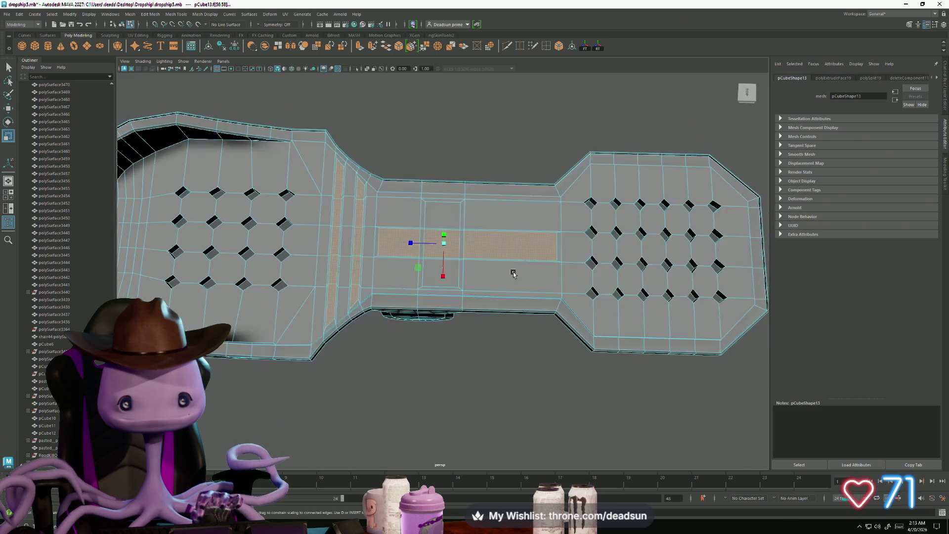
mouse_move(489, 294)
left_mouse_down("alt")
mouse_move(469, 271)
mouse_move(503, 253)
mouse_move(403, 275)
mouse_move(434, 228)
left_mouse_up("alt")
key("w")
scroll(503, 253, "down", 10)
key("F8")
left_click(533, 208)
mouse_move(533, 208)
left_mouse_down("alt")
mouse_move(500, 229)
mouse_move(499, 284)
mouse_move(500, 244)
mouse_move(504, 271)
mouse_move(462, 262)
mouse_move(464, 280)
mouse_move(442, 265)
left_mouse_up("alt")
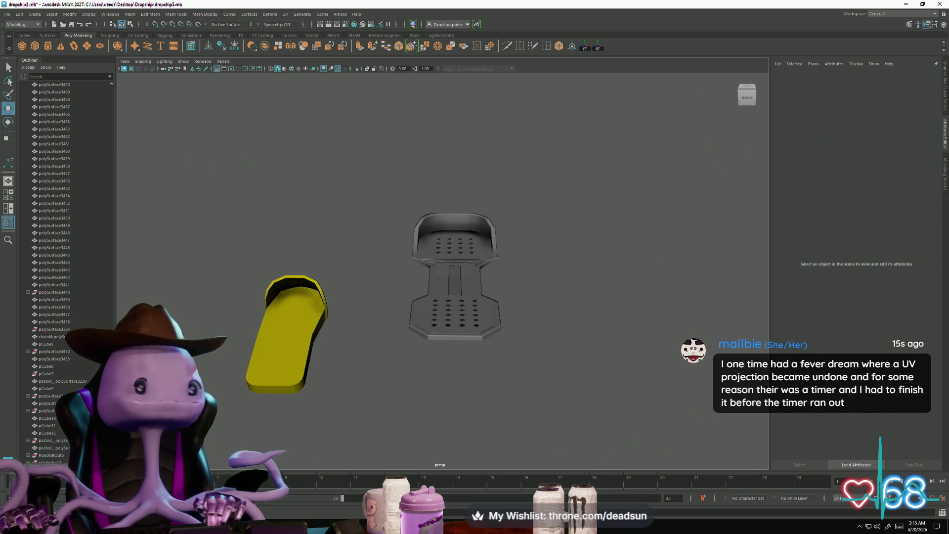
key("alt+Tab")
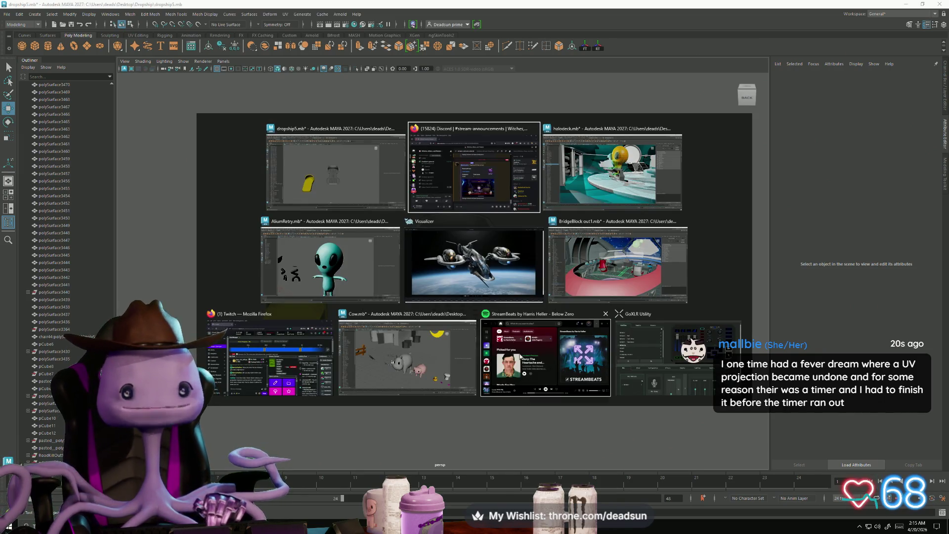
left_click(446, 280)
scroll(444, 401, "up", 3)
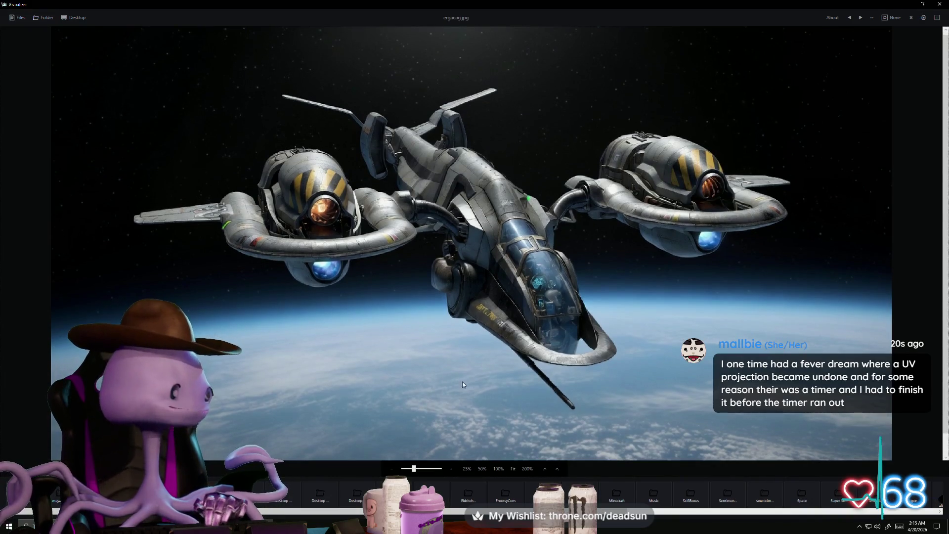
scroll(461, 374, "down", 1)
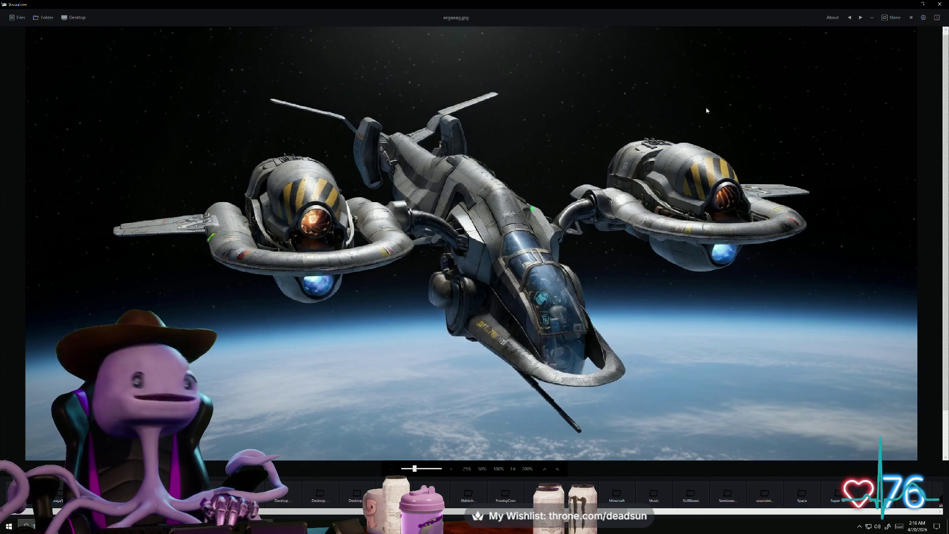
left_click(940, 5)
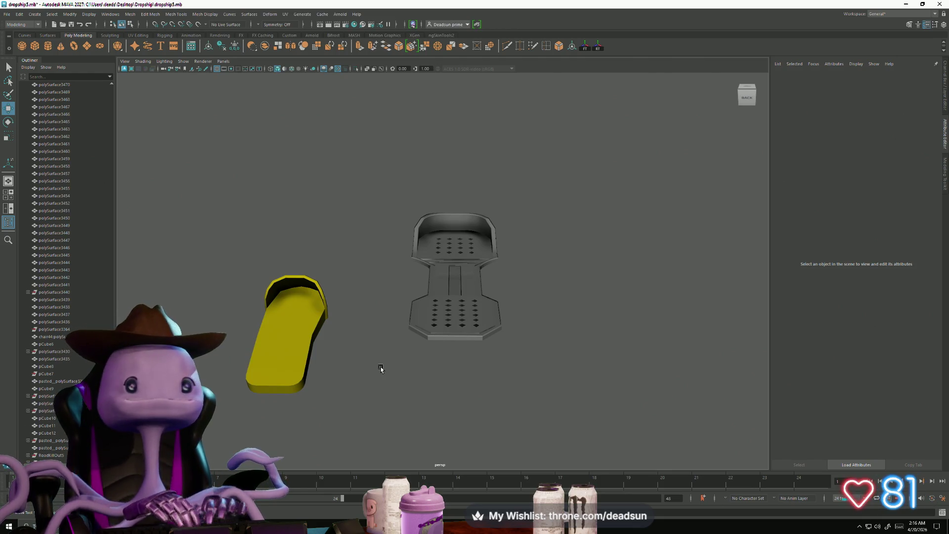
mouse_move(381, 368)
left_mouse_down("alt")
mouse_move(409, 377)
mouse_move(508, 343)
mouse_move(474, 326)
mouse_move(470, 343)
mouse_move(271, 269)
mouse_move(360, 356)
left_mouse_up("alt")
Select the side faces and front face of the raised end rim
scroll(356, 360, "up", 5)
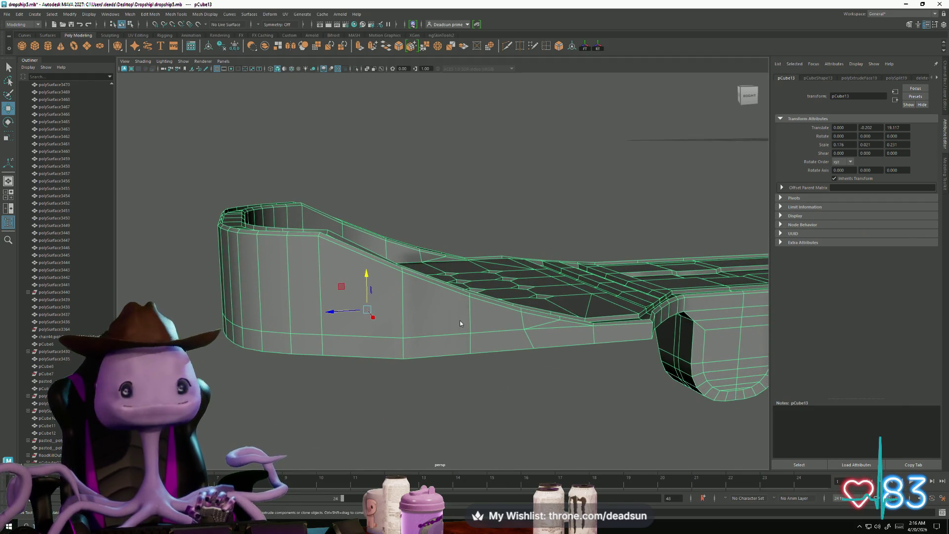
right_click_drag(460, 324, 461, 345)
left_click(521, 318)
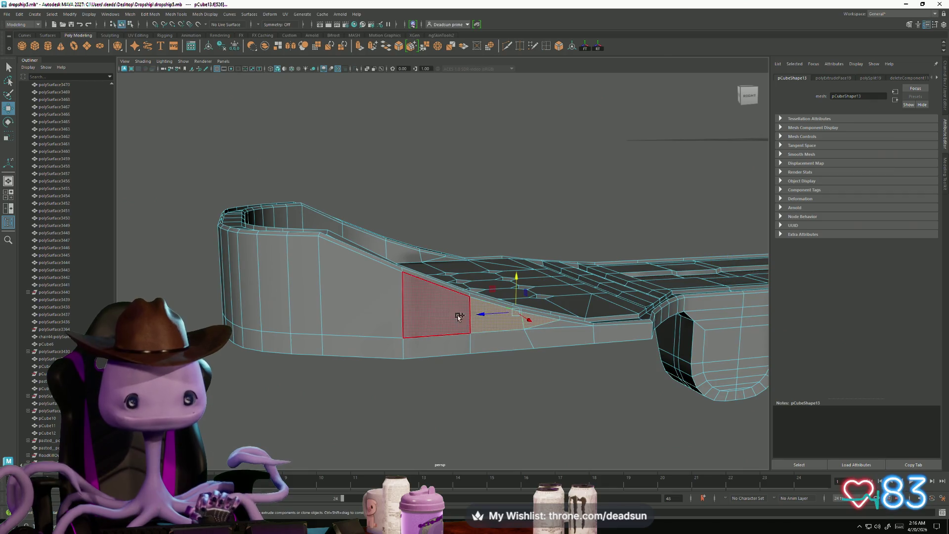
left_click(458, 317, "shift")
left_click(366, 309, "shift")
left_click(299, 299, "shift")
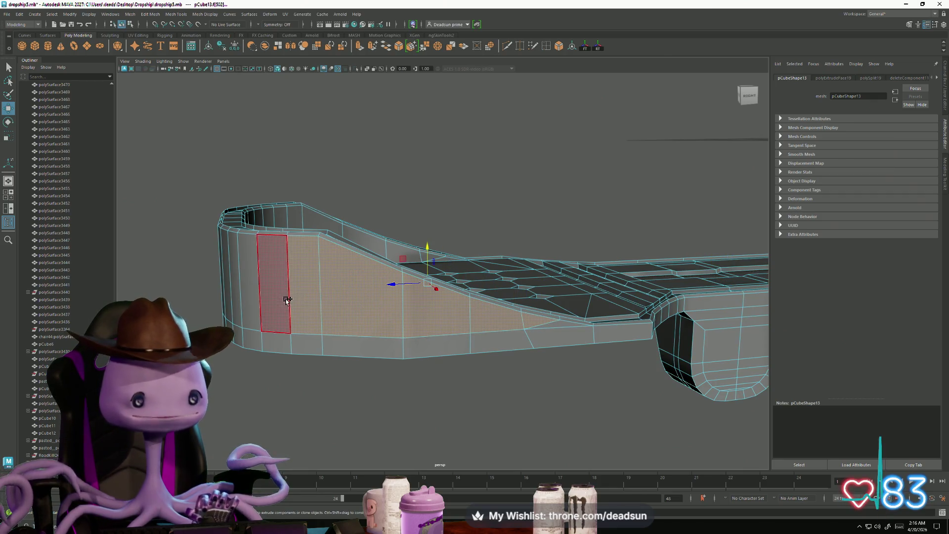
left_click(262, 309, "shift")
mouse_move(257, 301)
left_mouse_down("alt")
mouse_move(336, 338)
mouse_move(370, 333)
mouse_move(237, 331)
mouse_move(192, 311)
mouse_move(238, 247)
left_mouse_up("alt")
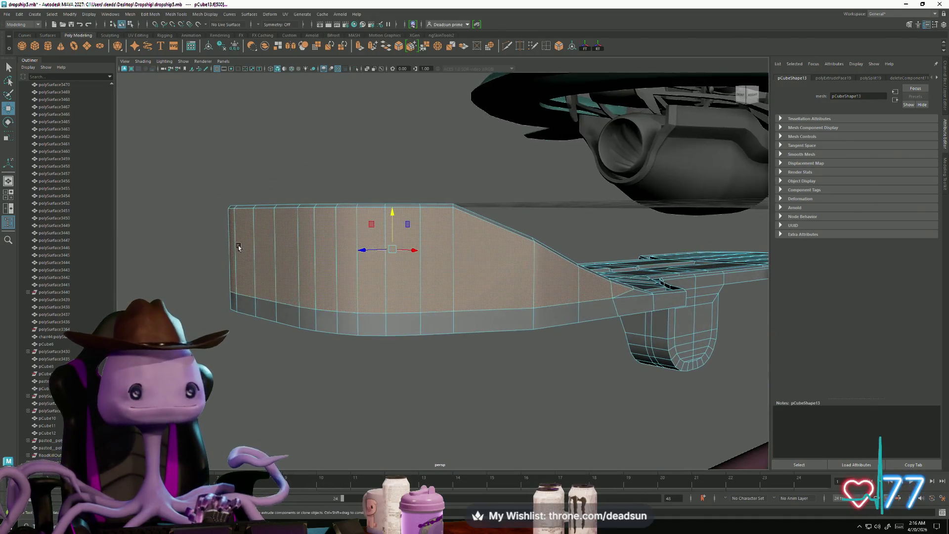
Extrude the rim faces as polyExtrudeFace20, squash them slightly in Y, then pick a hull side face
left_click(363, 47)
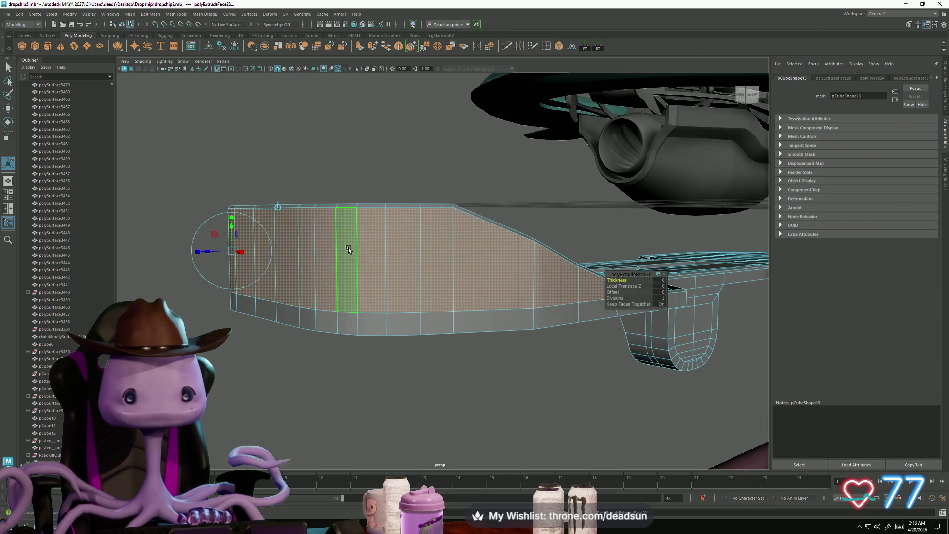
key("r")
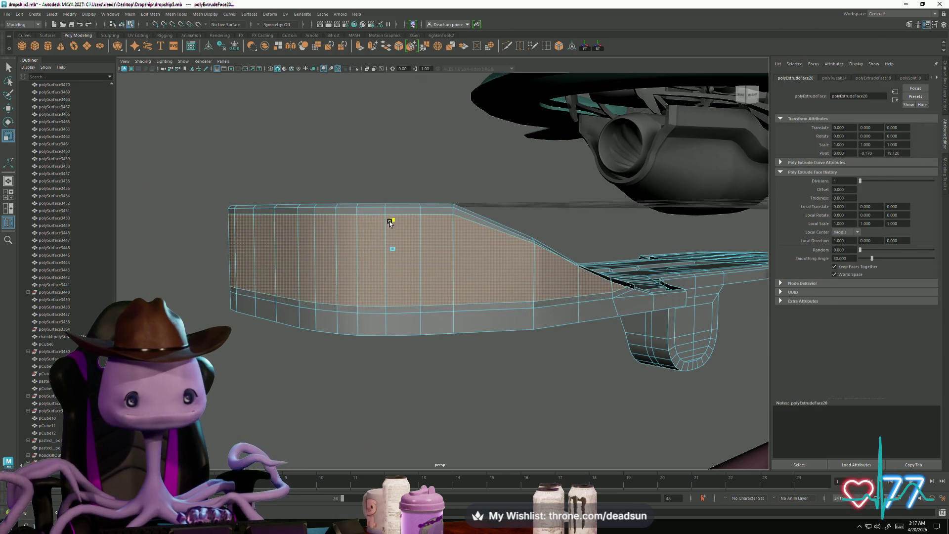
mouse_move(389, 222)
left_mouse_down()
mouse_move(349, 248)
mouse_move(396, 262)
mouse_move(377, 271)
mouse_move(390, 326)
mouse_move(452, 328)
mouse_move(424, 328)
mouse_move(439, 348)
left_mouse_up()
key("w")
left_click(435, 338)
left_click(574, 323)
mouse_move(576, 316)
left_mouse_down("alt")
mouse_move(576, 328)
mouse_move(541, 321)
left_mouse_up("alt")
Lower and nudge the selected rim faces vertically with the Move tool
key("e")
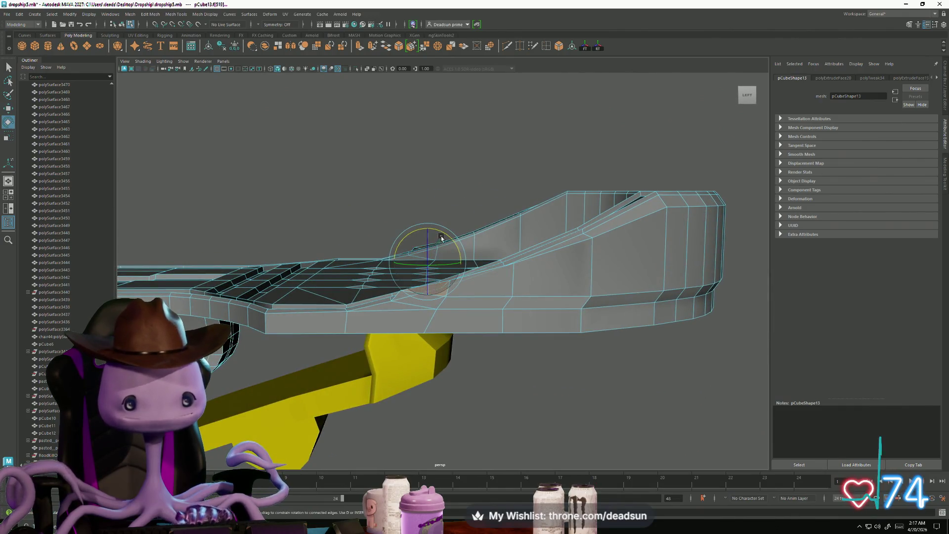
key("w")
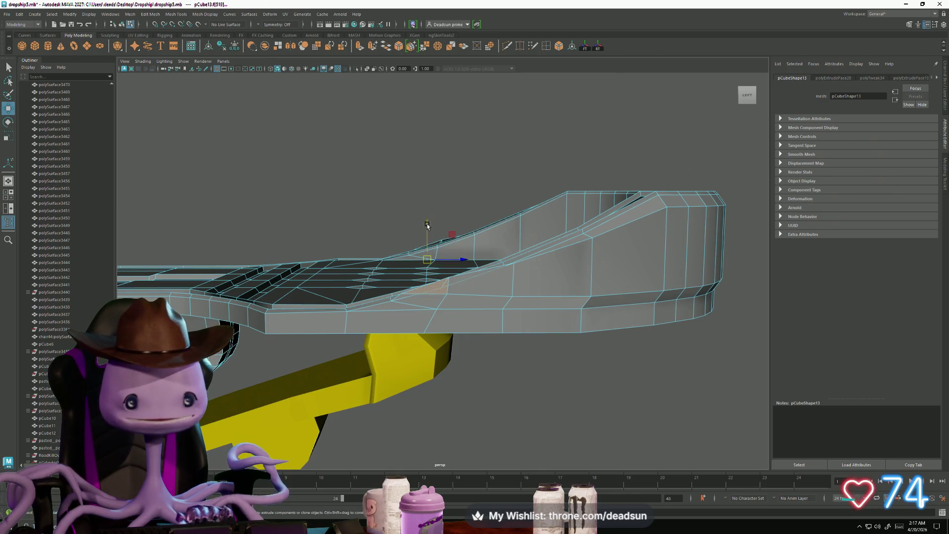
left_click_drag(428, 226, 427, 233)
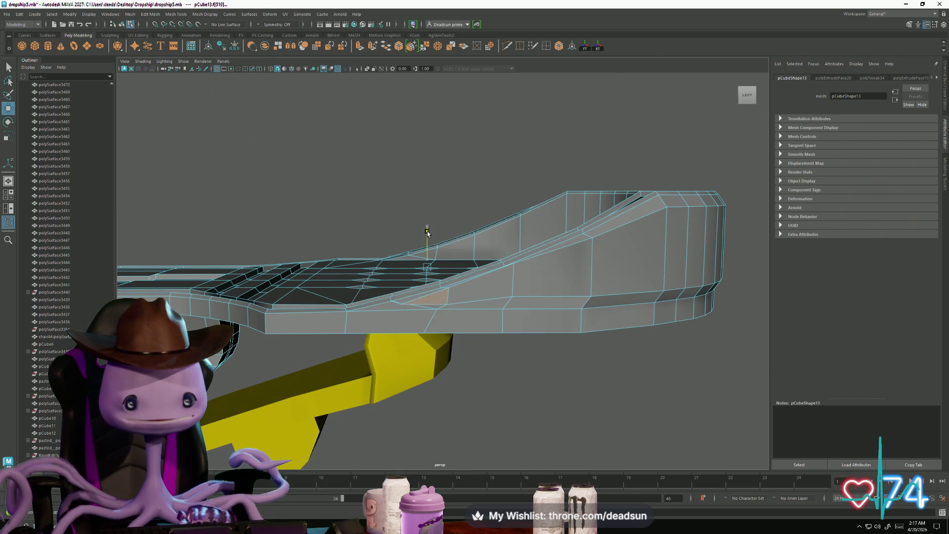
key("e")
key("w")
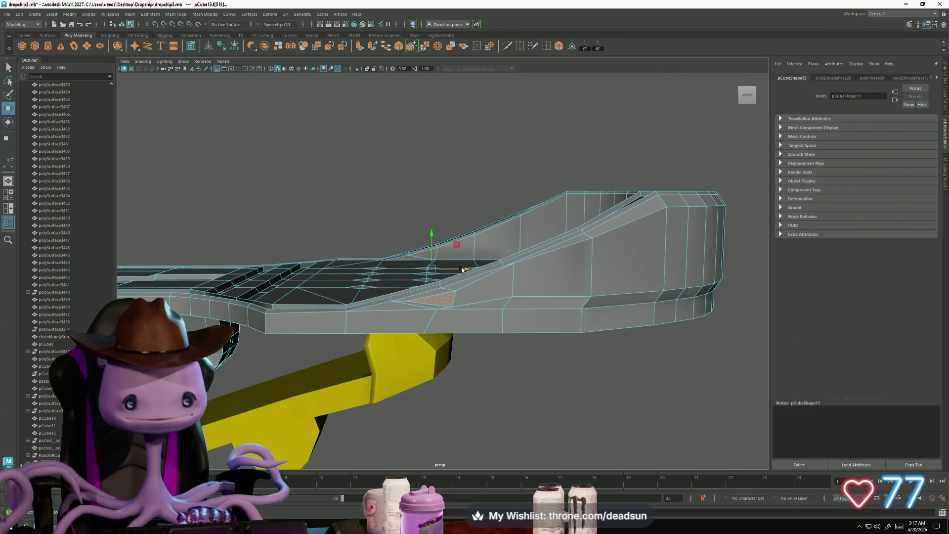
left_click_drag(432, 237, 433, 235)
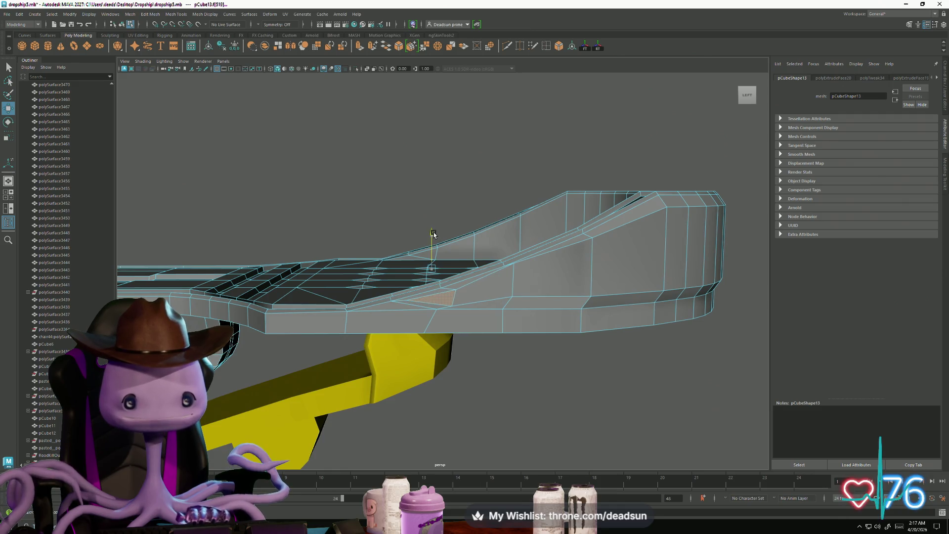
left_click_drag(547, 282, 508, 286, "alt")
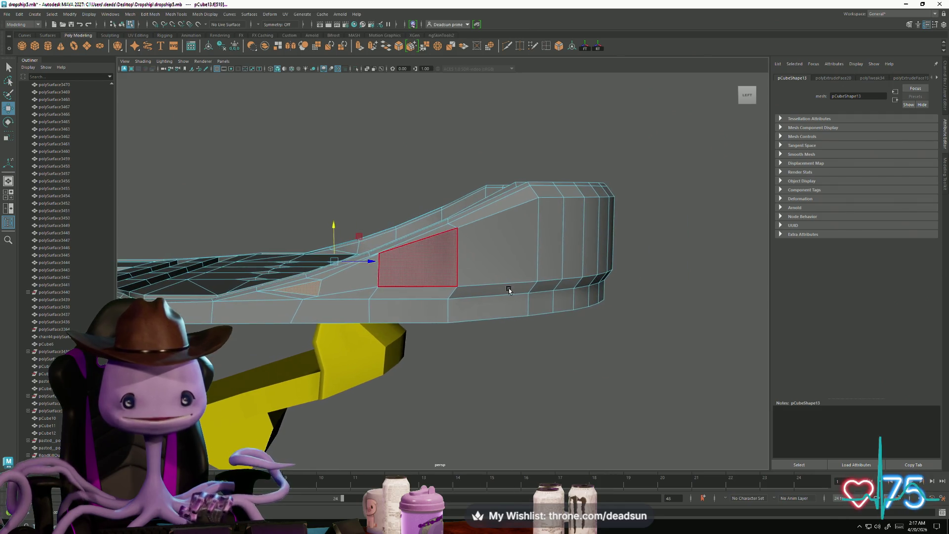
left_click(421, 267)
left_click_drag(421, 266, 296, 279, "alt")
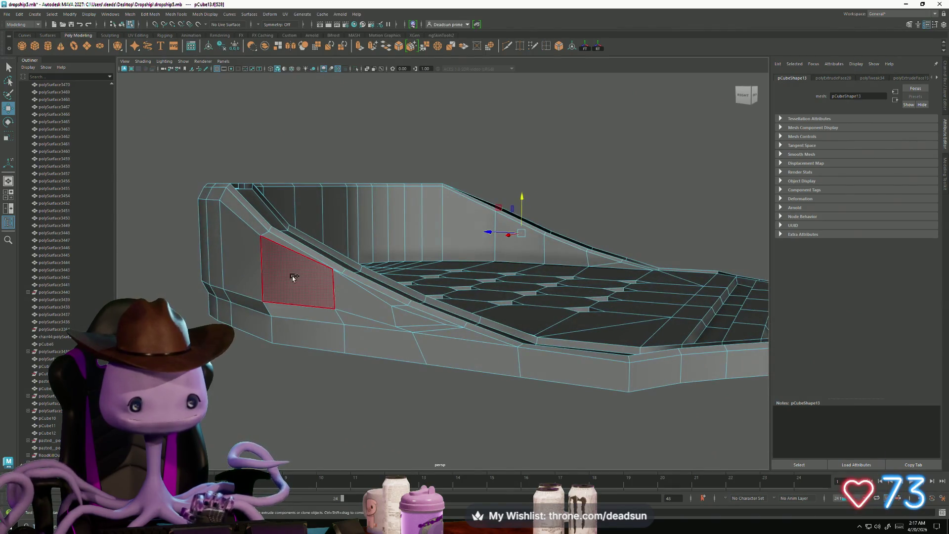
left_click_drag(438, 211, 437, 215)
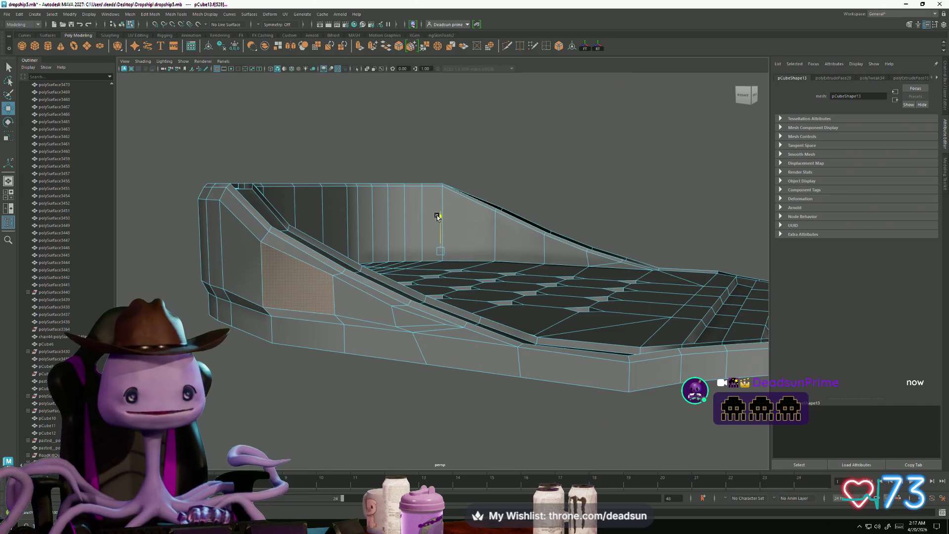
left_click_drag(424, 221, 349, 275, "alt")
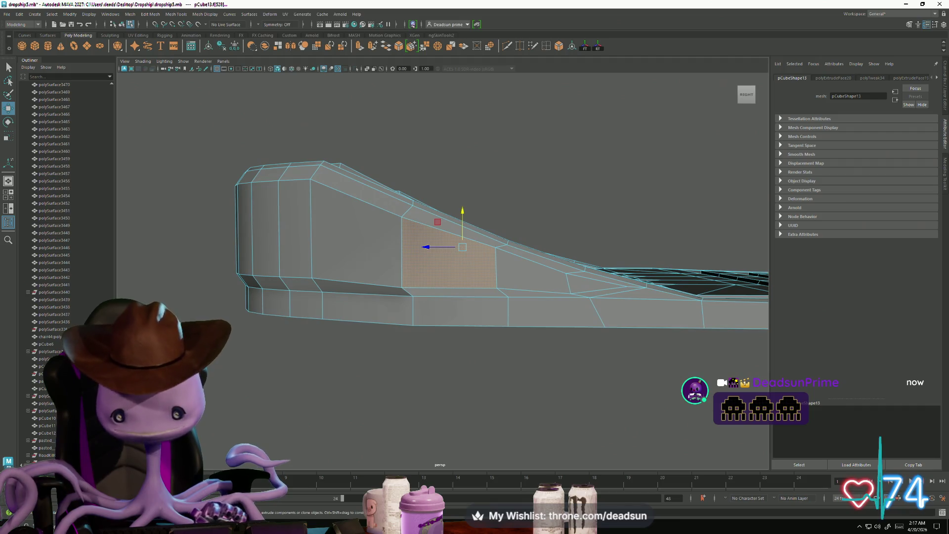
In vertex mode, select a rim side vertex and raise it slightly
key("F9")
left_click(403, 287)
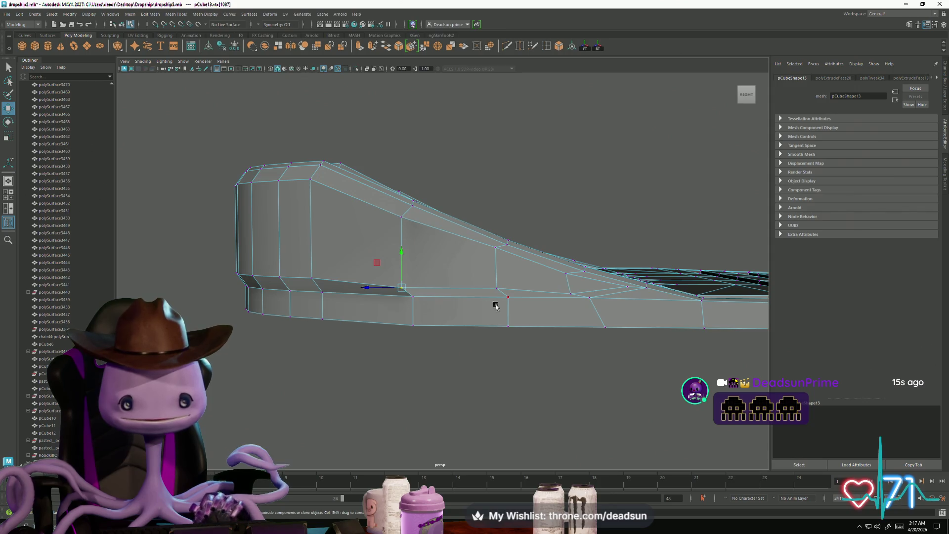
mouse_move(496, 302)
left_mouse_down("alt")
mouse_move(483, 317)
mouse_move(389, 314)
mouse_move(421, 309)
left_mouse_up("alt")
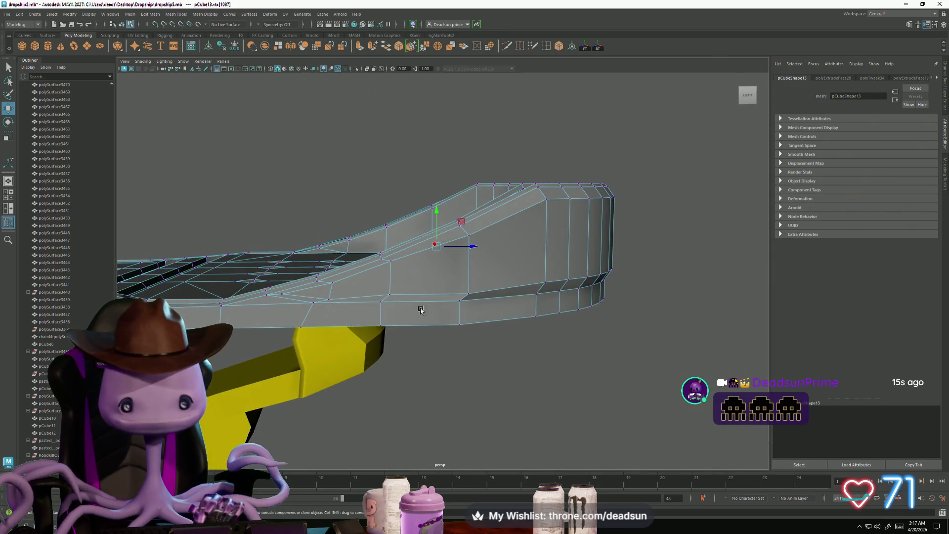
left_click(468, 293)
mouse_move(451, 226)
left_mouse_down()
mouse_move(362, 320)
mouse_move(323, 314)
mouse_move(381, 306)
mouse_move(396, 318)
mouse_move(399, 333)
mouse_move(377, 313)
mouse_move(390, 319)
mouse_move(392, 377)
left_mouse_up()
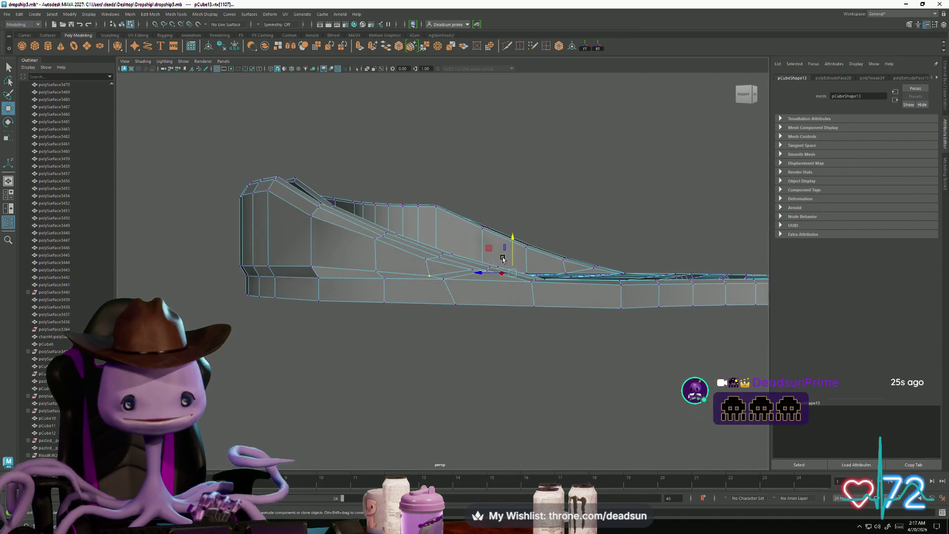
left_click_drag(509, 239, 509, 236)
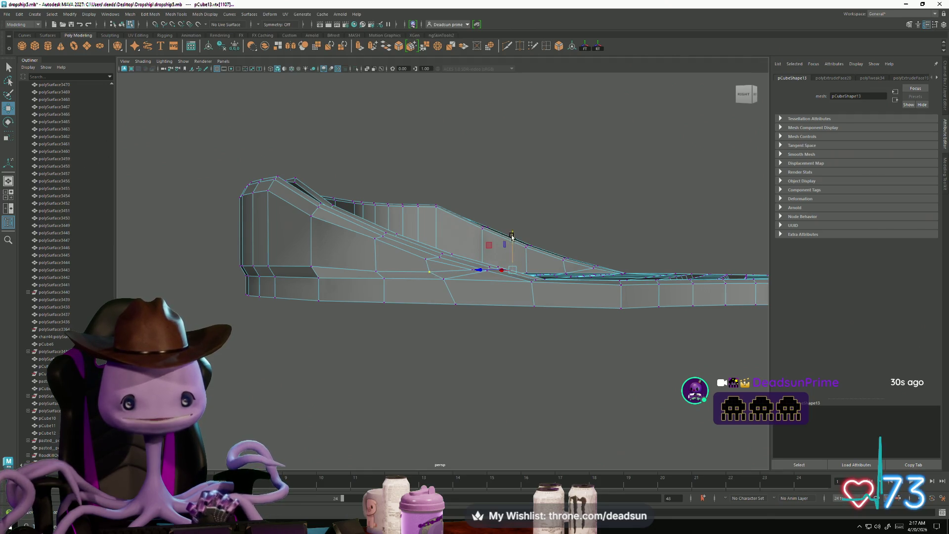
Select further vertices along the rim and an edge on the sloped front lip, checking from above
mouse_move(384, 274)
left_mouse_down("alt")
mouse_move(544, 286)
mouse_move(410, 294)
left_mouse_up("alt")
left_click(463, 287)
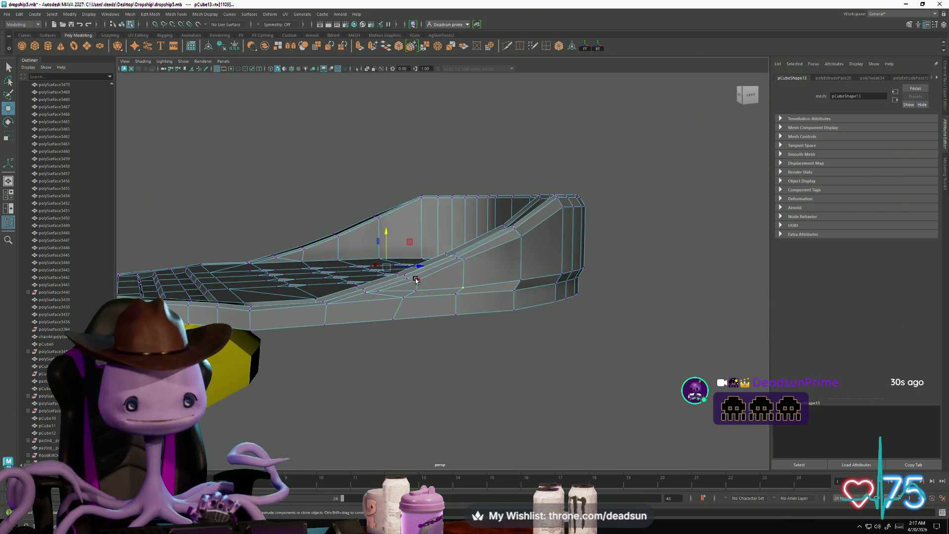
left_click(417, 293)
left_click_drag(417, 293, 349, 344, "alt")
left_click(368, 279, "shift")
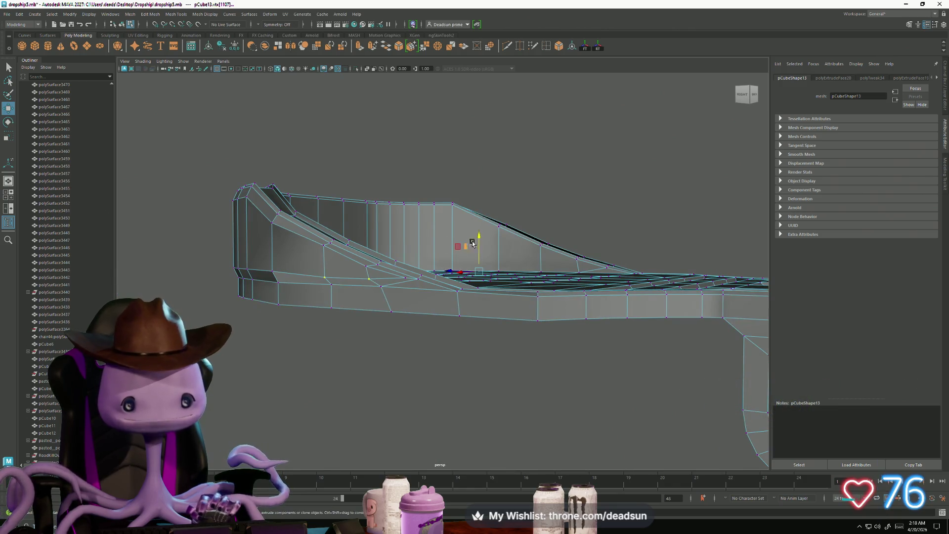
mouse_move(451, 264)
left_mouse_down("alt")
mouse_move(343, 318)
mouse_move(350, 328)
left_mouse_up("alt")
right_click_drag(419, 298, 423, 280, "shift")
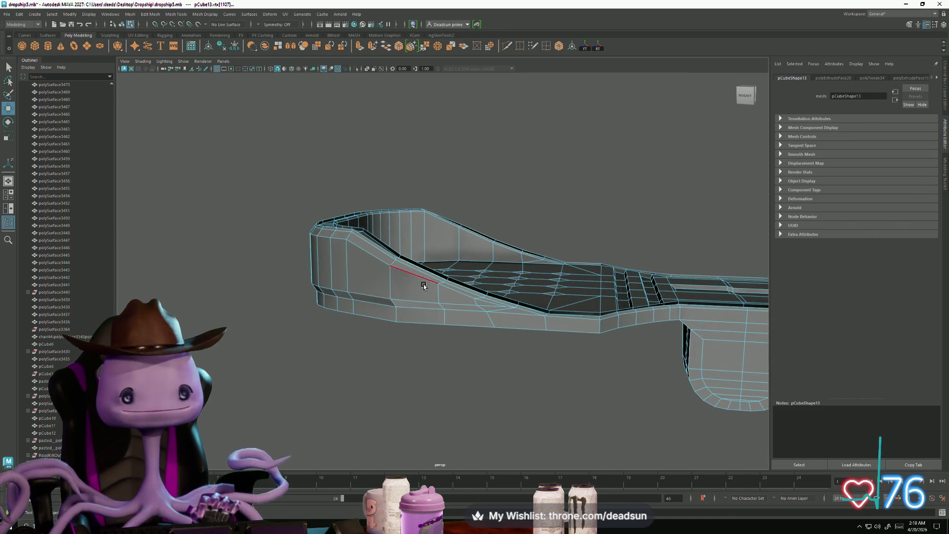
left_click(414, 301)
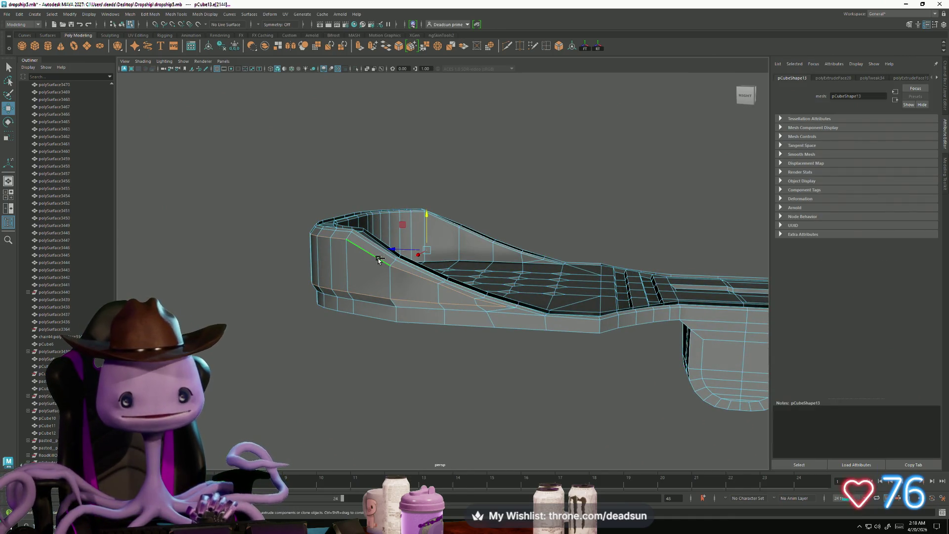
mouse_move(368, 252)
left_mouse_down("alt")
mouse_move(351, 324)
mouse_move(482, 328)
mouse_move(416, 315)
mouse_move(432, 311)
mouse_move(418, 224)
left_mouse_up("alt")
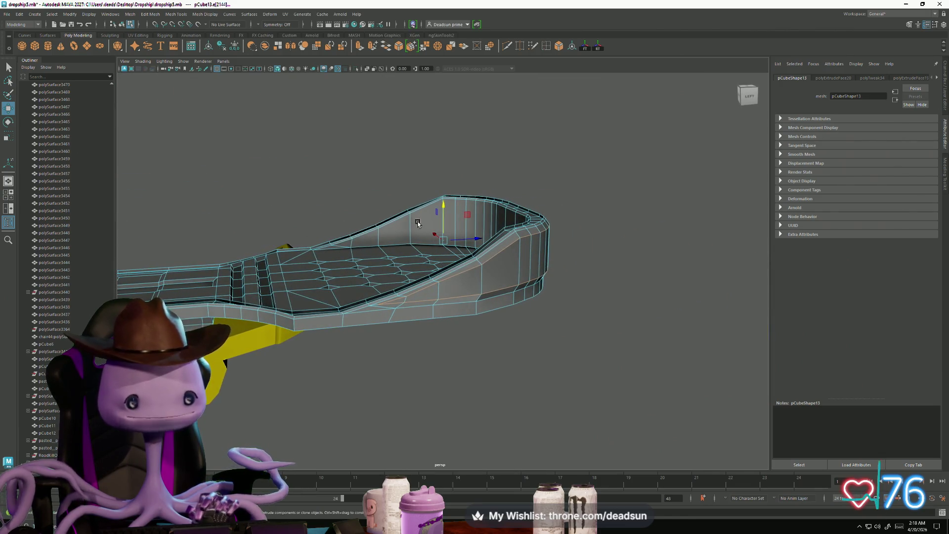
mouse_move(341, 240)
left_mouse_down("alt")
mouse_move(363, 249)
mouse_move(335, 230)
left_mouse_up("alt")
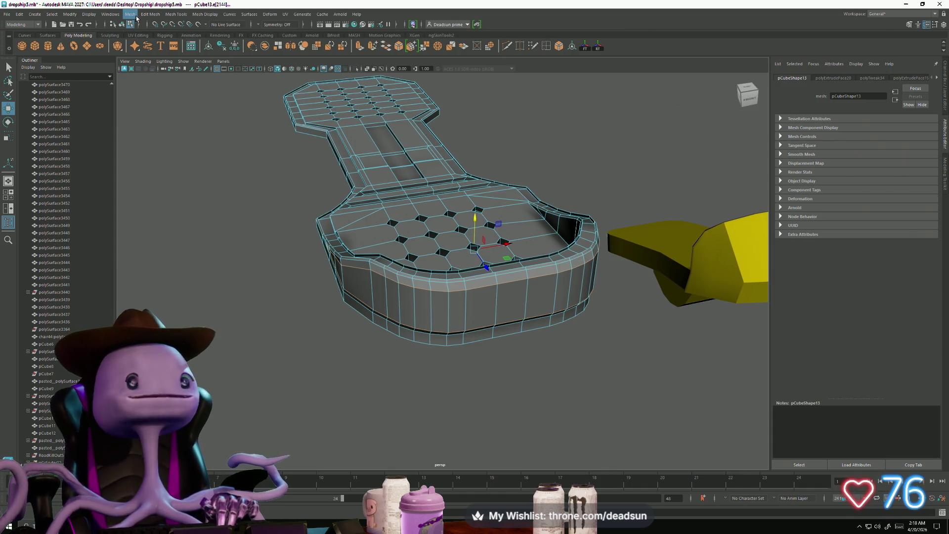
left_click(151, 15)
mouse_move(172, 16)
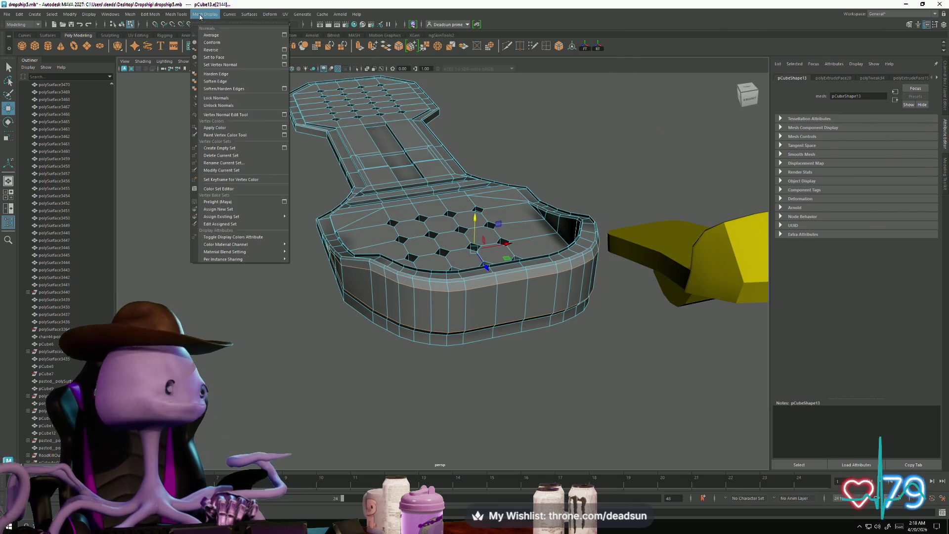
left_click(200, 16)
left_click(200, 16)
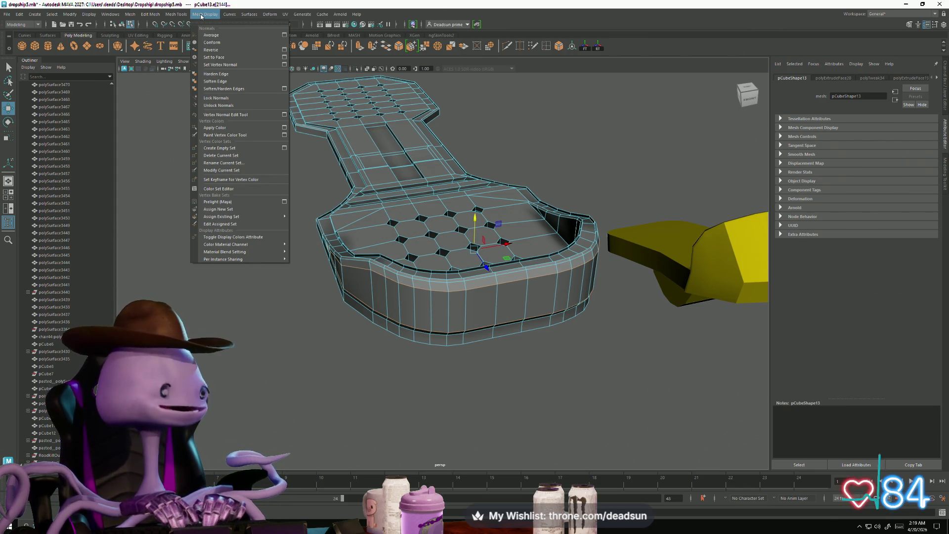
left_click(201, 14)
mouse_move(346, 257)
left_mouse_down("alt")
mouse_move(415, 312)
mouse_move(417, 345)
mouse_move(417, 304)
mouse_move(455, 298)
mouse_move(407, 327)
mouse_move(381, 316)
mouse_move(372, 330)
mouse_move(377, 325)
mouse_move(379, 367)
mouse_move(361, 356)
mouse_move(359, 295)
left_mouse_up("alt")
right_click_drag(358, 295, 318, 292)
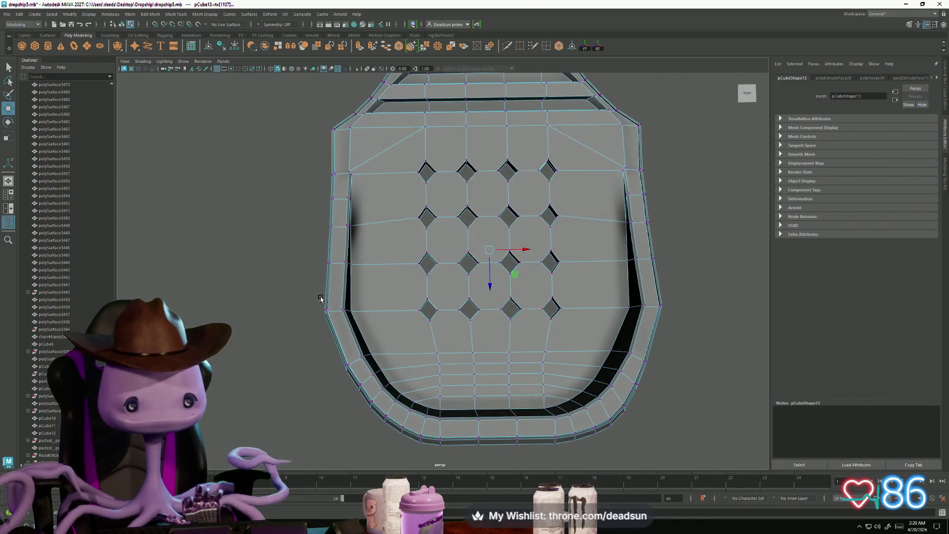
Marquee-select both side vertex rows of the vented end and scale them inward in X
left_click_drag(301, 293, 351, 322)
middle_click_drag(435, 325, 375, 324, "alt")
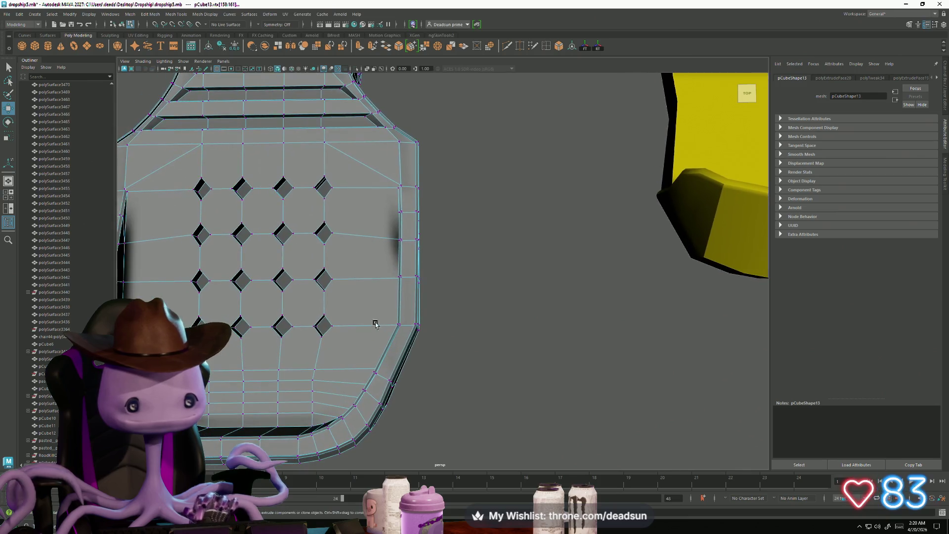
scroll(430, 341, "down", 3)
mouse_move(440, 335)
left_mouse_down("shift")
mouse_move(502, 354)
mouse_move(519, 346)
mouse_move(512, 247)
mouse_move(493, 270)
mouse_move(417, 275)
mouse_move(424, 280)
left_mouse_up("shift")
key("r")
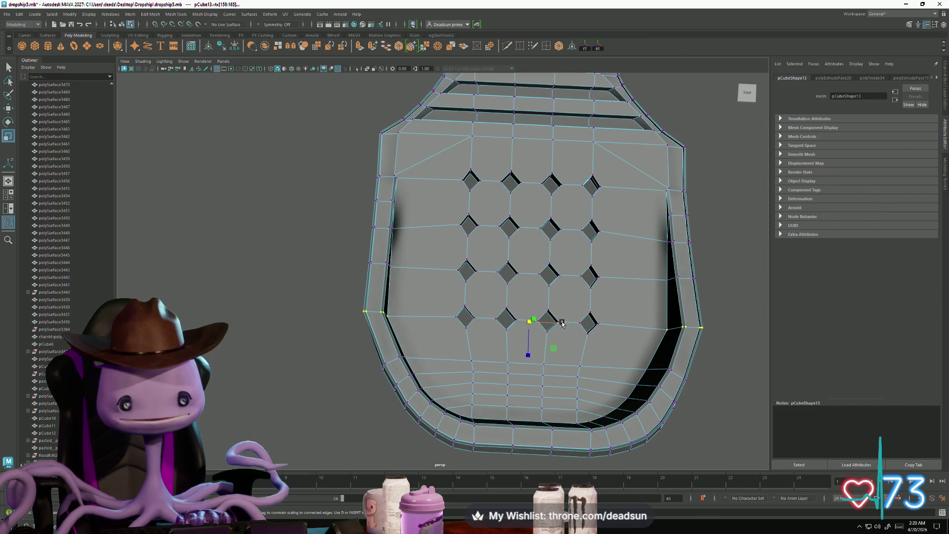
left_click_drag(562, 323, 561, 324)
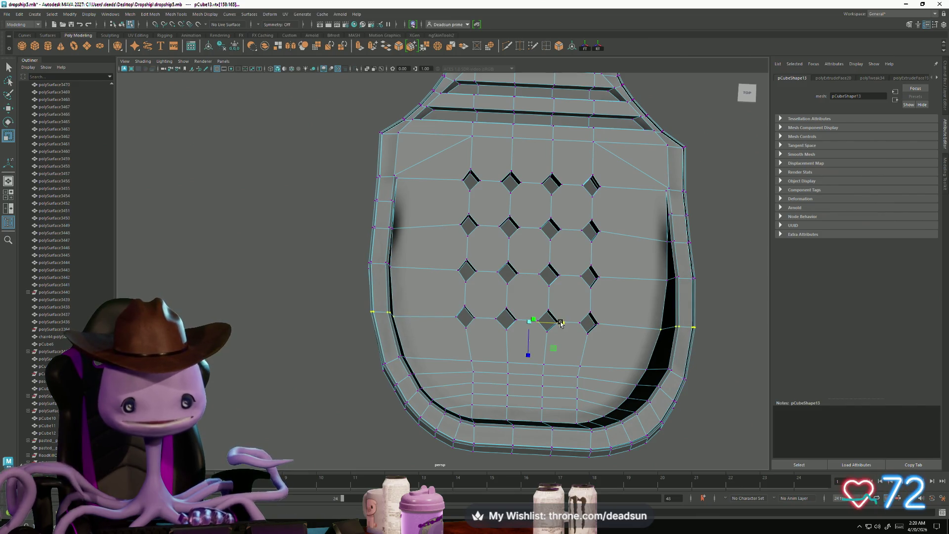
Return to object mode and orbit around the hull and yellow piece to review the panel
right_click_drag(560, 322, 417, 318, "alt")
mouse_move(417, 318)
left_mouse_down("alt")
mouse_move(502, 290)
mouse_move(559, 301)
mouse_move(542, 288)
left_mouse_up("alt")
mouse_move(488, 247)
right_mouse_down()
mouse_move(499, 241)
mouse_move(366, 335)
right_mouse_up()
left_click(499, 241)
mouse_move(366, 334)
left_mouse_down("alt")
mouse_move(385, 263)
mouse_move(365, 351)
mouse_move(386, 354)
mouse_move(381, 333)
mouse_move(371, 344)
left_mouse_up("alt")
left_click(418, 270)
right_click_drag(418, 270, 220, 312, "alt")
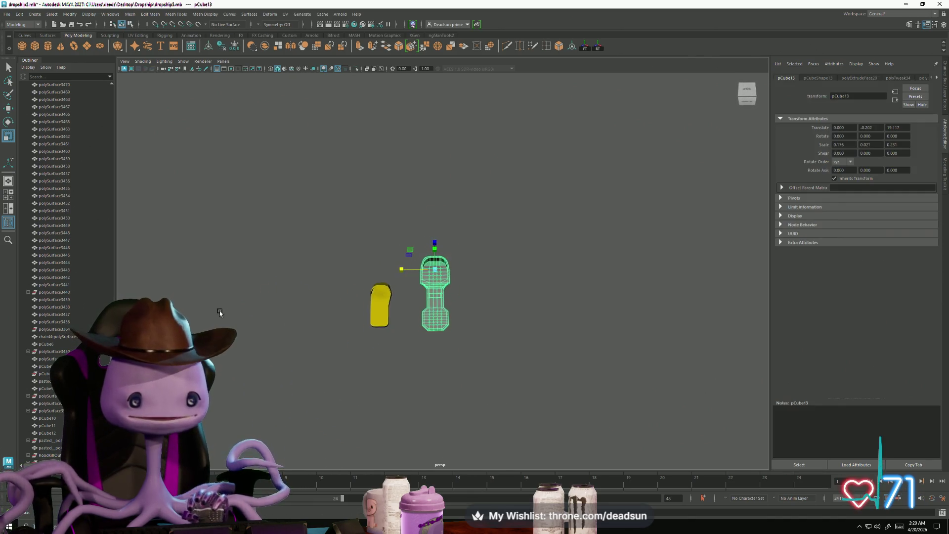
mouse_move(413, 343)
left_mouse_down("alt")
mouse_move(425, 313)
mouse_move(304, 297)
mouse_move(339, 281)
mouse_move(411, 302)
mouse_move(418, 318)
mouse_move(529, 290)
mouse_move(476, 290)
mouse_move(475, 272)
mouse_move(496, 288)
mouse_move(485, 314)
mouse_move(468, 281)
mouse_move(437, 323)
mouse_move(464, 373)
mouse_move(424, 360)
mouse_move(478, 356)
mouse_move(489, 346)
mouse_move(453, 337)
mouse_move(427, 307)
mouse_move(371, 333)
mouse_move(373, 365)
mouse_move(395, 373)
mouse_move(302, 346)
mouse_move(290, 313)
mouse_move(265, 334)
mouse_move(327, 339)
mouse_move(324, 324)
mouse_move(334, 343)
left_mouse_up("alt")
left_click(477, 290)
Select the floor panel and try picking faces and edges along the curved rim wall
left_click(487, 212)
left_click_drag(487, 213, 475, 333, "alt")
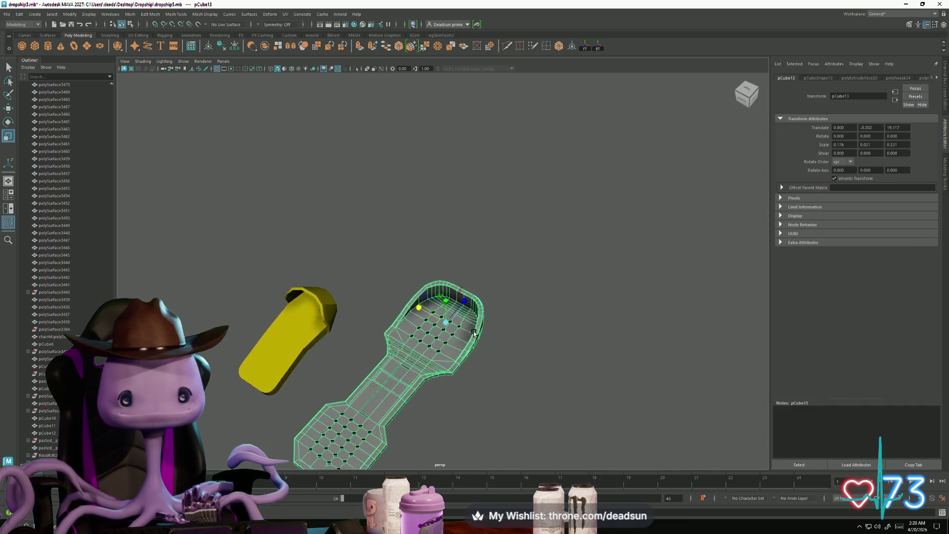
scroll(474, 334, "up", 10)
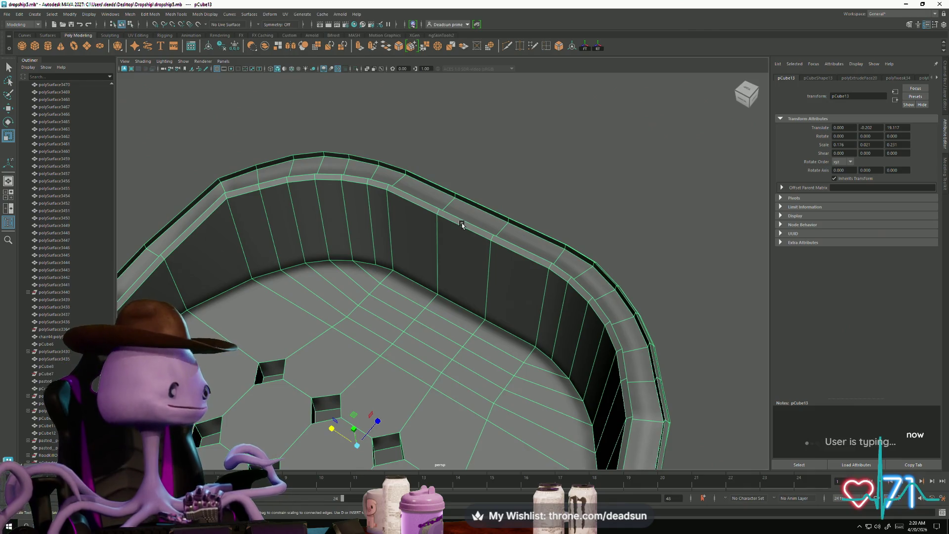
right_click_drag(461, 224, 466, 226)
left_click(466, 226)
mouse_move(501, 241)
left_mouse_down("alt")
mouse_move(524, 257)
mouse_move(501, 288)
mouse_move(447, 313)
mouse_move(462, 277)
left_mouse_up("alt")
left_click(462, 276)
right_click_drag(459, 264, 456, 243)
left_click(433, 255)
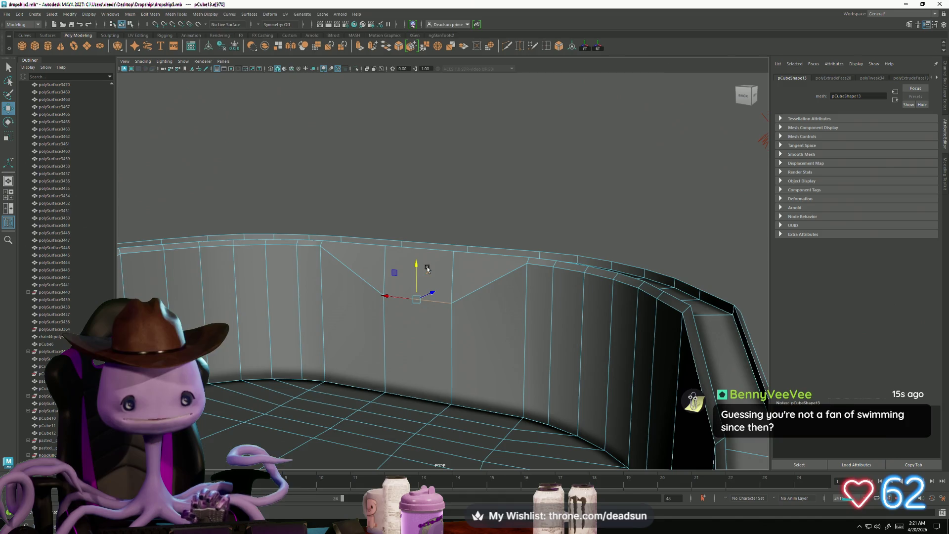
mouse_move(423, 270)
left_mouse_down("alt")
mouse_move(435, 270)
mouse_move(392, 275)
mouse_move(486, 265)
left_mouse_up("alt")
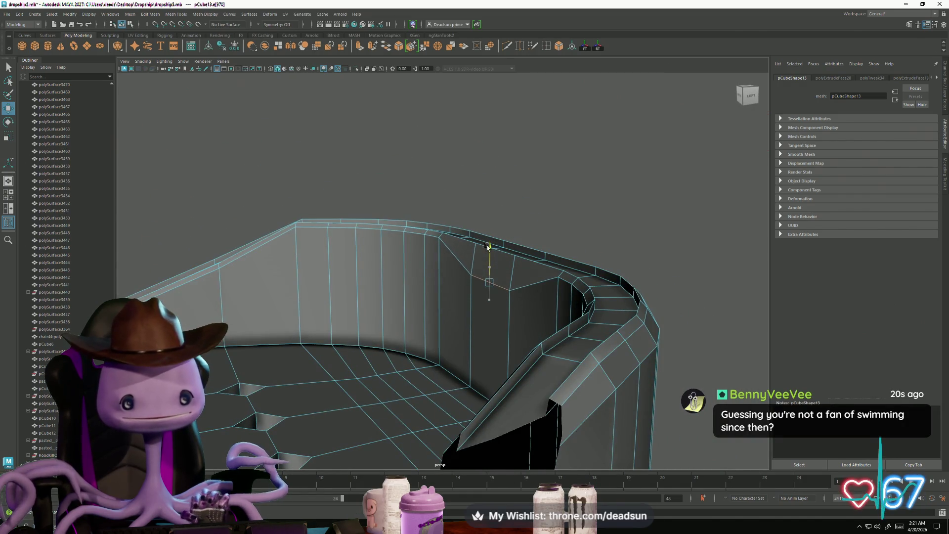
In face mode, select faces along the rim top, narrowing to a single rim face
mouse_move(500, 261)
right_mouse_down()
mouse_move(494, 249)
mouse_move(521, 233)
right_mouse_up()
left_click(489, 267)
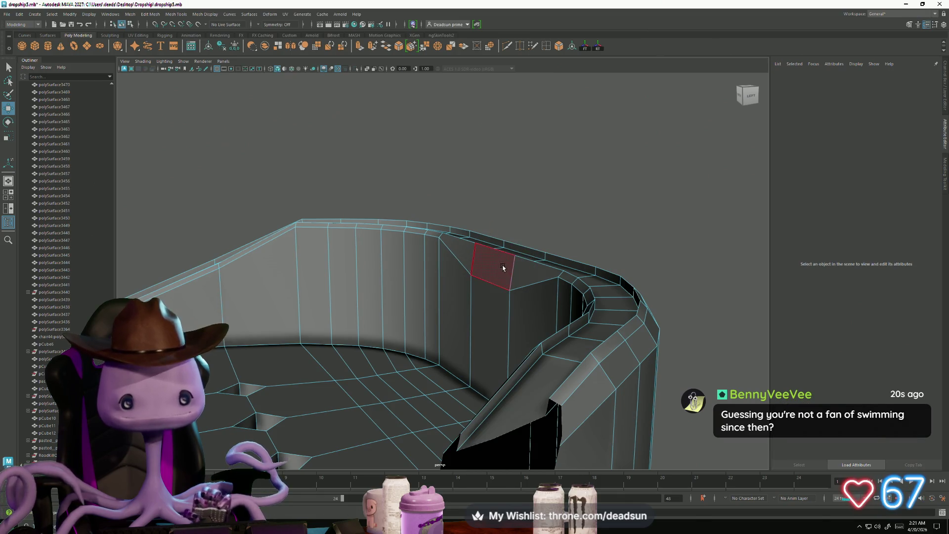
scroll(434, 288, "down", 5)
scroll(434, 288, "up", 5)
mouse_move(434, 288)
left_mouse_down("alt")
mouse_move(457, 310)
mouse_move(436, 297)
mouse_move(369, 303)
mouse_move(388, 330)
left_mouse_up("alt")
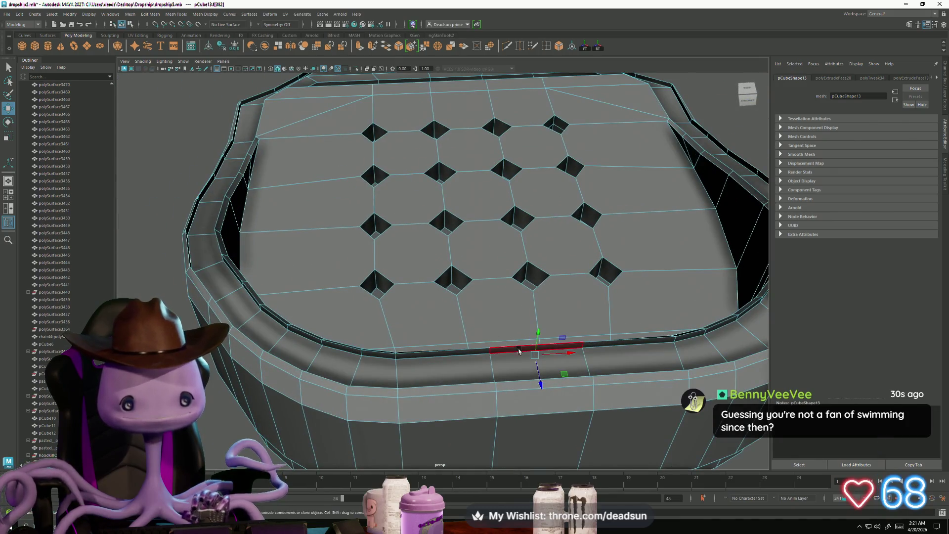
left_click(445, 352, "shift")
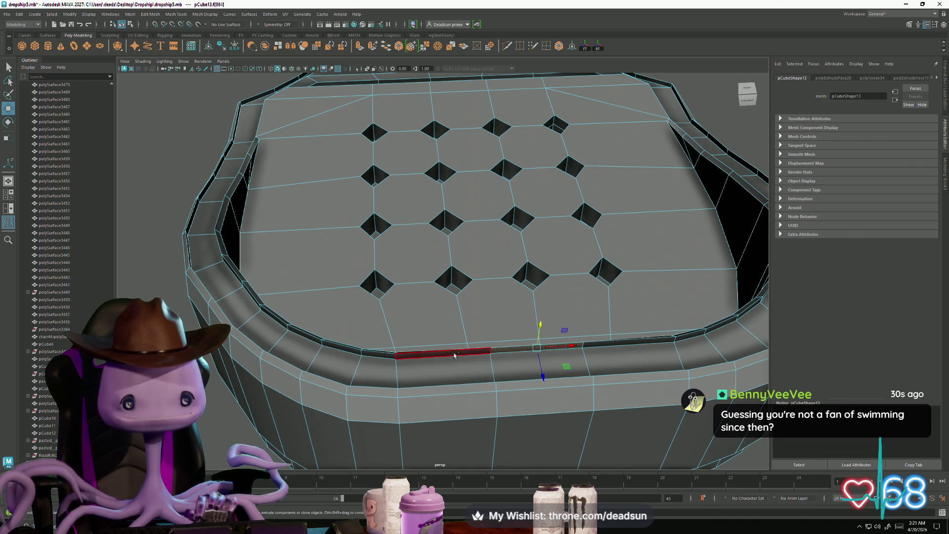
left_click(634, 342, "shift")
mouse_move(634, 342)
left_mouse_down("alt")
mouse_move(565, 366)
mouse_move(594, 339)
left_mouse_up("alt")
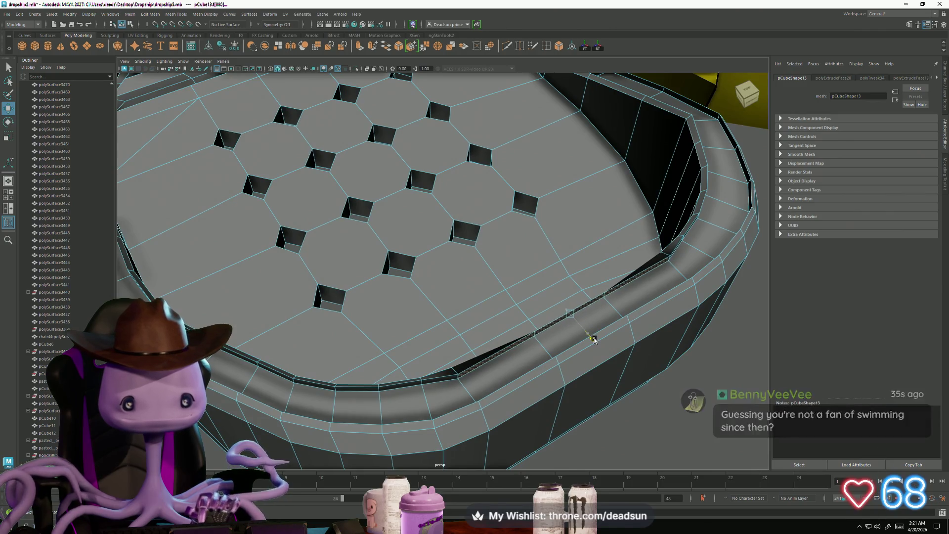
left_click(397, 385)
Pick a rim-top face near the front corner and extrude it as polyExtrudeFace21
left_click_drag(570, 349, 568, 345, "alt")
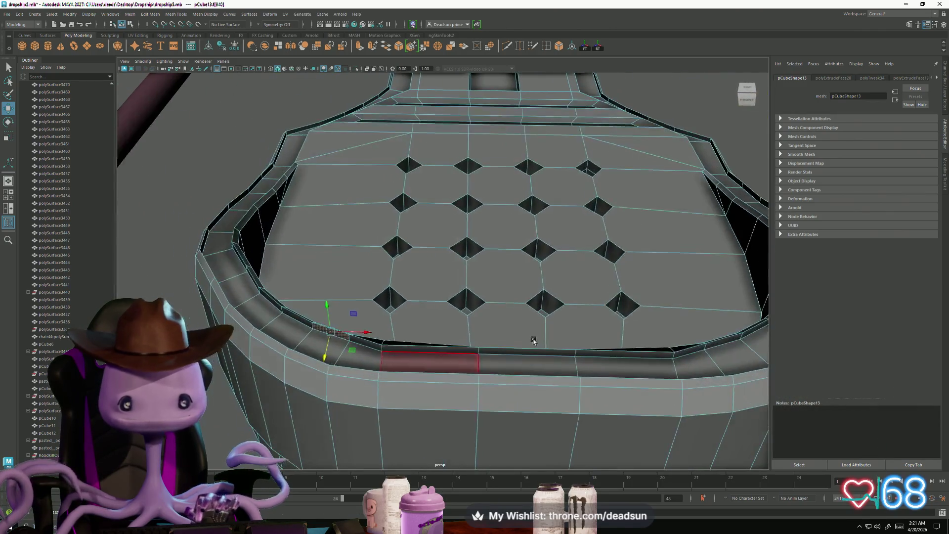
left_click(664, 329, "shift")
left_click_drag(665, 329, 636, 353, "alt")
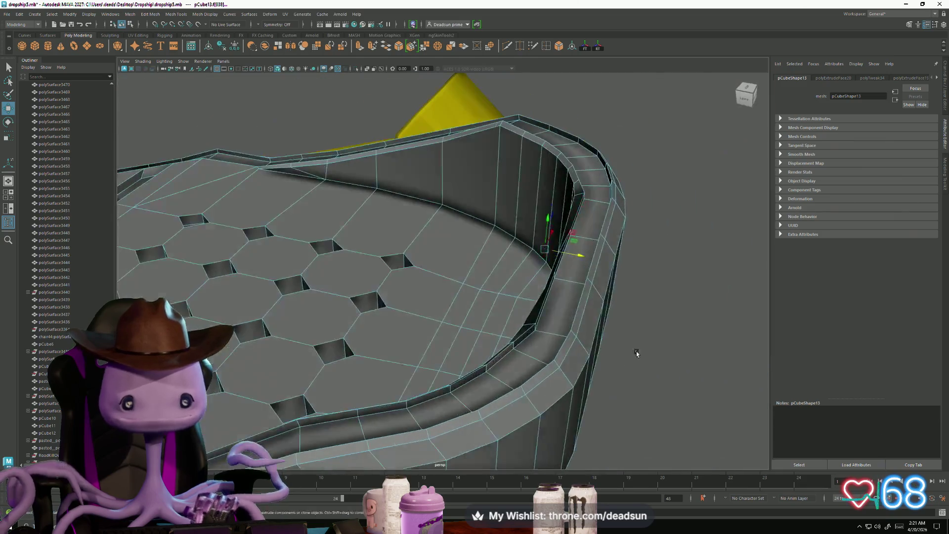
left_click(578, 254)
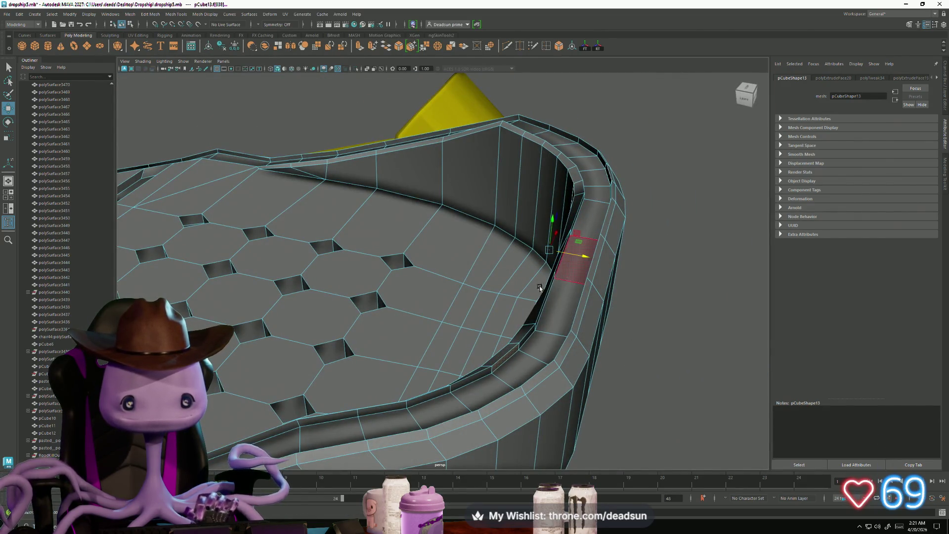
mouse_move(579, 254)
left_mouse_down("alt")
mouse_move(543, 297)
mouse_move(544, 328)
mouse_move(607, 313)
mouse_move(576, 276)
left_mouse_up("alt")
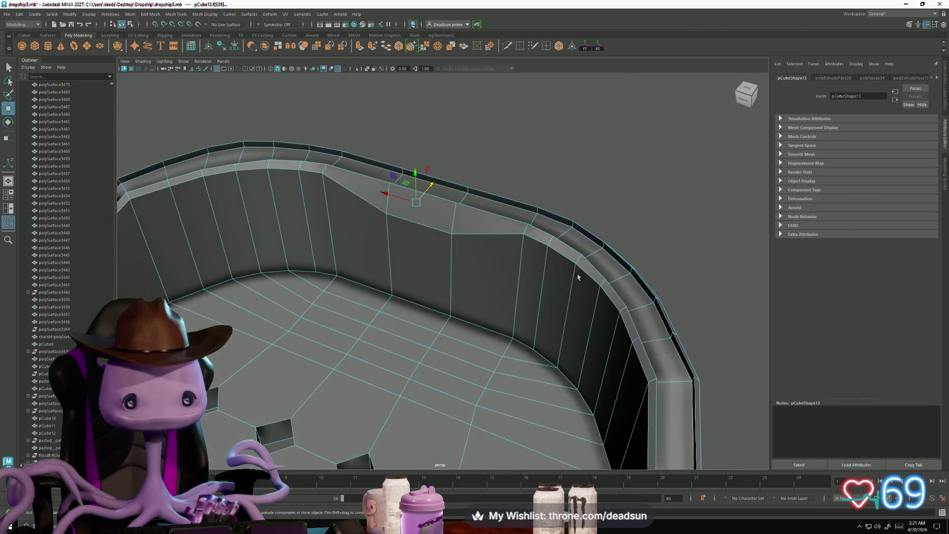
scroll(443, 223, "down", 5)
mouse_move(443, 223)
left_mouse_down("alt")
mouse_move(398, 282)
mouse_move(328, 84)
left_mouse_up("alt")
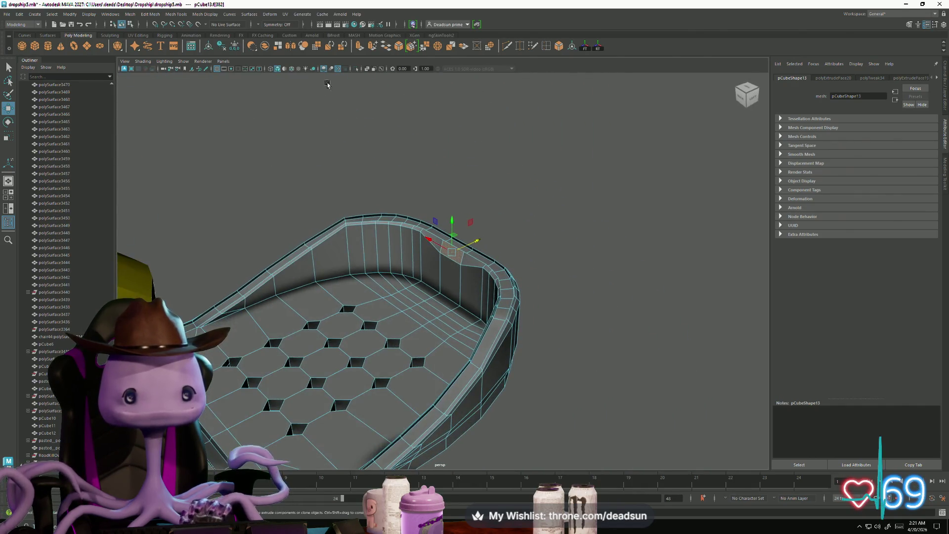
left_click(359, 47)
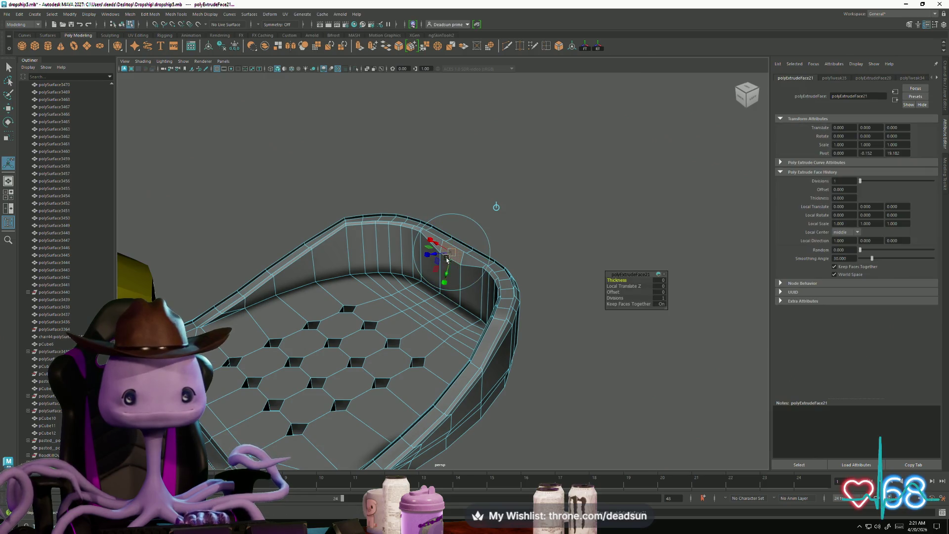
Extrude the front rim face again as polyExtrudeFace22 and frame it up close
key("r")
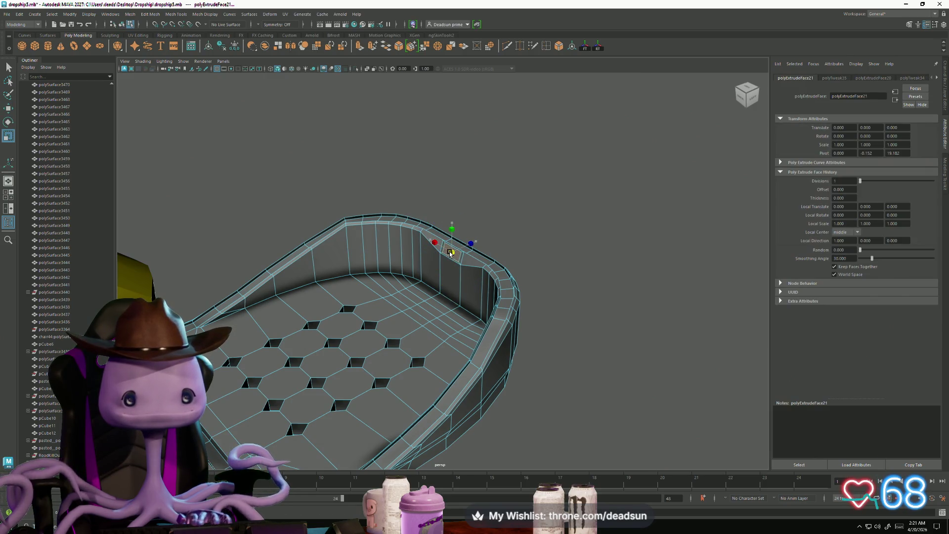
key("ctrl+e")
key("w")
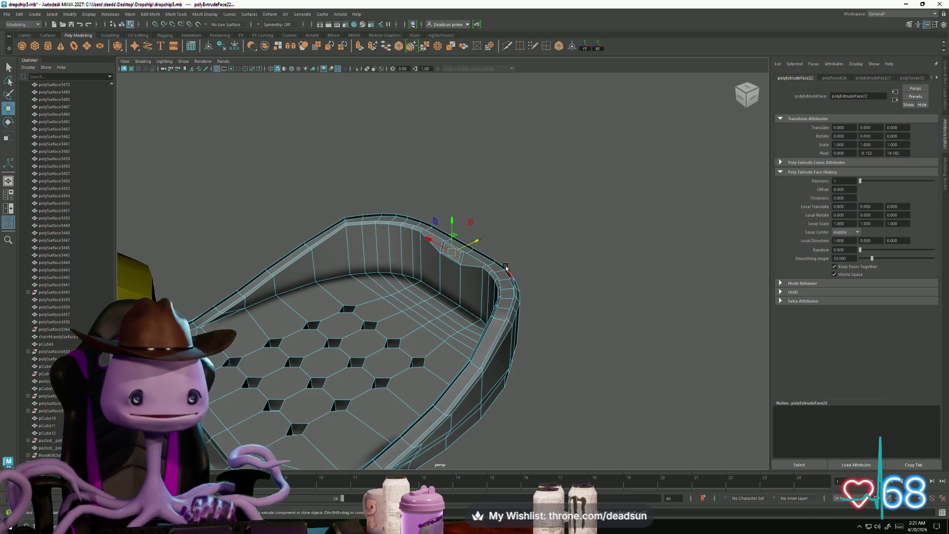
left_click_drag(406, 157, 459, 255, "alt")
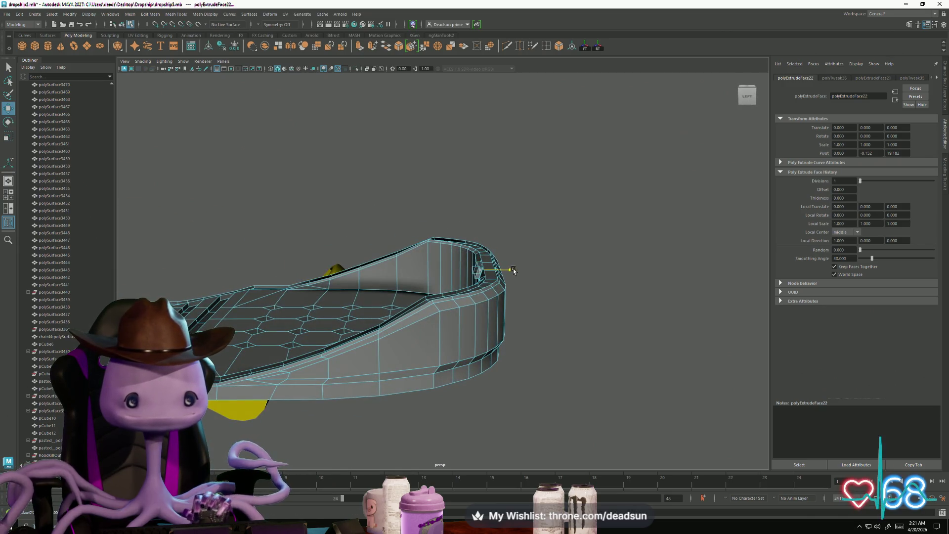
key("f")
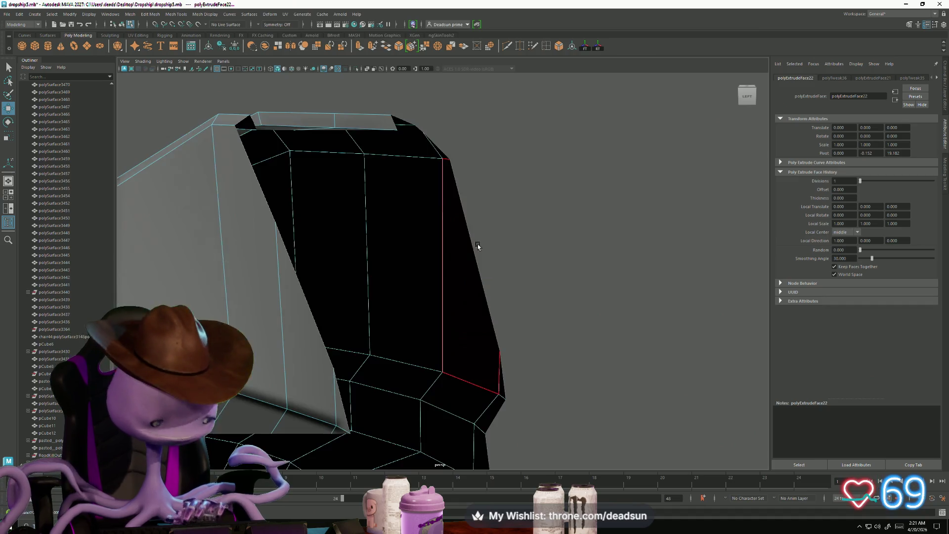
scroll(476, 247, "down", 5)
mouse_move(449, 275)
left_mouse_down("alt")
mouse_move(468, 281)
mouse_move(459, 288)
left_mouse_up("alt")
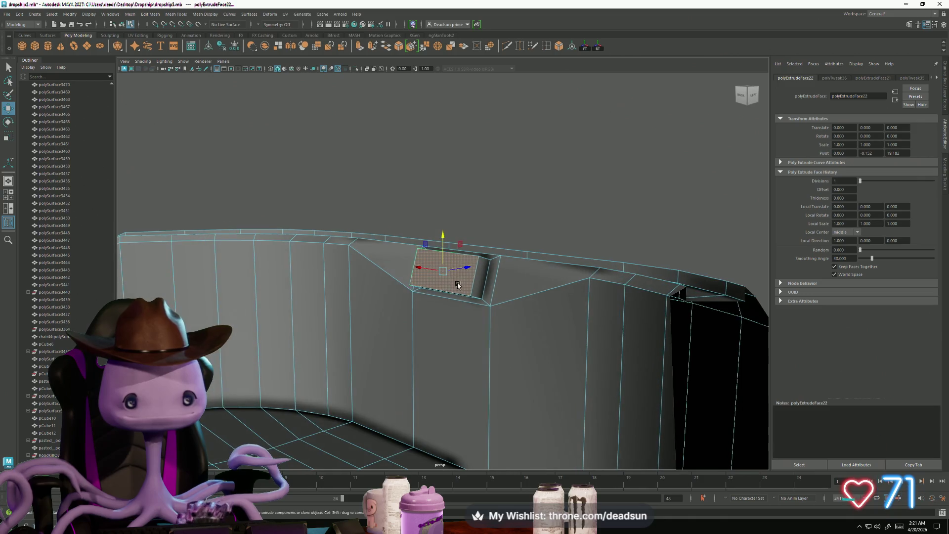
Scale the new face down into a small inset notch, then return to Object Mode and deselect
key("r")
mouse_move(443, 239)
left_mouse_down()
mouse_move(425, 270)
mouse_move(410, 273)
mouse_move(457, 275)
mouse_move(404, 285)
left_mouse_up()
scroll(475, 276, "down", 10)
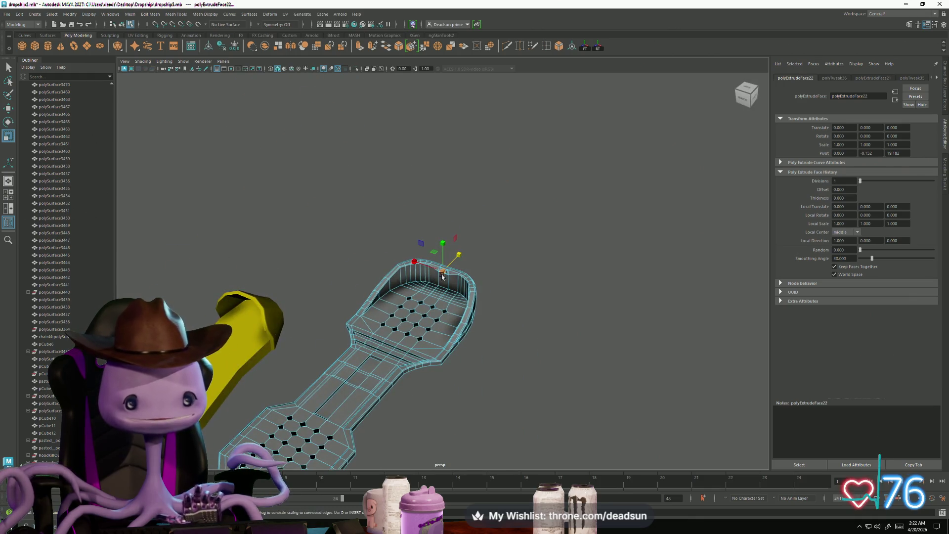
right_click_drag(443, 276, 479, 258)
left_click(479, 259)
mouse_move(479, 259)
left_mouse_down("alt")
mouse_move(394, 253)
mouse_move(416, 295)
mouse_move(437, 285)
left_mouse_up("alt")
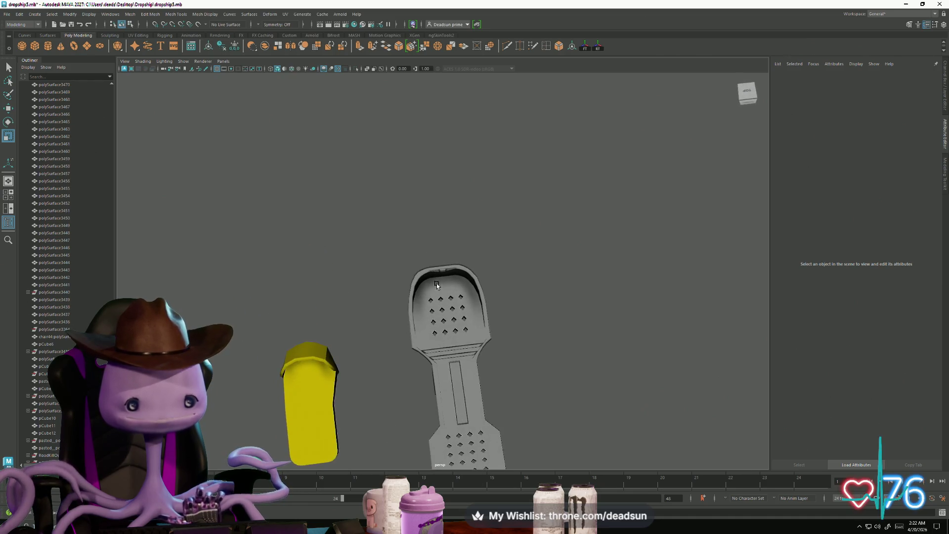
Marquee-select pCube13's top-end floor vertices and move them slightly toward the rim
left_click(436, 285)
scroll(440, 292, "up", 5)
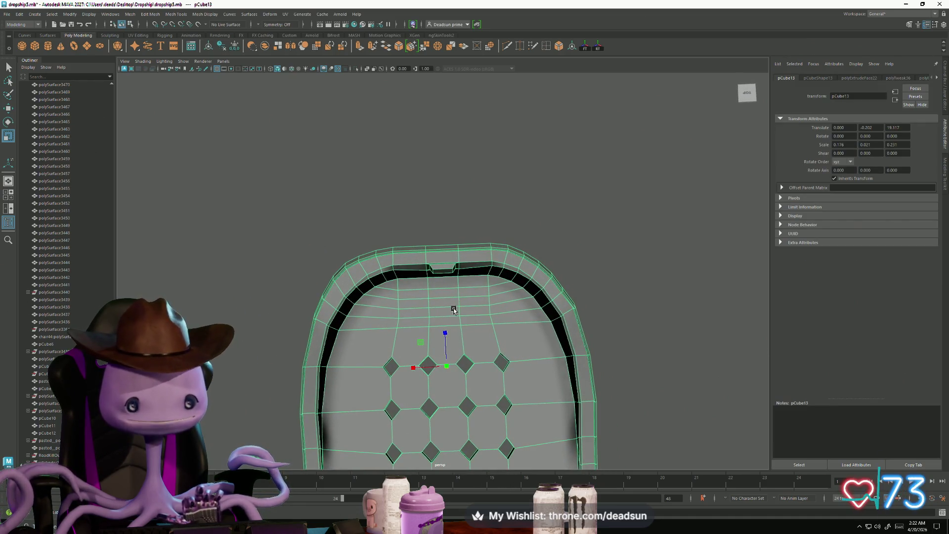
right_click_drag(434, 257, 410, 253)
mouse_move(406, 228)
left_mouse_down()
mouse_move(434, 257)
mouse_move(443, 236)
left_mouse_up()
key("w")
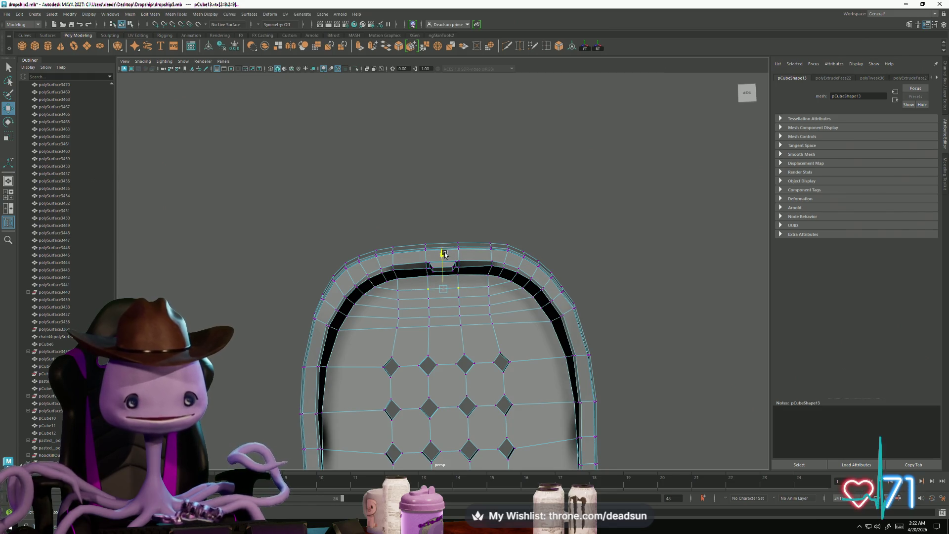
mouse_move(472, 316)
right_mouse_down("alt")
mouse_move(508, 349)
mouse_move(494, 345)
right_mouse_up("alt")
mouse_move(480, 339)
left_mouse_down("alt")
mouse_move(402, 287)
mouse_move(392, 248)
mouse_move(404, 252)
left_mouse_up("alt")
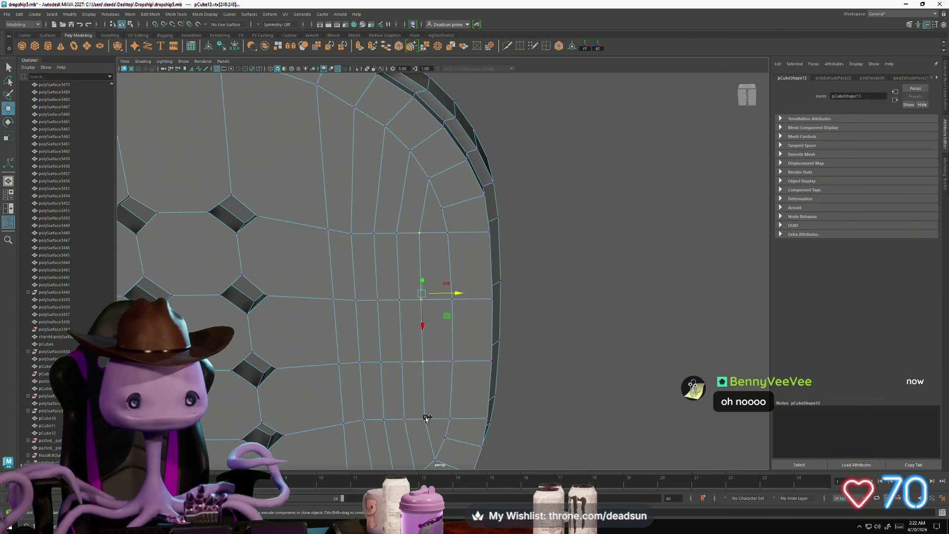
left_click_drag(426, 418, 395, 266, "alt")
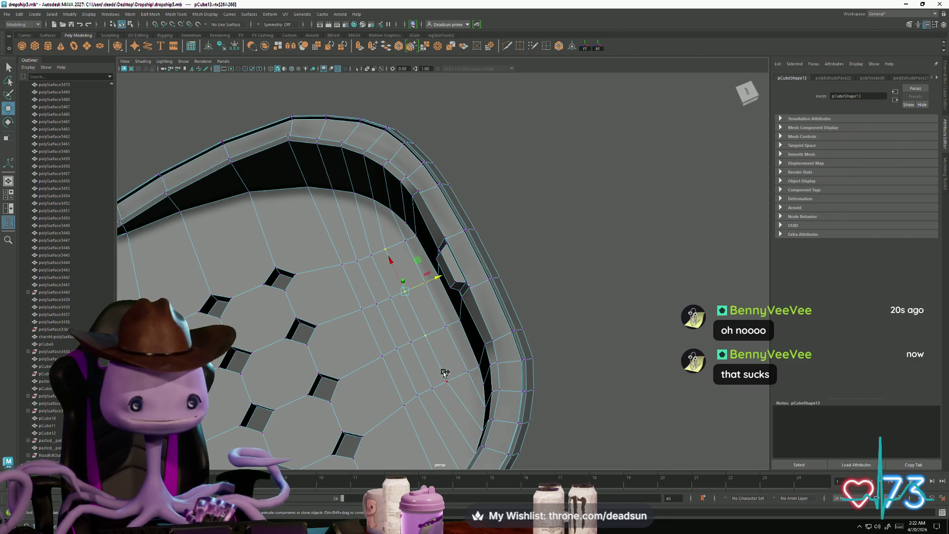
mouse_move(449, 378)
left_mouse_down("alt")
mouse_move(475, 391)
mouse_move(517, 385)
mouse_move(464, 364)
mouse_move(430, 312)
mouse_move(451, 308)
left_mouse_up("alt")
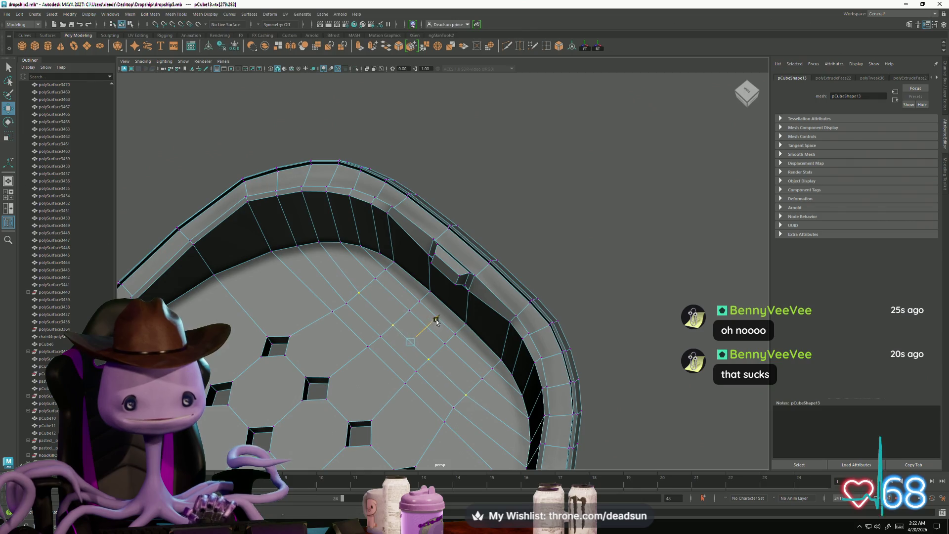
left_click_drag(436, 321, 443, 318)
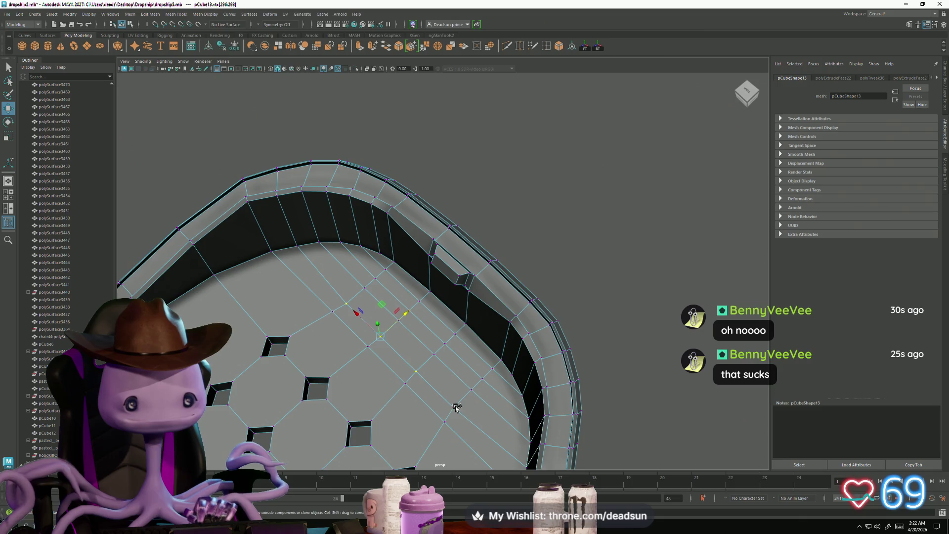
Return the panel to Object Mode, deselect it, and zoom out over the whole dropship
left_click_drag(428, 326, 346, 316, "alt")
right_click_drag(479, 295, 512, 278)
mouse_move(512, 278)
left_mouse_down("alt")
mouse_move(404, 325)
mouse_move(445, 318)
mouse_move(386, 325)
mouse_move(416, 328)
mouse_move(377, 351)
mouse_move(410, 377)
mouse_move(424, 352)
left_mouse_up("alt")
left_click(422, 354)
right_click_drag(424, 352, 332, 338, "alt")
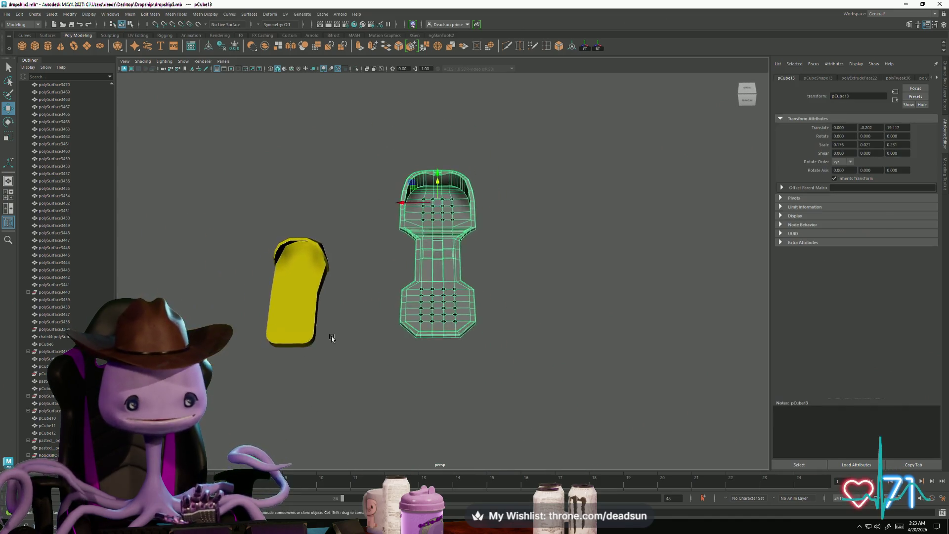
left_click(364, 354)
mouse_move(365, 354)
left_mouse_down("alt")
mouse_move(396, 372)
mouse_move(548, 347)
mouse_move(542, 303)
mouse_move(466, 333)
mouse_move(542, 334)
mouse_move(464, 364)
mouse_move(370, 364)
mouse_move(377, 352)
left_mouse_up("alt")
right_click_drag(377, 351, 515, 381, "alt")
left_click_drag(515, 381, 496, 384, "alt")
right_click_drag(495, 384, 83, 283, "alt")
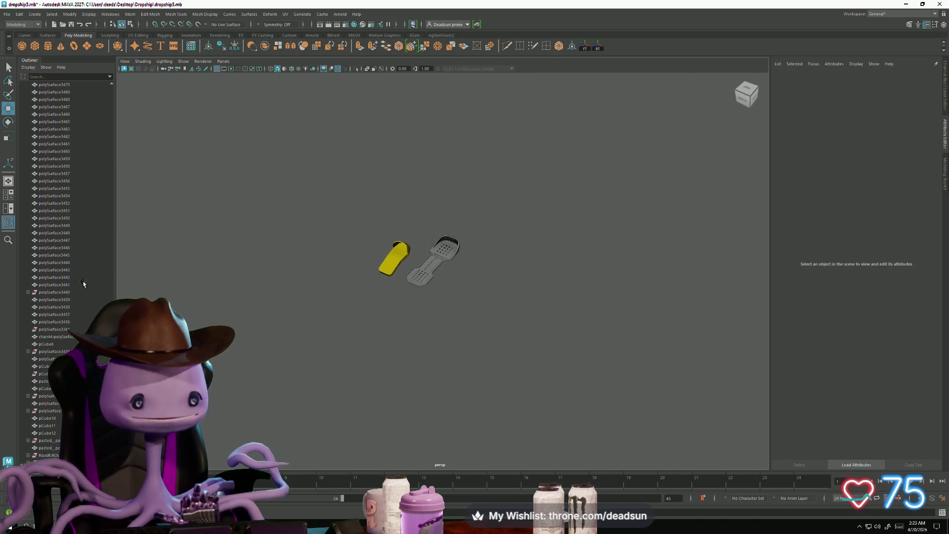
Save the scene with File > Save Scene
left_click_drag(327, 270, 189, 220, "alt")
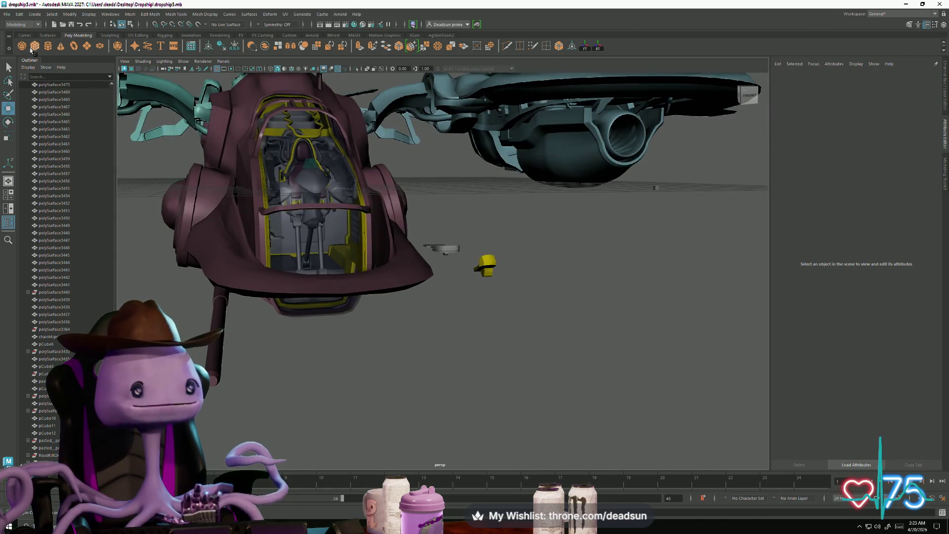
left_click(2, 14)
left_click(18, 46)
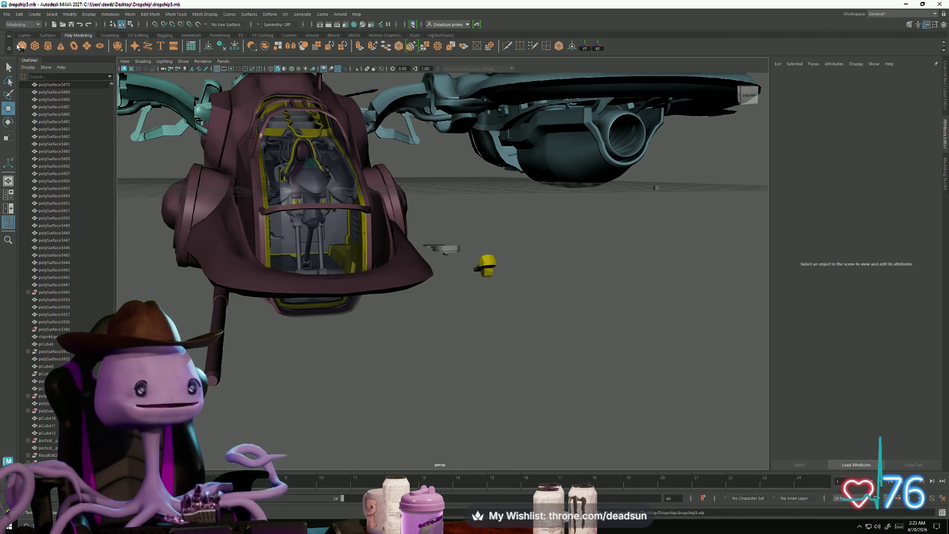
Move pCube14 beside the panel's vented end and flatten it into a thin upright block, 0.006 deep
left_click(73, 88)
mouse_move(148, 197)
left_mouse_down("alt")
mouse_move(184, 128)
mouse_move(418, 252)
mouse_move(371, 235)
left_mouse_up("alt")
key("r")
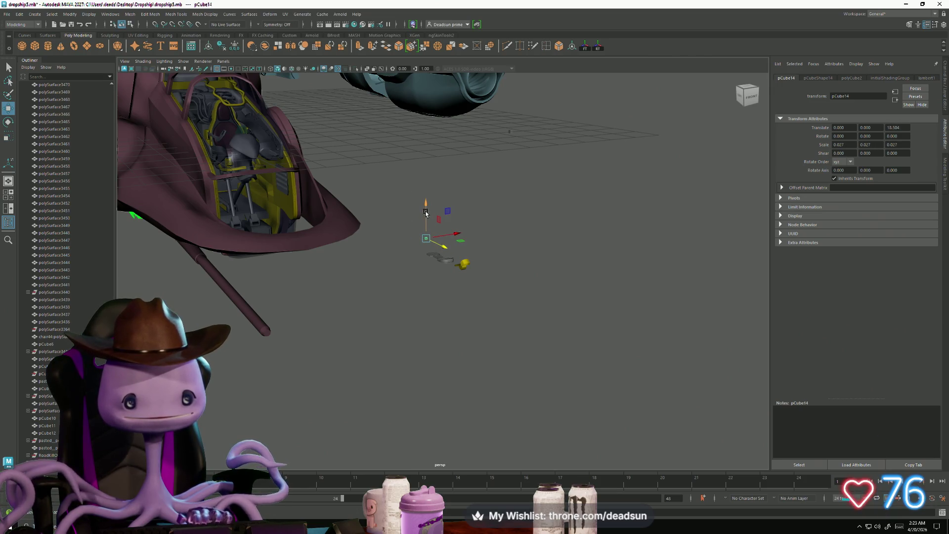
key("f")
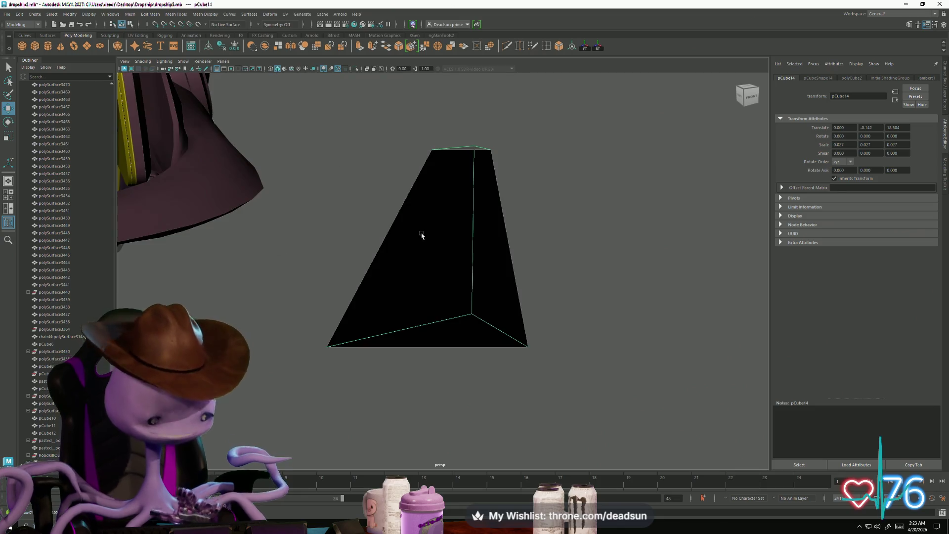
mouse_move(467, 299)
left_mouse_down("alt")
mouse_move(487, 273)
mouse_move(580, 270)
mouse_move(549, 277)
mouse_move(507, 220)
mouse_move(482, 221)
mouse_move(483, 232)
left_mouse_up("alt")
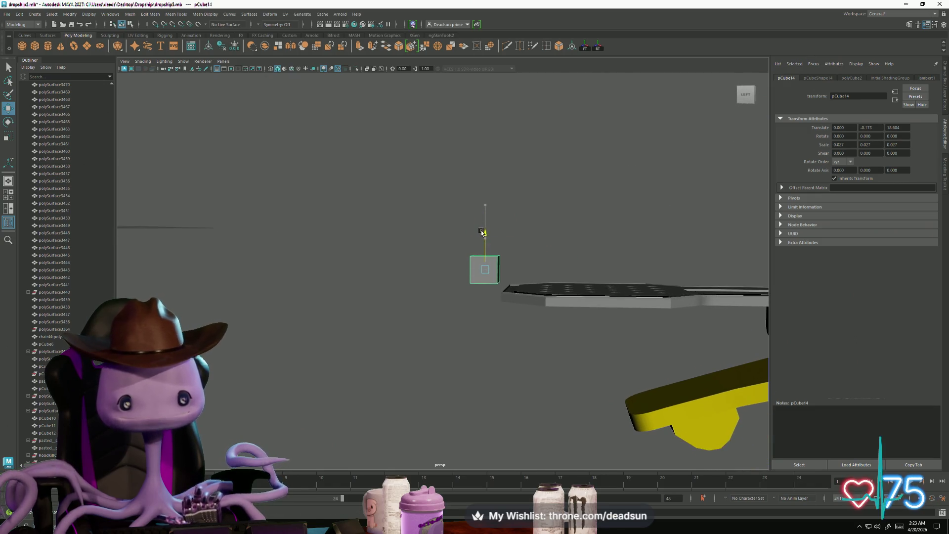
key("e")
key("r")
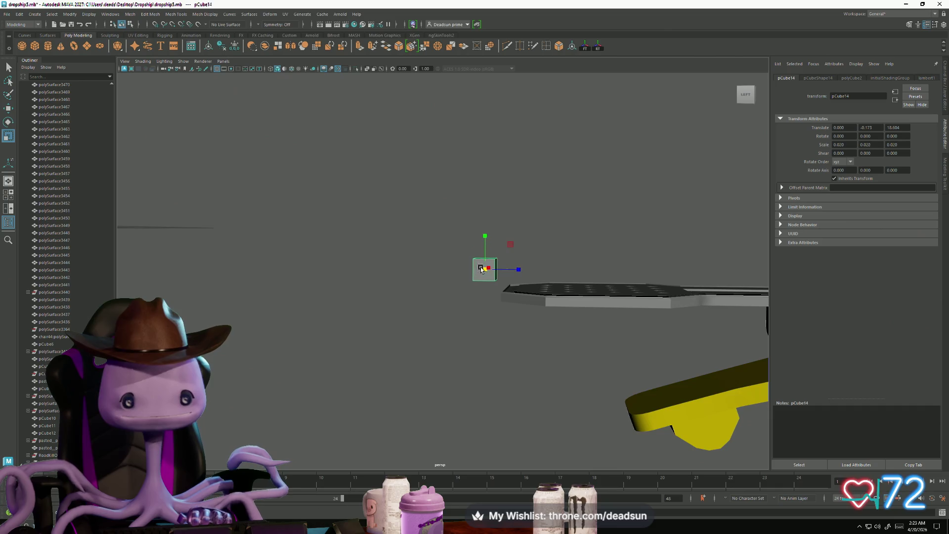
left_click_drag(481, 270, 489, 270)
mouse_move(489, 269)
left_mouse_down("alt")
mouse_move(604, 313)
mouse_move(529, 284)
mouse_move(583, 310)
mouse_move(536, 290)
mouse_move(476, 324)
mouse_move(444, 296)
mouse_move(534, 265)
mouse_move(429, 335)
mouse_move(422, 351)
mouse_move(430, 356)
mouse_move(367, 333)
left_mouse_up("alt")
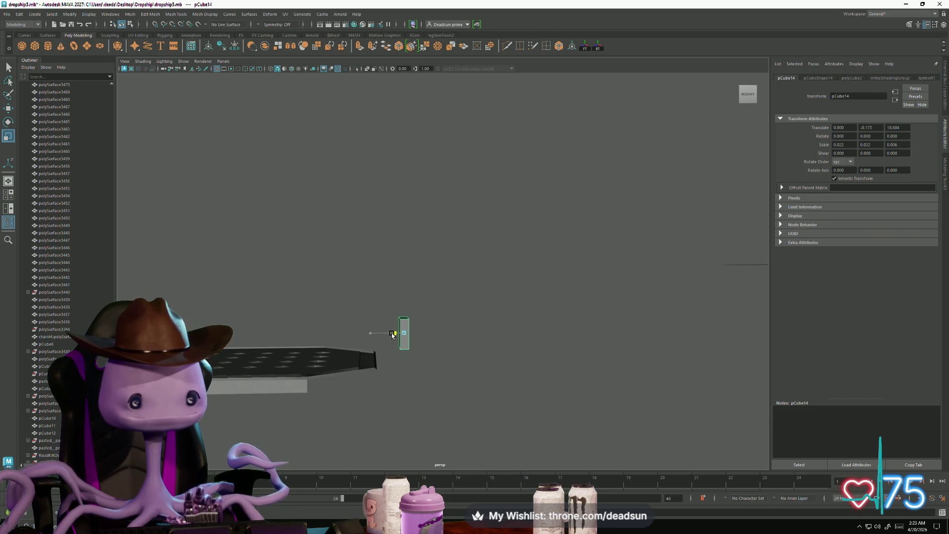
left_click_drag(402, 340, 401, 352, "alt")
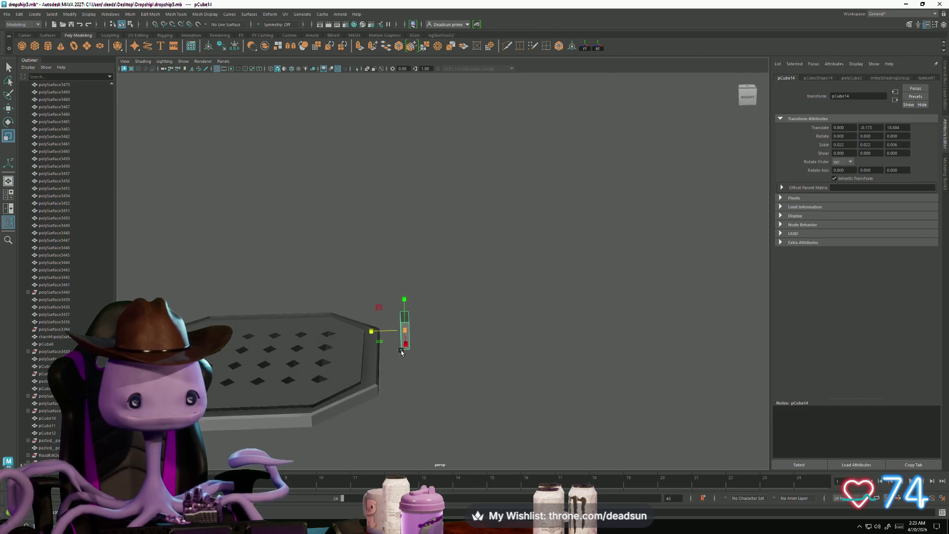
Select the floor panel again from a near top-down view
left_click(446, 321)
left_click(403, 307)
mouse_move(402, 307)
left_mouse_down("alt")
mouse_move(371, 371)
mouse_move(404, 361)
mouse_move(405, 344)
left_mouse_up("alt")
right_click_drag(396, 300, 381, 312)
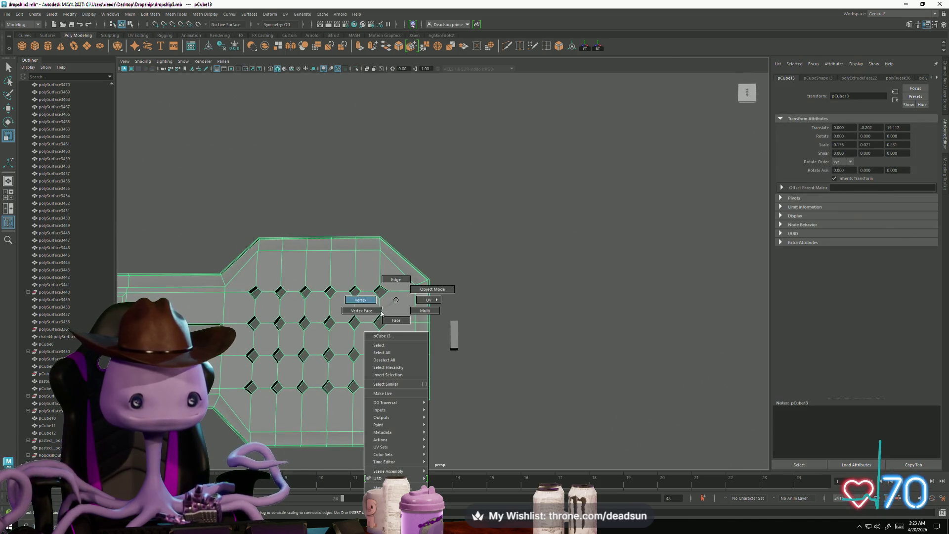
Move the floor panel's right-end vertices inward along X to form a notch
left_click(367, 304)
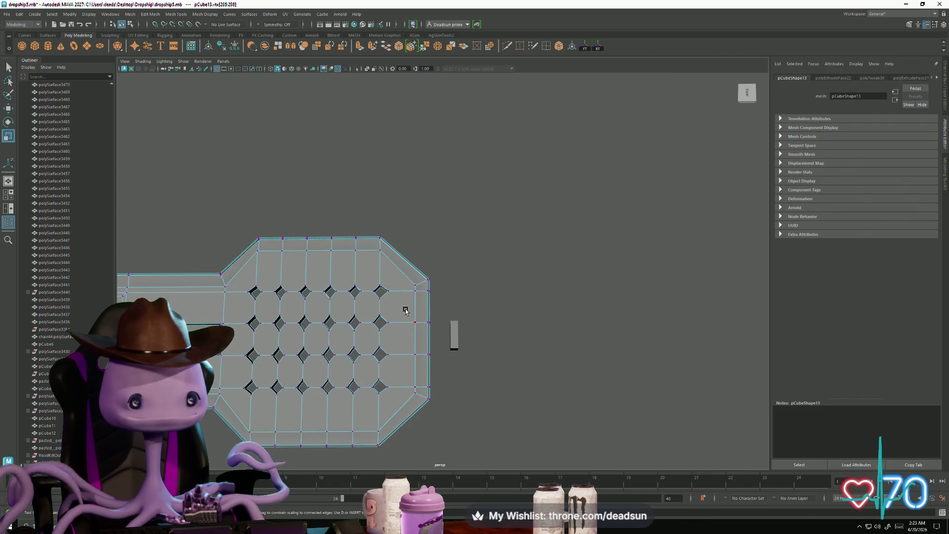
left_click_drag(444, 368, 438, 361)
key("w")
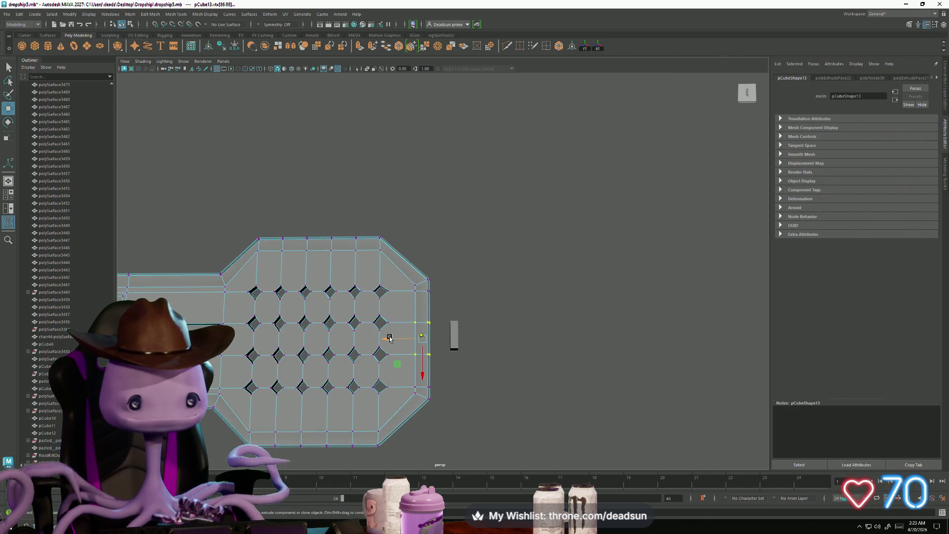
left_click_drag(388, 338, 381, 337)
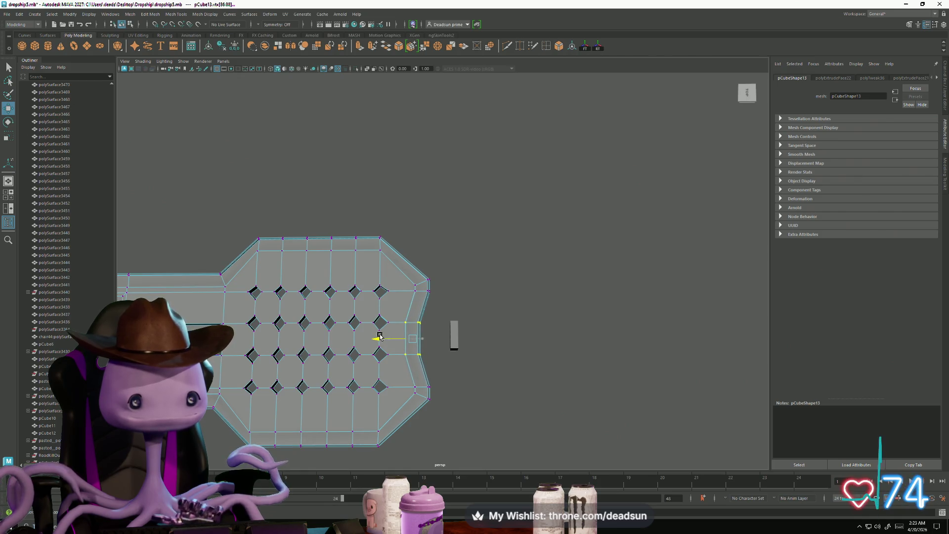
left_click_drag(410, 358, 462, 358, "alt")
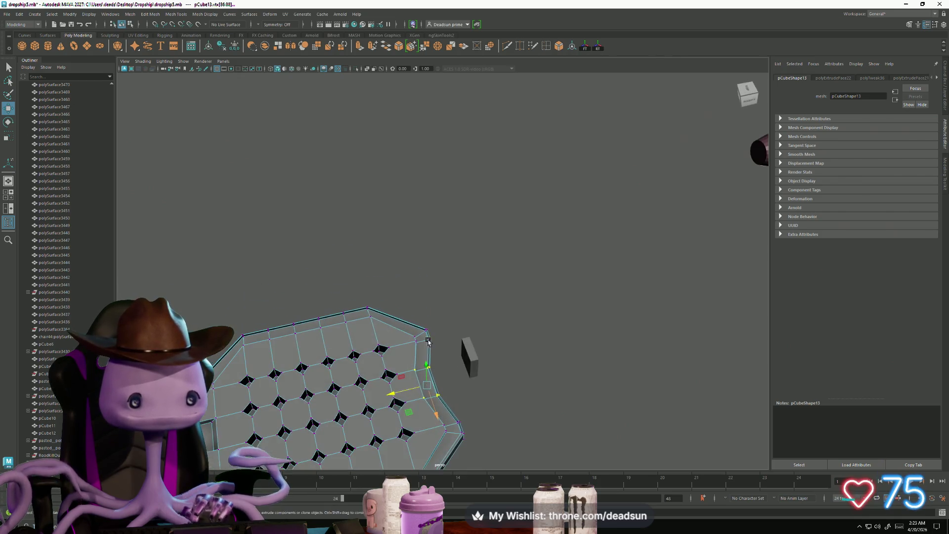
key("F8")
Orbit to face the plate straight on and reselect the small block, undoing a stray selection
left_click(462, 357)
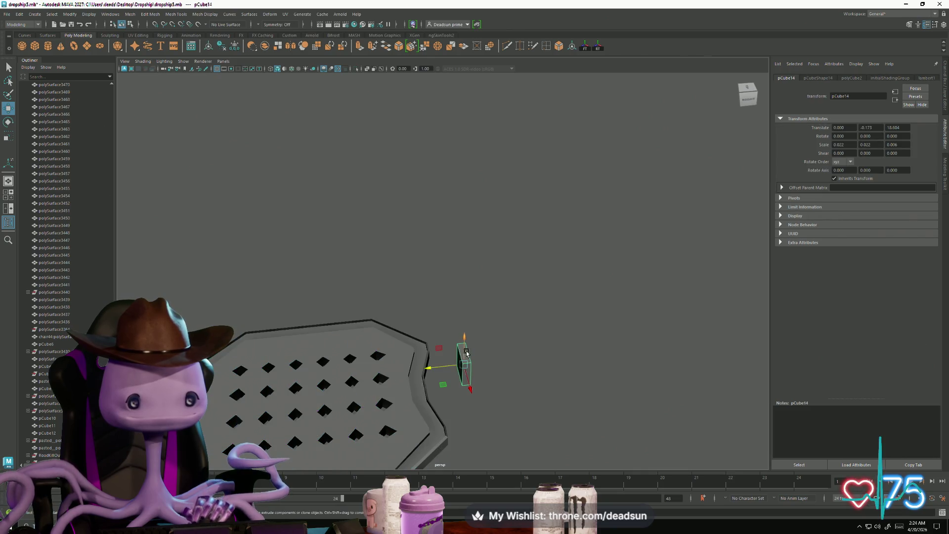
mouse_move(466, 353)
right_mouse_down()
mouse_move(493, 328)
mouse_move(485, 335)
right_mouse_up()
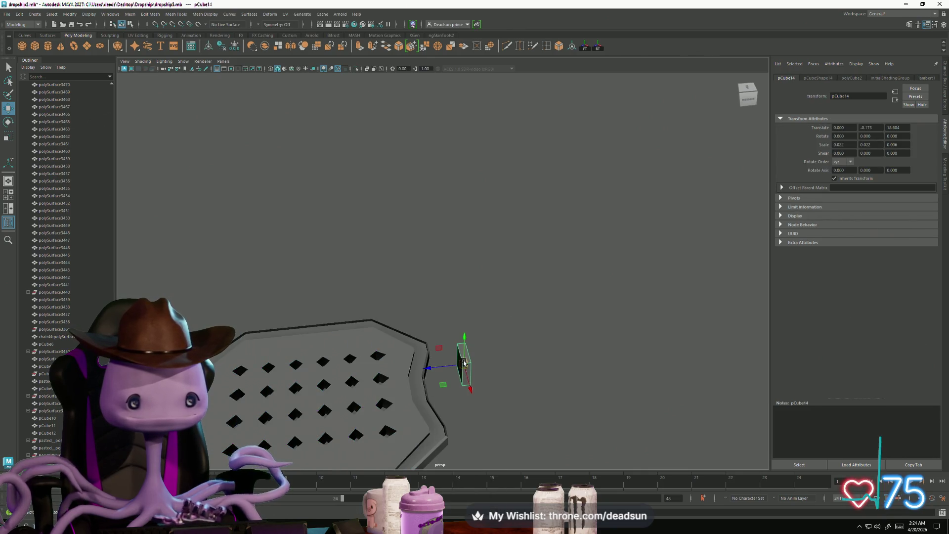
mouse_move(460, 363)
left_mouse_down("alt")
mouse_move(458, 375)
mouse_move(469, 286)
mouse_move(451, 290)
mouse_move(469, 240)
left_mouse_up("alt")
left_click(457, 272)
mouse_move(456, 271)
left_mouse_down("alt")
mouse_move(465, 269)
mouse_move(454, 257)
mouse_move(404, 251)
mouse_move(421, 296)
mouse_move(460, 320)
mouse_move(447, 318)
left_mouse_up("alt")
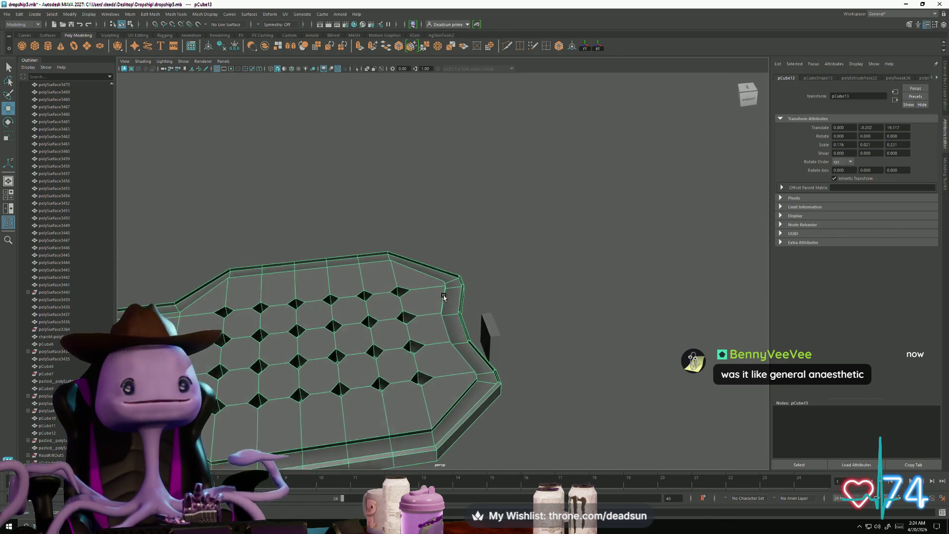
left_click_drag(444, 304, 451, 311, "alt")
left_click(489, 340)
key("ctrl+z")
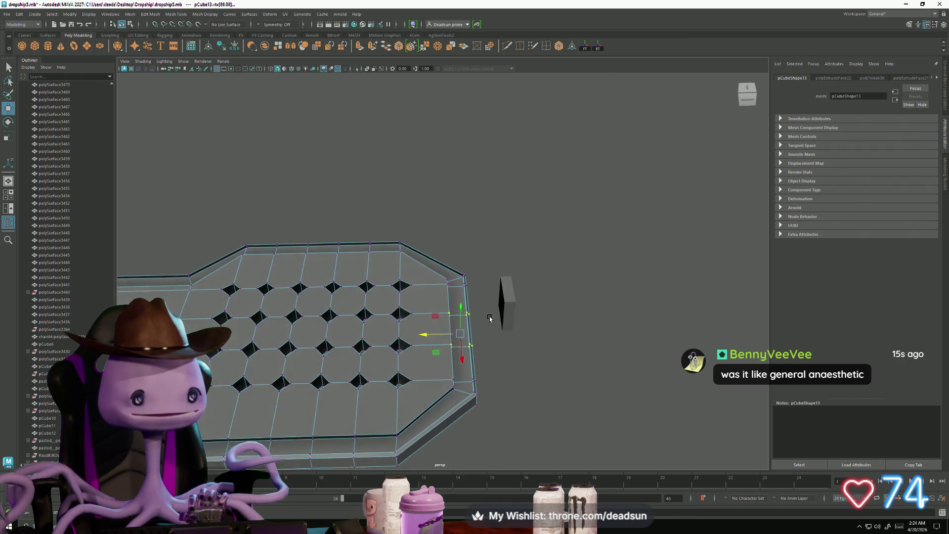
Slide the thin pCube14 block along Z to 10.614, butting it against the notch
left_click(499, 303)
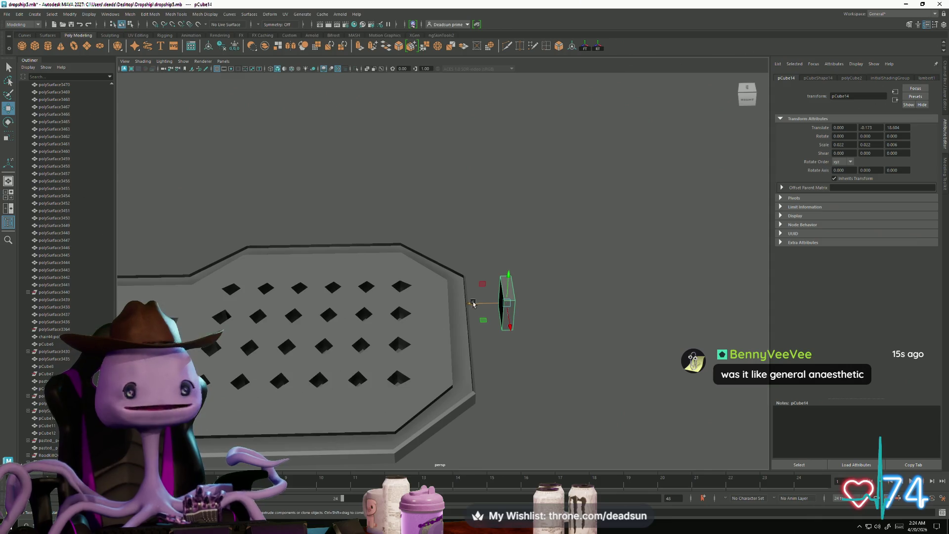
mouse_move(473, 303)
left_mouse_down()
mouse_move(451, 304)
mouse_move(492, 265)
left_mouse_up()
left_click_drag(472, 319, 489, 306, "alt")
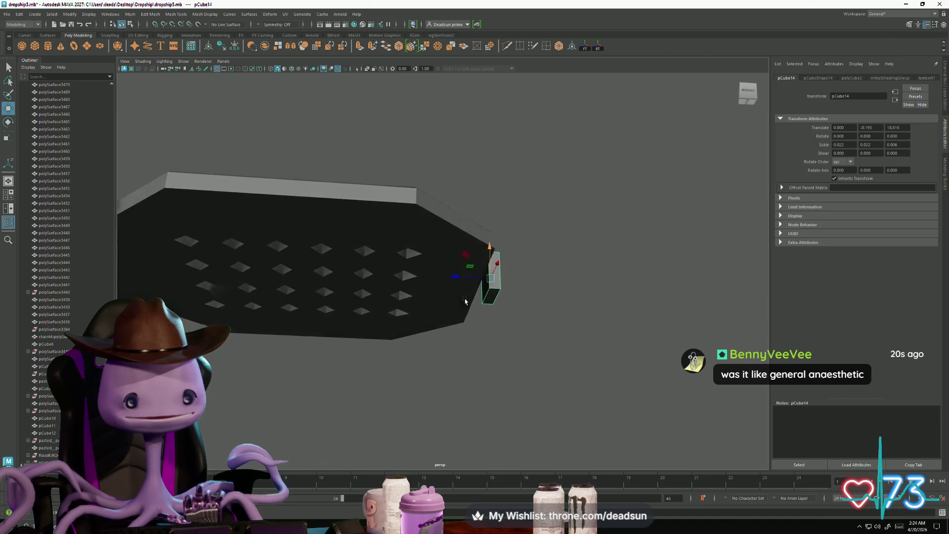
scroll(503, 314, "up", 3)
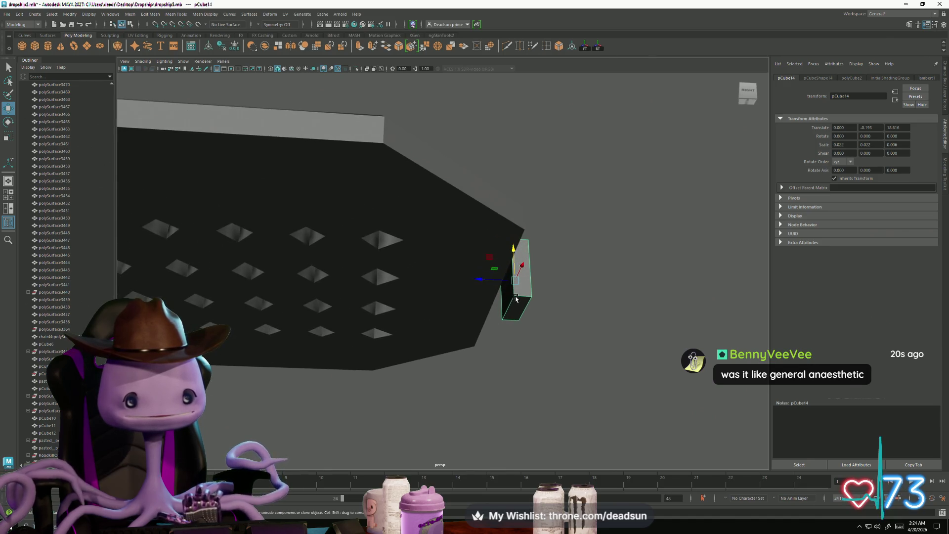
left_click_drag(477, 280, 483, 280)
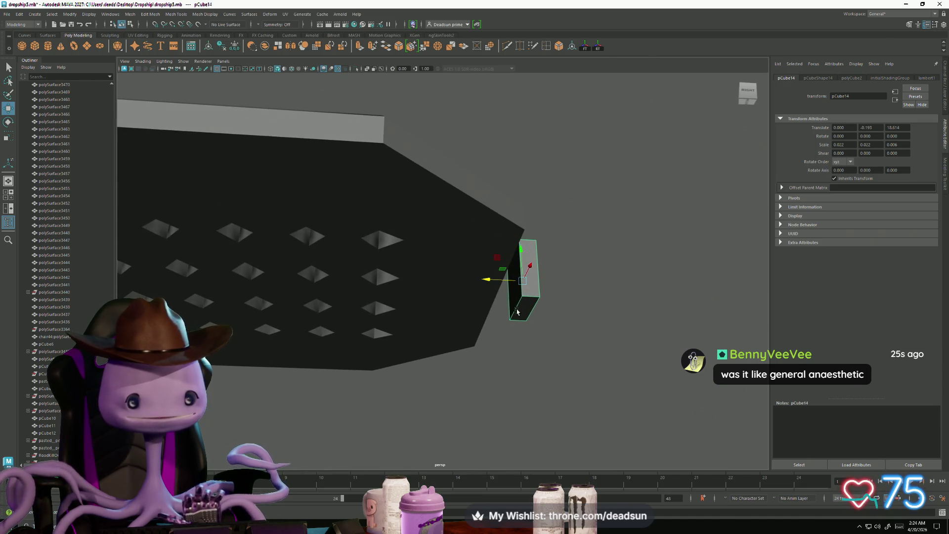
key("alt+Right")
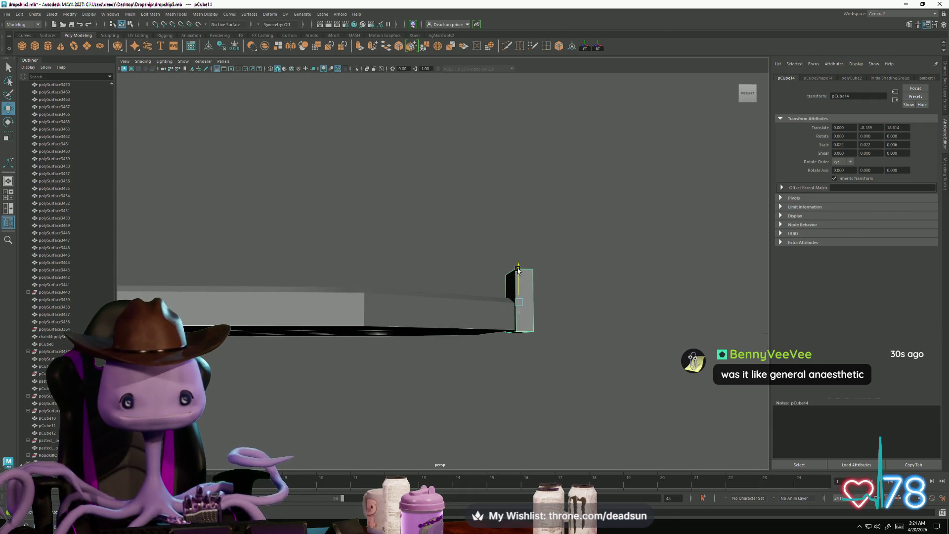
Extrude one face of the small block and pull it up slightly
left_click_drag(517, 270, 517, 252, "alt")
key("F11")
left_click(514, 303)
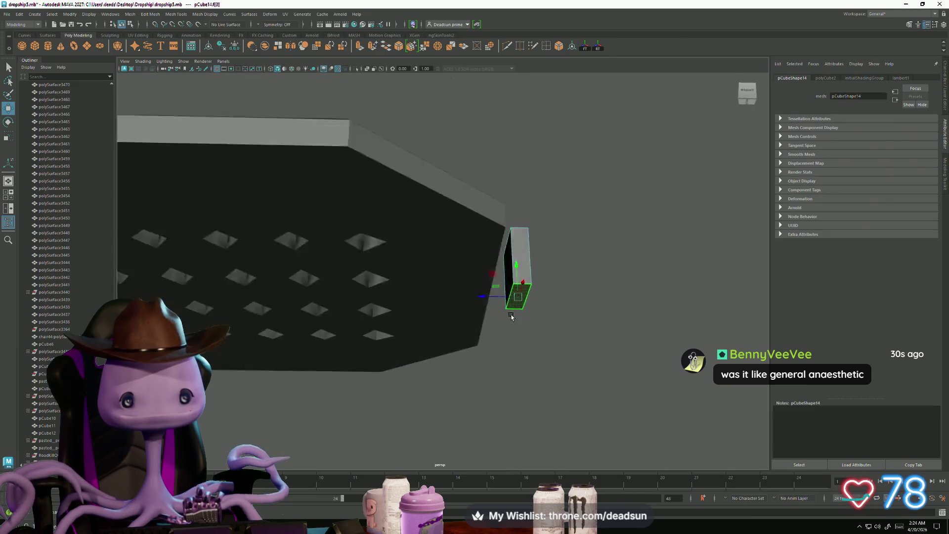
left_click_drag(511, 317, 513, 323, "alt")
left_click(357, 45)
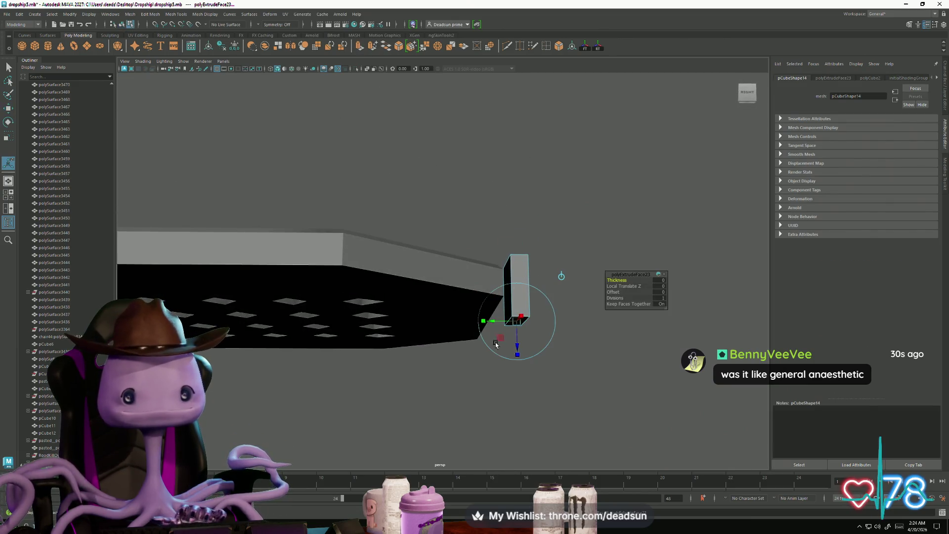
left_click_drag(514, 309, 517, 301)
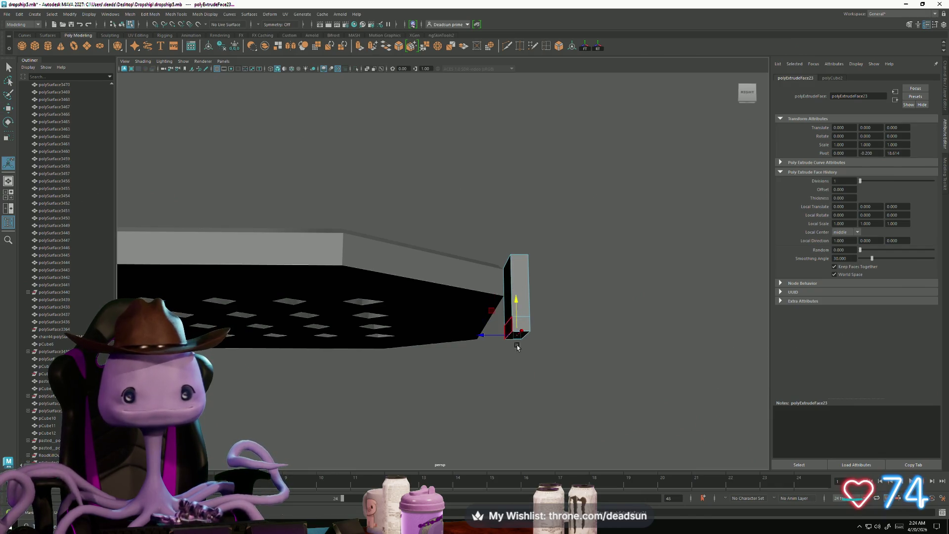
Extrude downward into a vertical post, then extrude its base face twice into a foot under the hull
key("ctrl+e")
left_click_drag(517, 356, 518, 381)
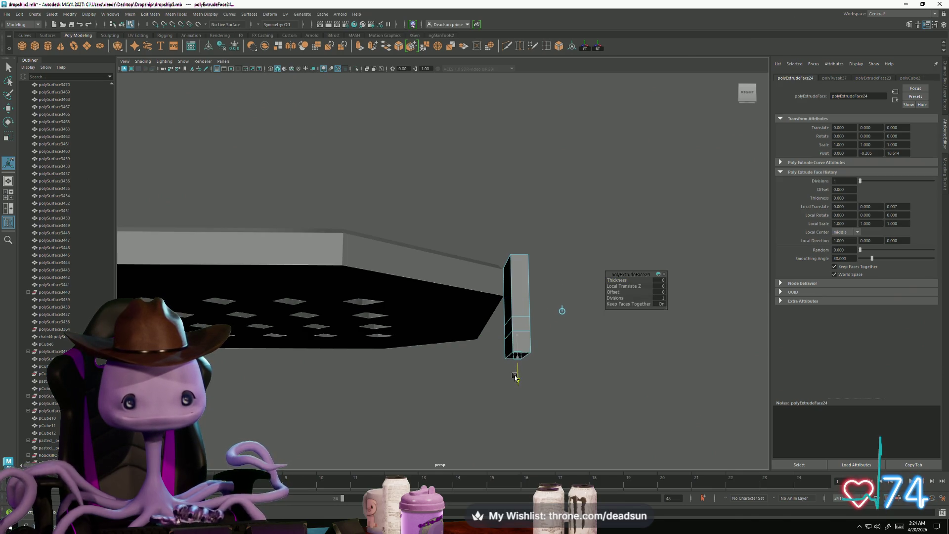
left_click(445, 381)
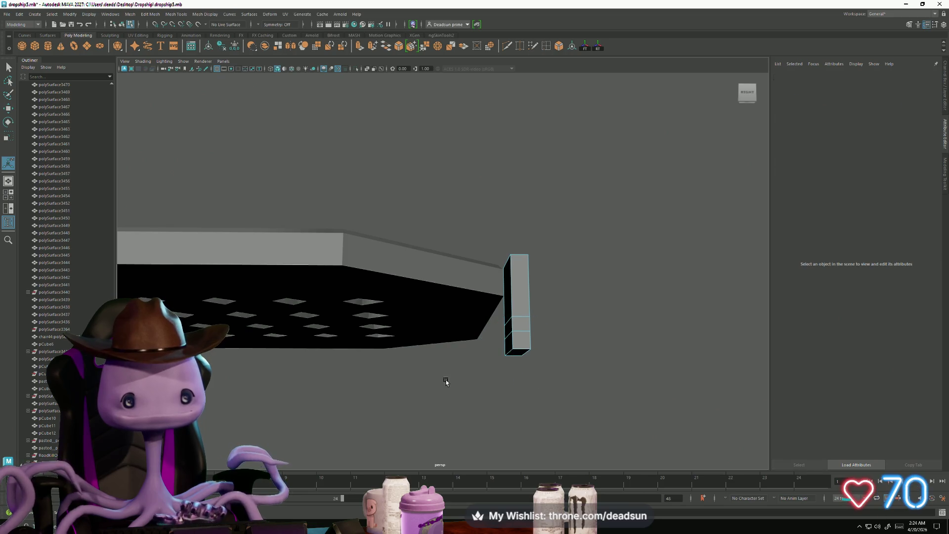
left_click(507, 346)
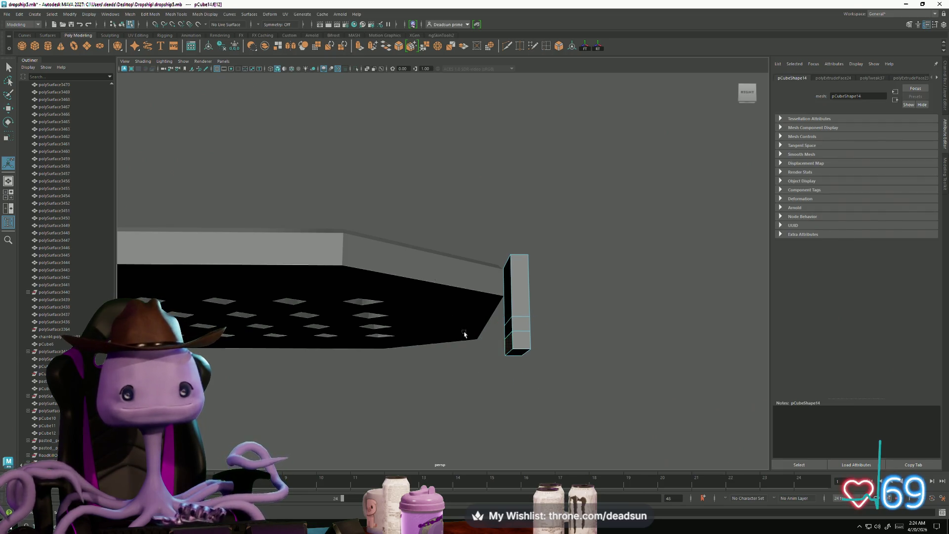
key("ctrl+e")
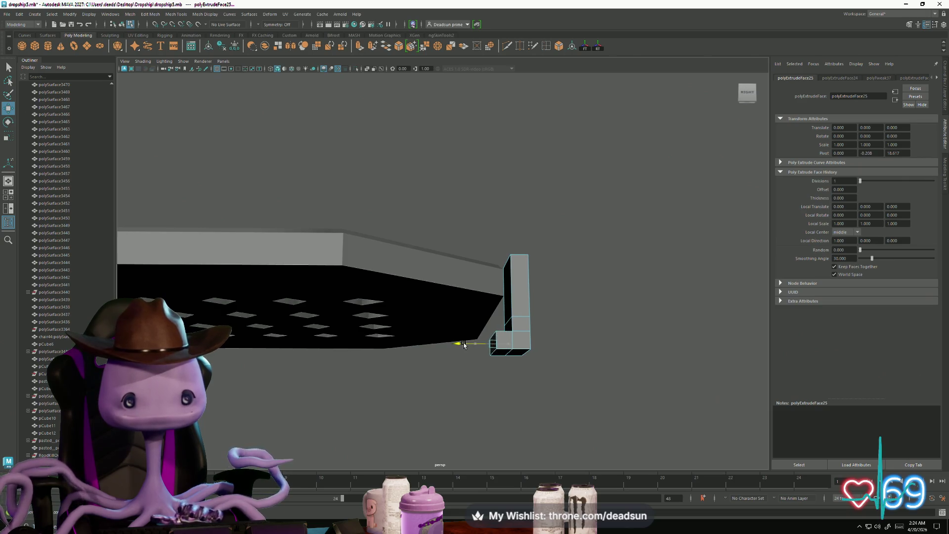
left_click(359, 47)
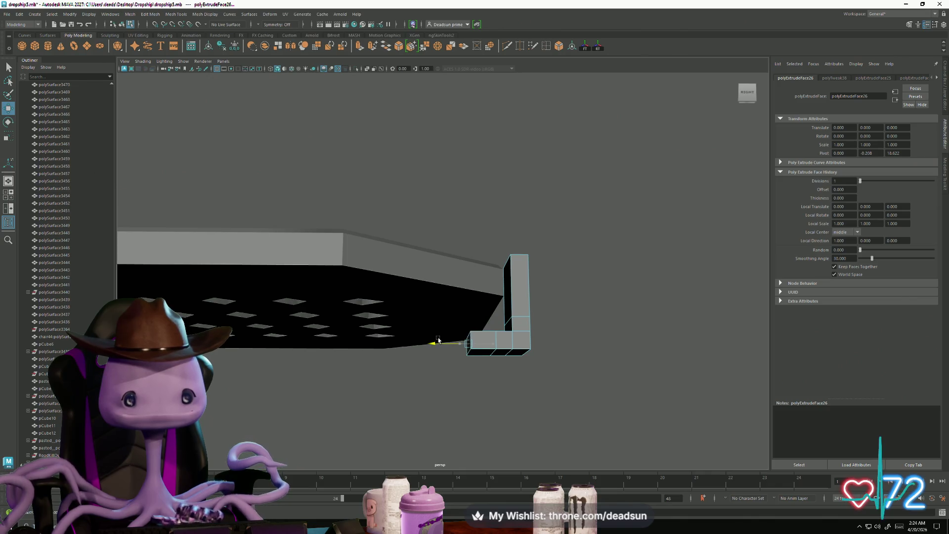
left_click_drag(451, 369, 439, 333, "alt")
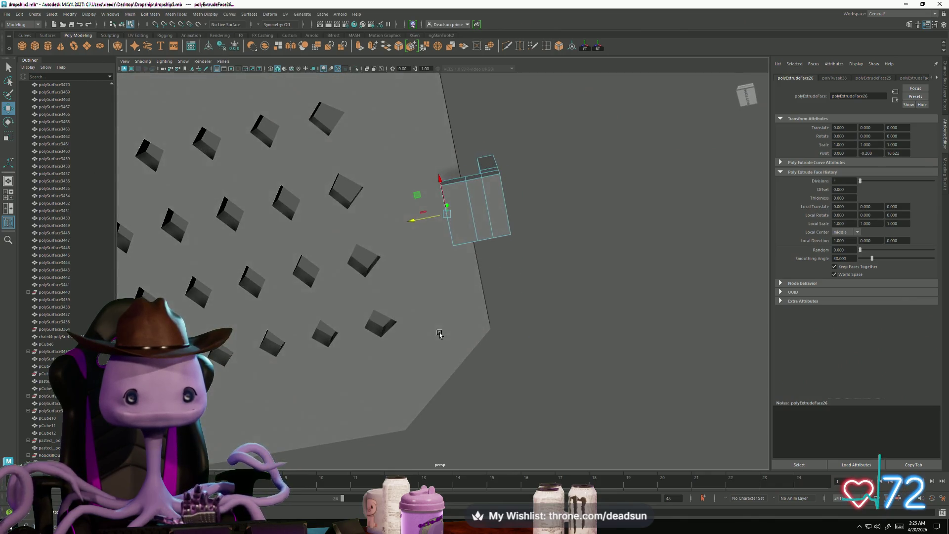
Extrude the two rim faces beside the bracket slightly (polyExtrudeFace27), then reselect the bracket box
mouse_move(375, 164)
left_mouse_down("alt")
mouse_move(419, 237)
mouse_move(385, 264)
left_mouse_up("alt")
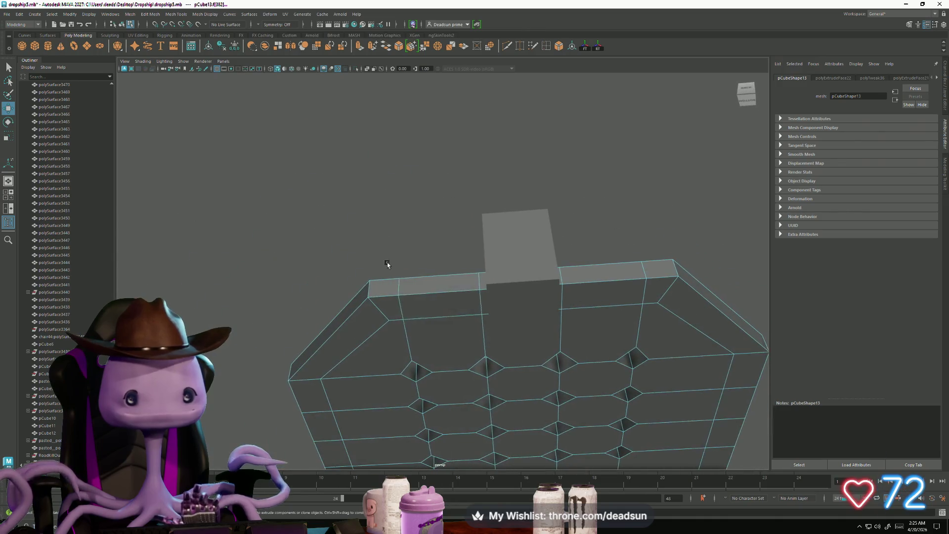
right_click(441, 300)
right_click_drag(440, 320, 440, 320)
left_click(438, 307)
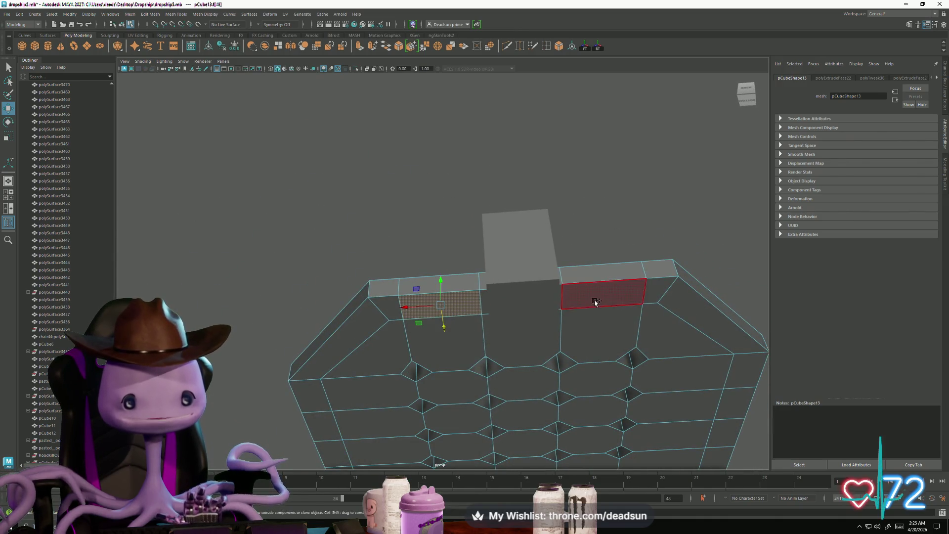
left_click(595, 303, "shift")
mouse_move(595, 303)
left_mouse_down("alt")
mouse_move(551, 332)
mouse_move(557, 341)
mouse_move(555, 330)
left_mouse_up("alt")
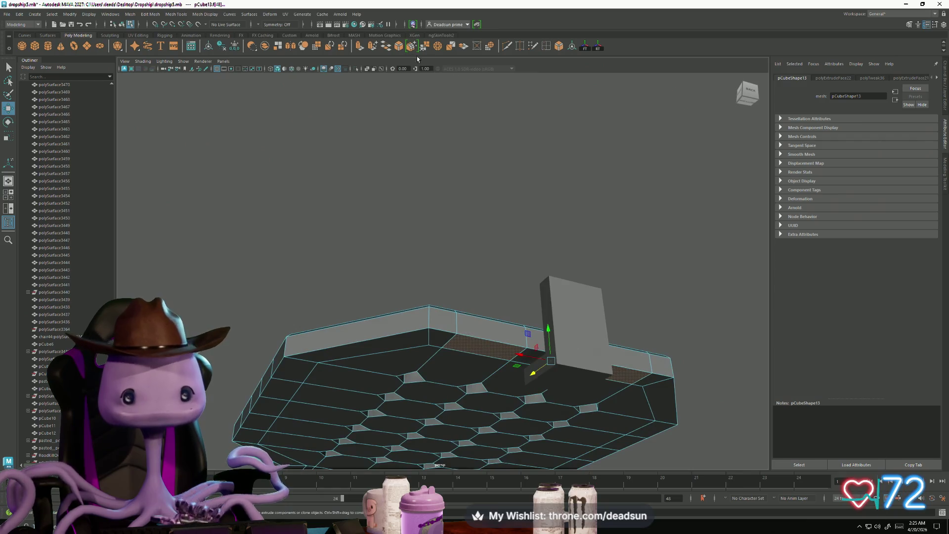
left_click(492, 368)
key("ctrl+e")
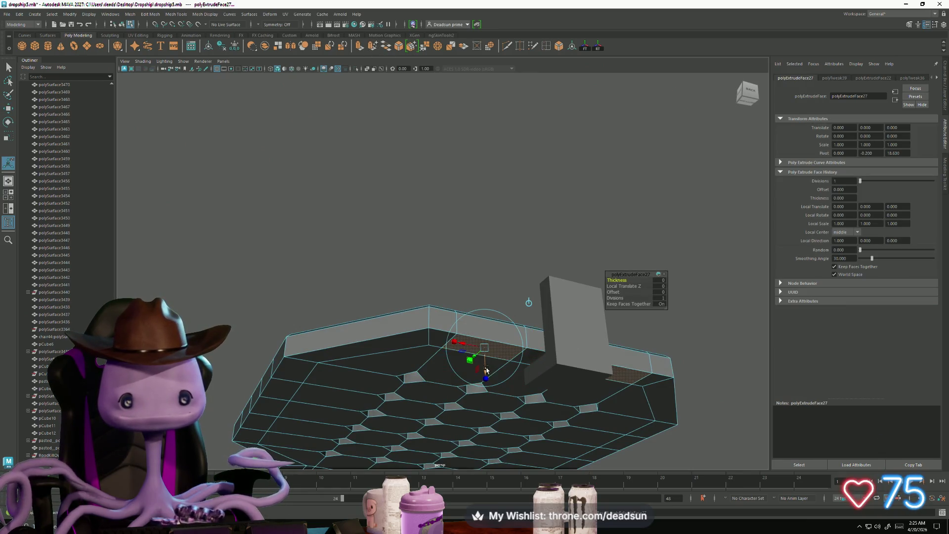
mouse_move(487, 369)
left_mouse_down()
mouse_move(492, 391)
mouse_move(525, 327)
mouse_move(538, 252)
left_mouse_up()
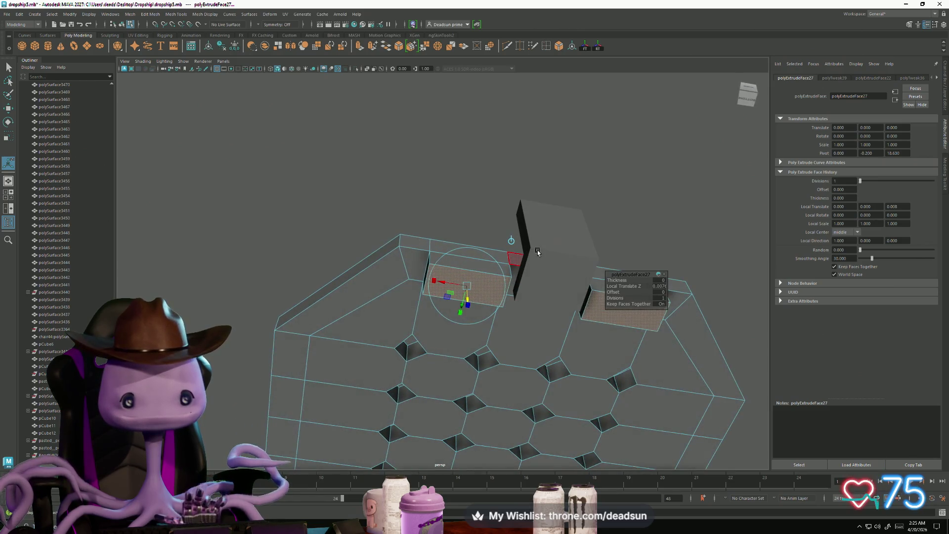
key("q")
left_click(541, 236)
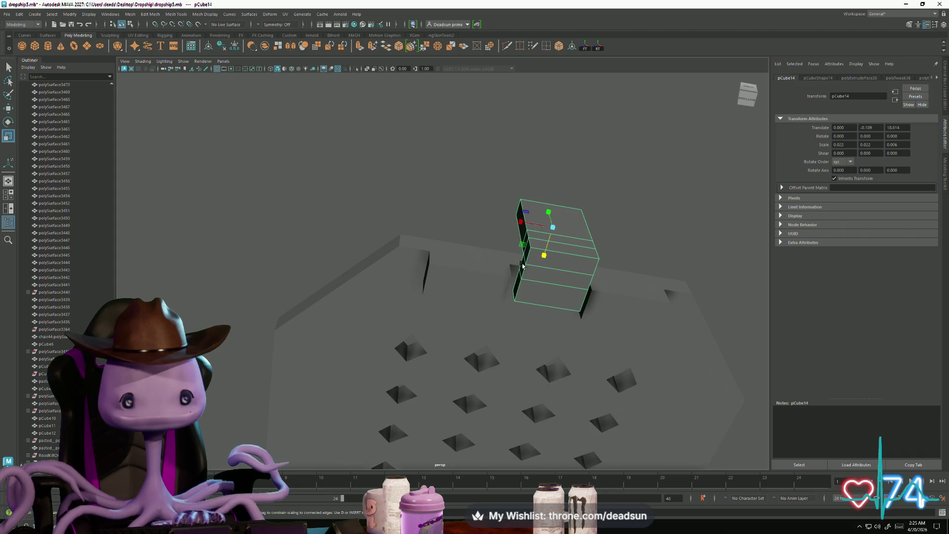
Widen pCube14 slightly in X, nudge it to Y -0.105, Z 10.615, and start a diagonal Multi-Cut across its base corner
left_click_drag(524, 224, 517, 222)
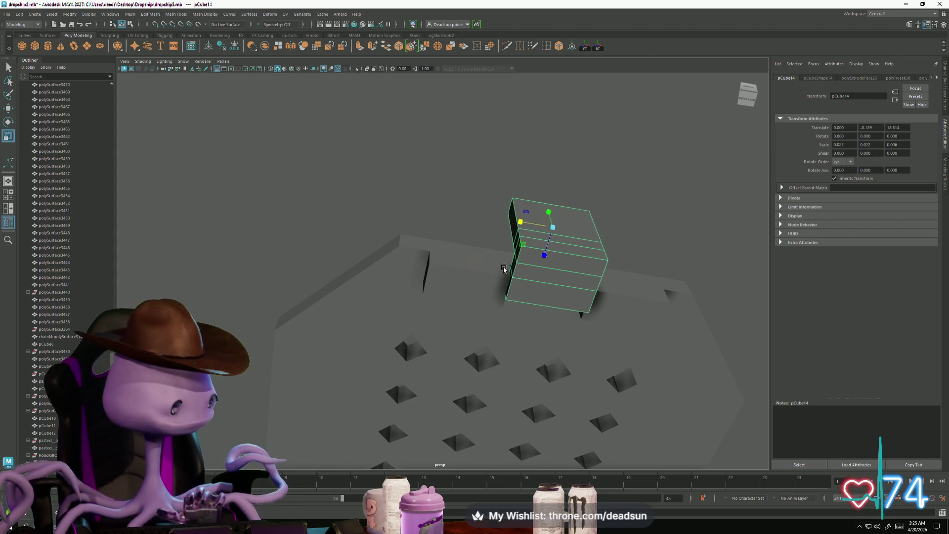
mouse_move(504, 269)
left_mouse_down("alt")
mouse_move(536, 340)
mouse_move(494, 327)
mouse_move(512, 250)
mouse_move(438, 242)
mouse_move(419, 261)
mouse_move(455, 259)
mouse_move(437, 251)
mouse_move(429, 227)
mouse_move(424, 271)
mouse_move(440, 290)
mouse_move(508, 285)
mouse_move(502, 326)
mouse_move(490, 321)
left_mouse_up("alt")
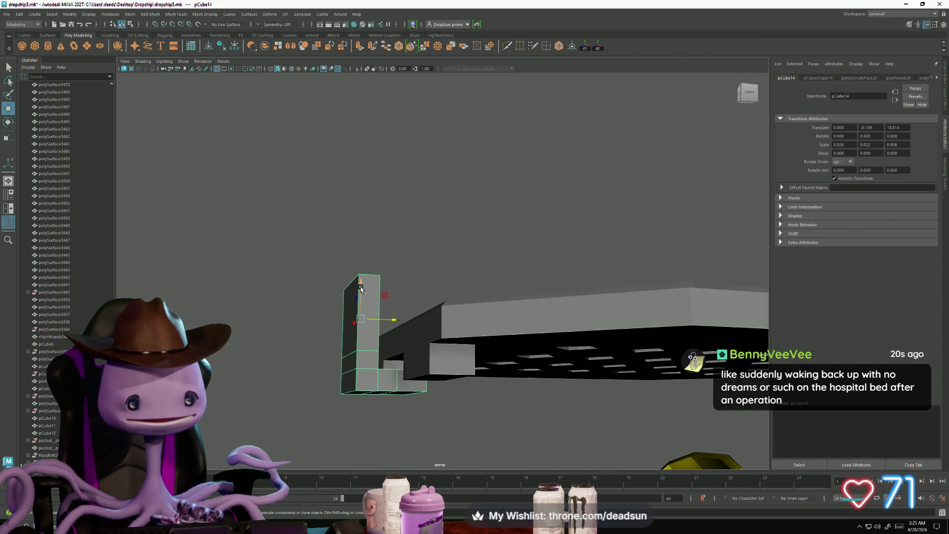
left_click_drag(361, 289, 362, 277)
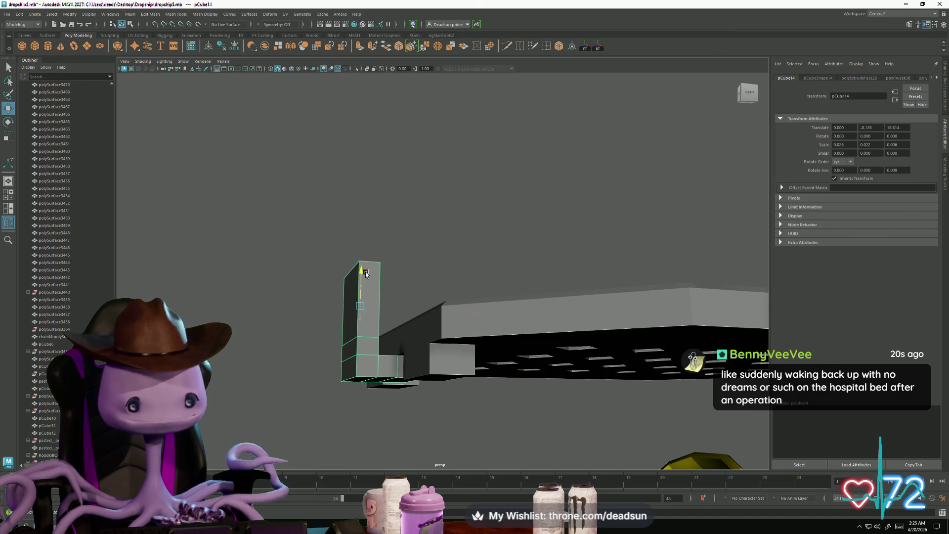
mouse_move(394, 307)
left_mouse_down()
mouse_move(376, 330)
mouse_move(387, 364)
mouse_move(371, 354)
mouse_move(366, 362)
left_mouse_up()
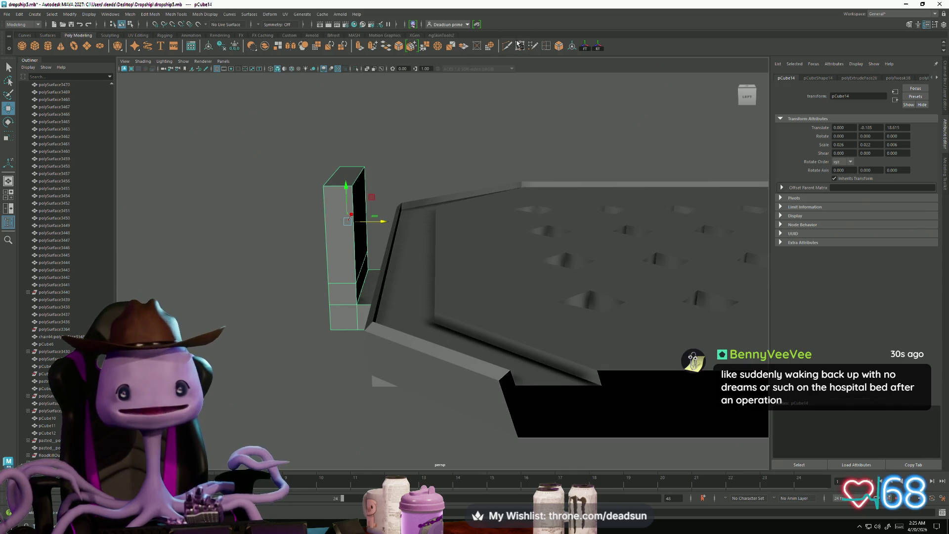
right_click_drag(359, 308, 346, 309, "shift")
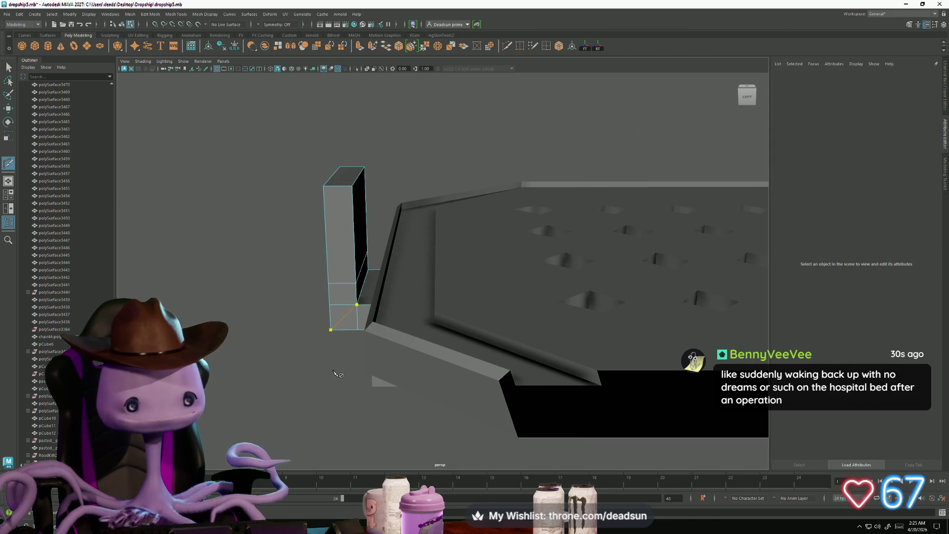
Delete the extra corner vertices at the bracket's base for a clean diagonal corner
left_click_drag(296, 367, 516, 305, "alt")
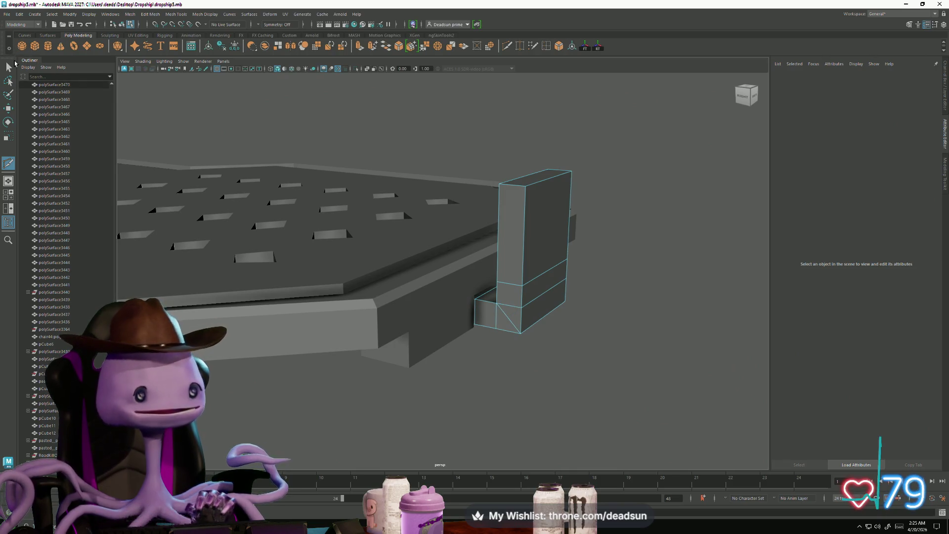
right_click_drag(498, 318, 498, 289)
left_click(498, 325)
left_click_drag(498, 326, 510, 314, "alt")
left_click(502, 321)
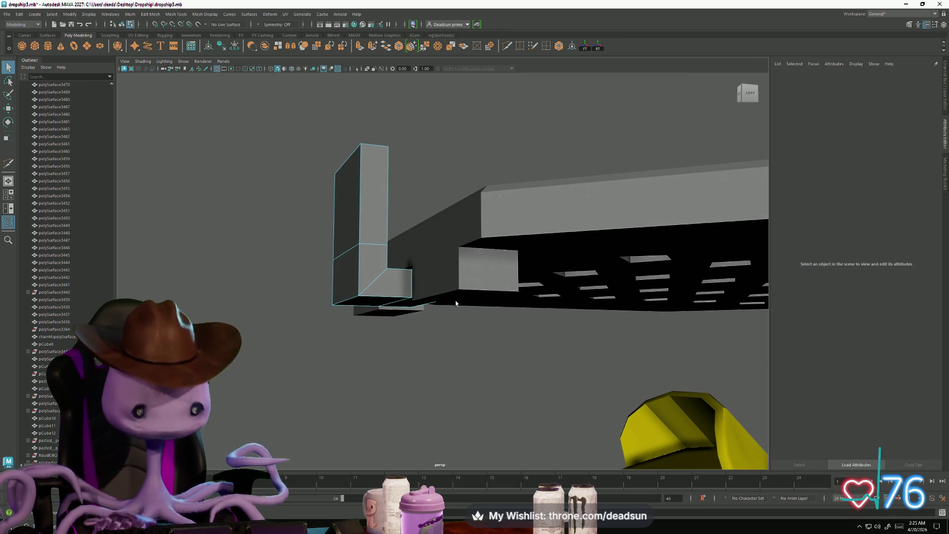
left_click_drag(408, 281, 375, 272, "alt")
right_click_drag(341, 263, 304, 263)
mouse_move(298, 236)
left_mouse_down()
mouse_move(399, 343)
mouse_move(375, 334)
left_mouse_up()
key("Delete")
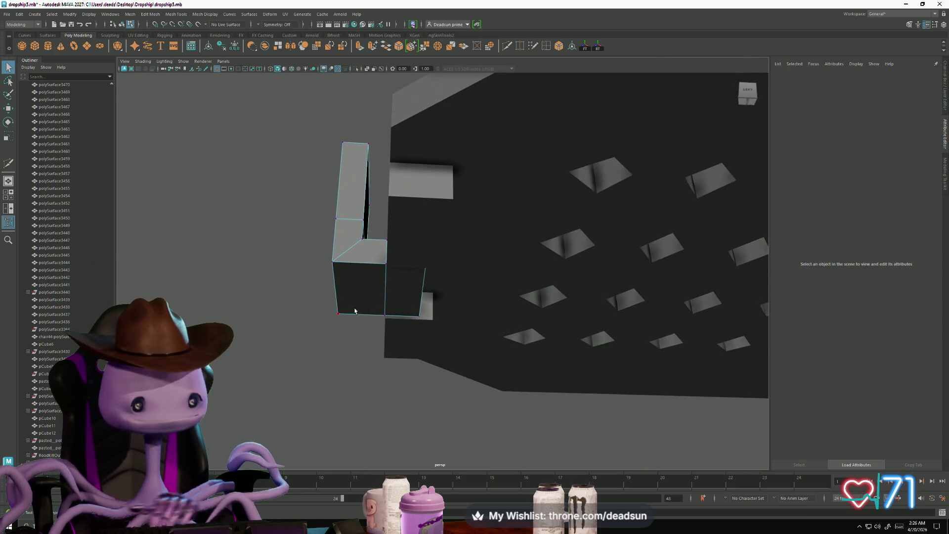
Select the bracket's bottom edge and bring up the Edit Mesh commands
right_click_drag(336, 346, 336, 317)
left_click(331, 275)
mouse_move(331, 275)
left_mouse_down("alt")
mouse_move(364, 321)
mouse_move(529, 319)
mouse_move(489, 326)
left_mouse_up("alt")
left_click(366, 323)
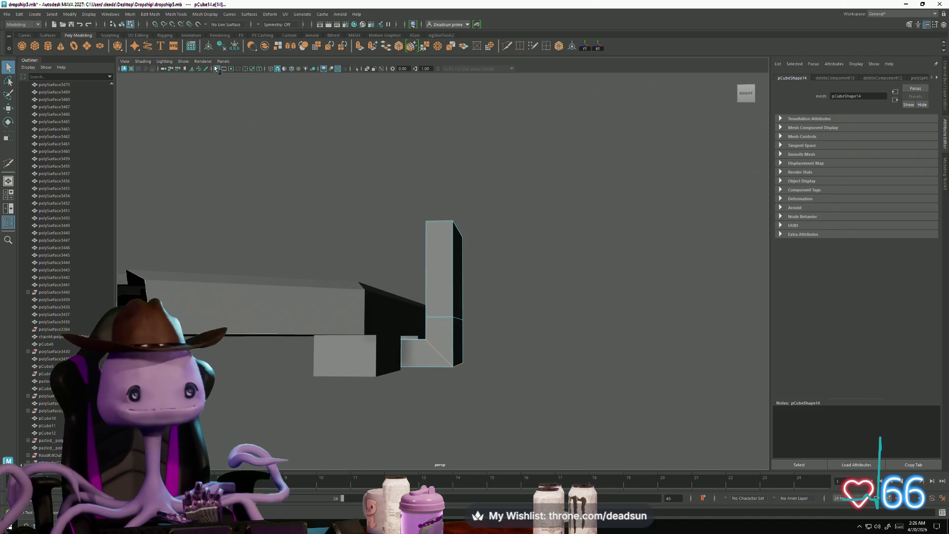
left_click(129, 14)
mouse_move(150, 14)
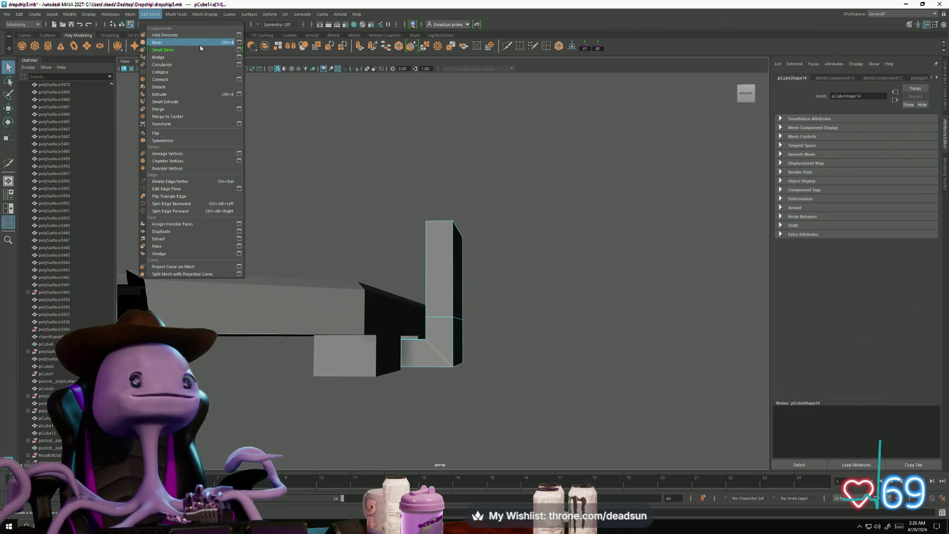
Try bevels with 4 segments and then a wider width, undoing each
left_click(239, 44)
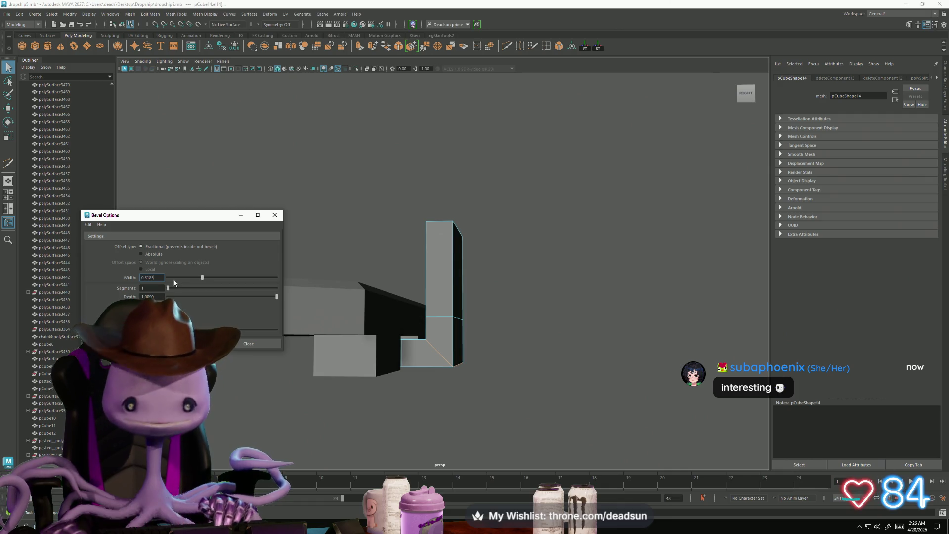
left_click_drag(168, 288, 197, 287)
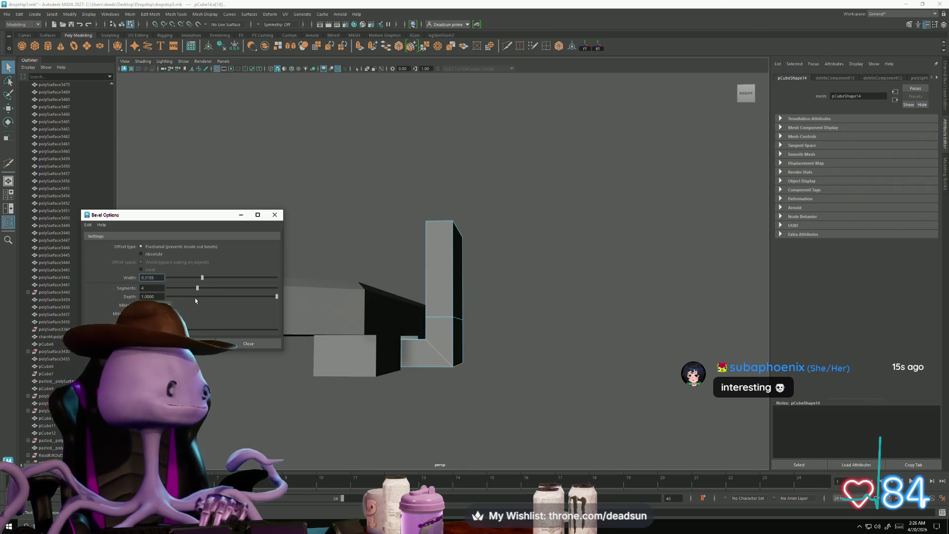
left_click(182, 343)
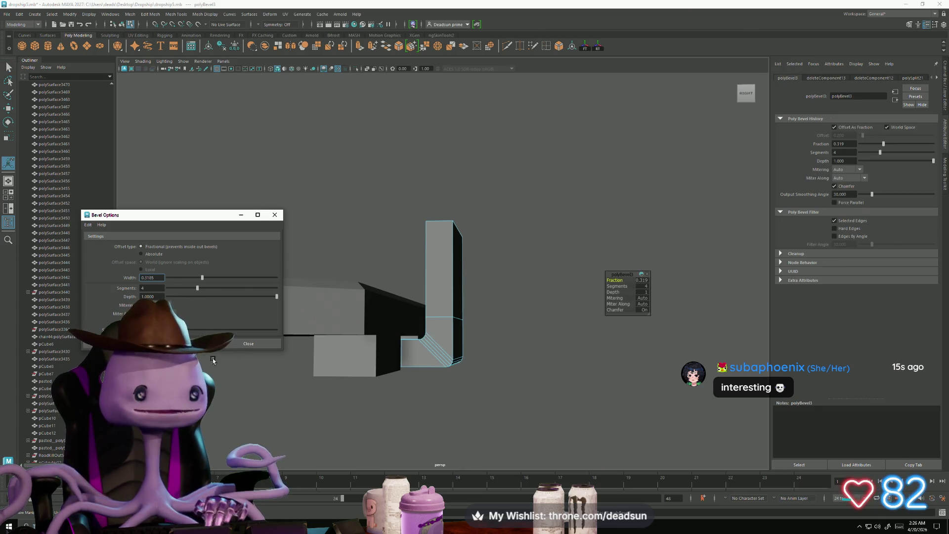
key("ctrl+z")
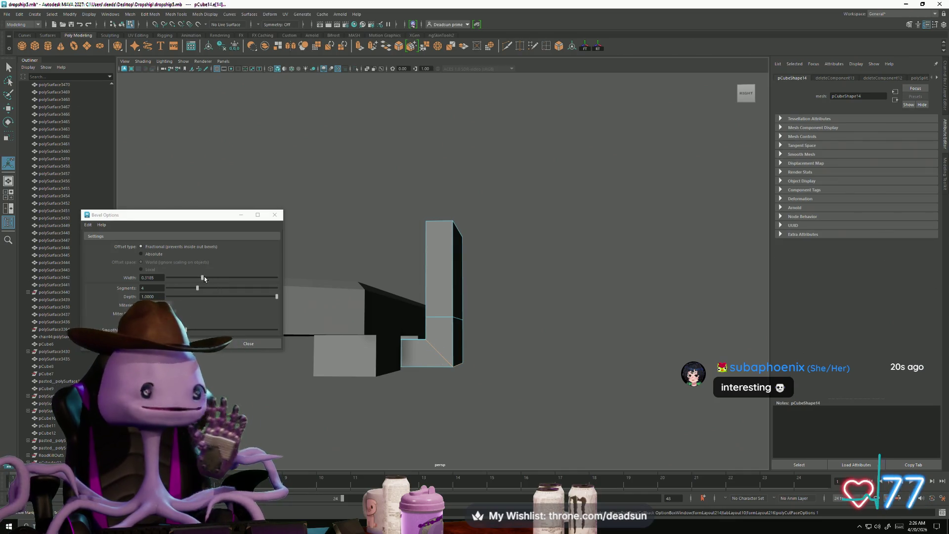
left_click_drag(202, 278, 231, 278)
left_click(183, 344)
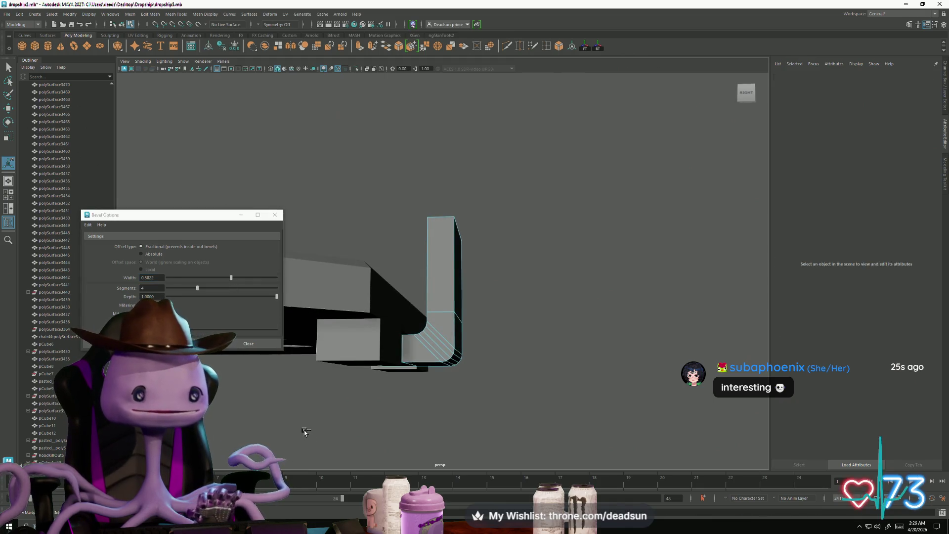
key("ctrl+z")
Bevel the bend with 3 segments at fraction 0.774 and close Bevel Options
mouse_move(197, 288)
left_mouse_down()
mouse_move(180, 287)
mouse_move(252, 278)
left_mouse_up()
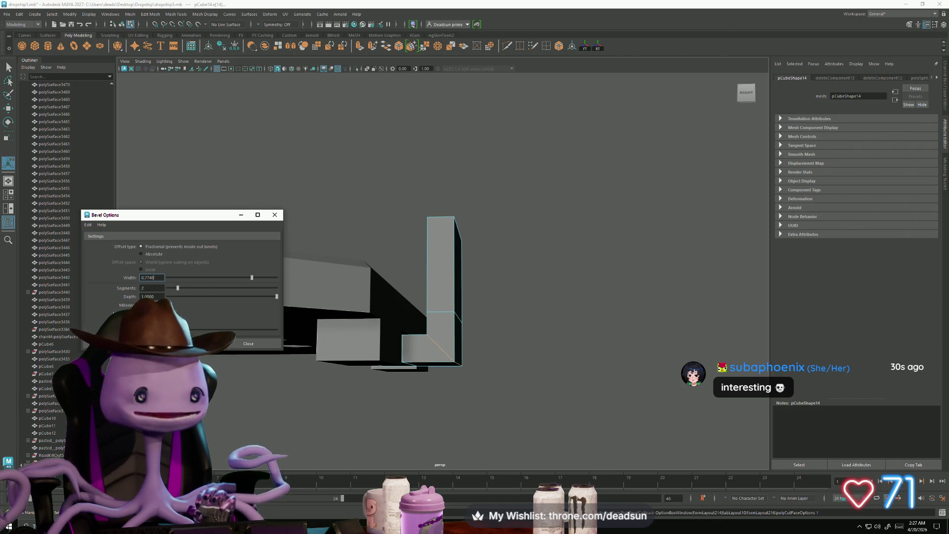
left_click(183, 343)
mouse_move(309, 396)
left_mouse_down("alt")
mouse_move(320, 399)
mouse_move(339, 372)
mouse_move(323, 440)
left_mouse_up("alt")
key("ctrl+z")
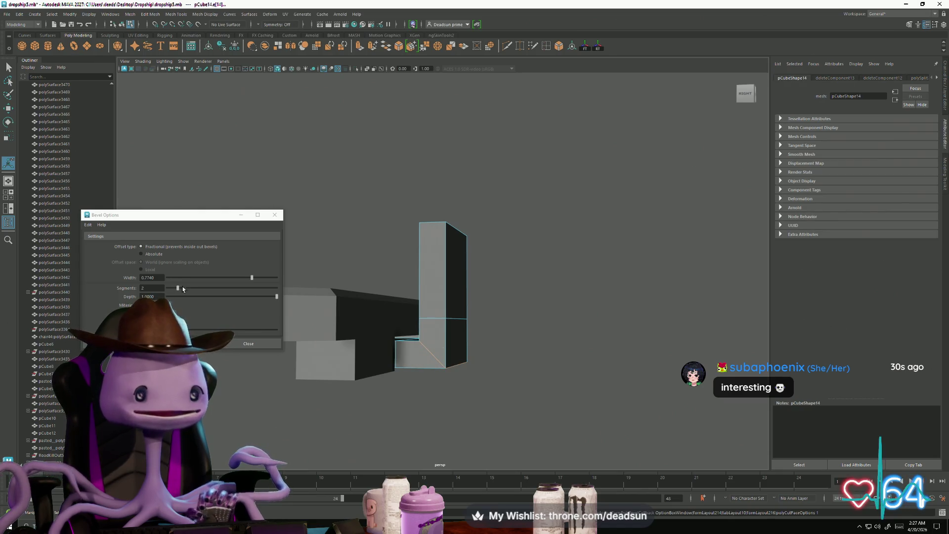
left_click_drag(178, 288, 189, 290)
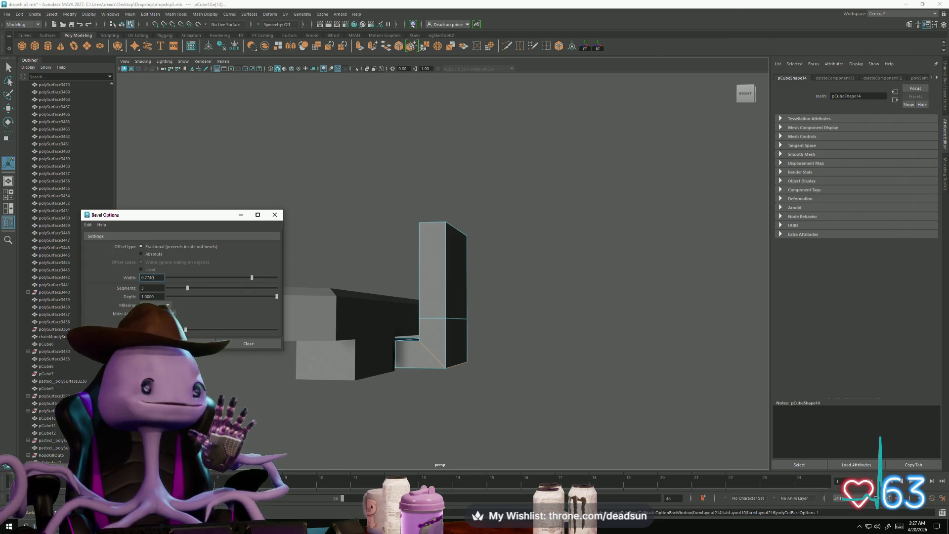
left_click(182, 343)
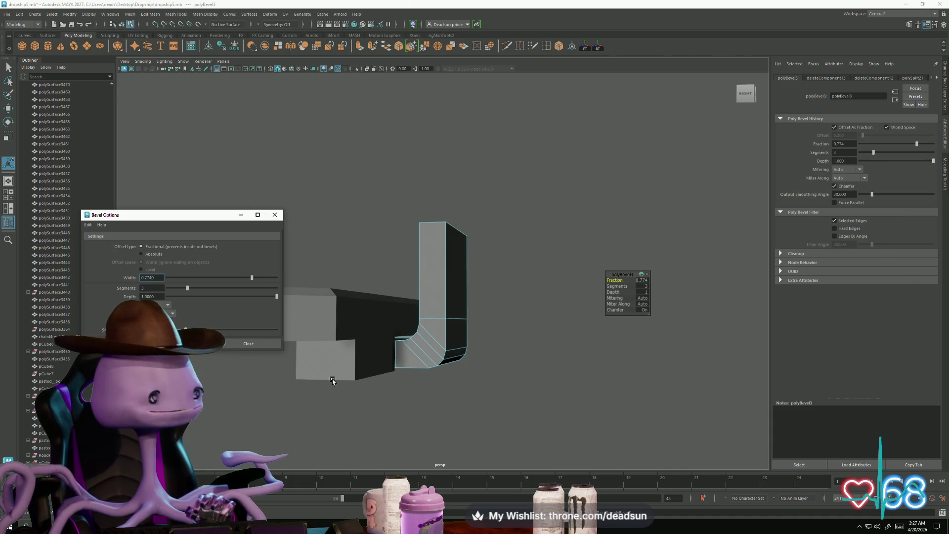
left_click(275, 214)
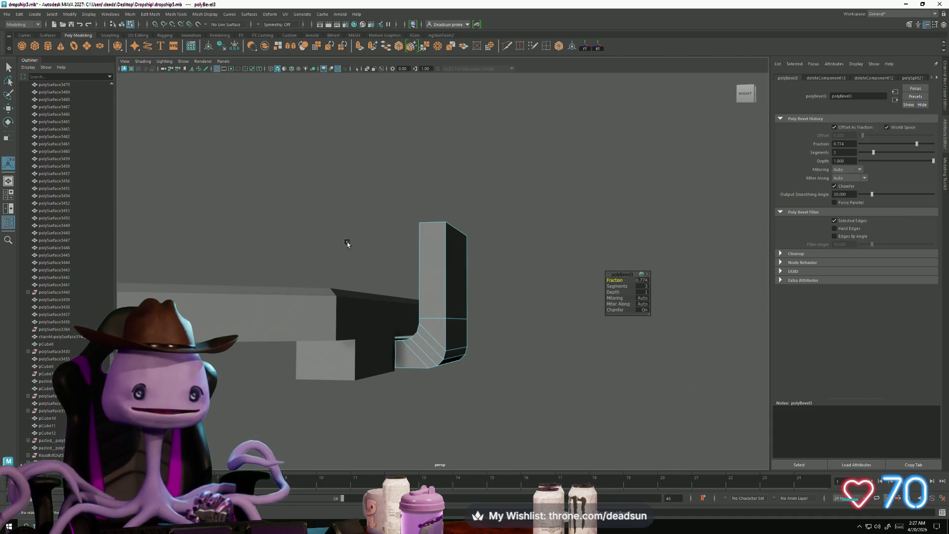
Lower the block's top vertices and scale them inward to taper the top
mouse_move(430, 307)
left_mouse_down("alt")
mouse_move(445, 317)
mouse_move(417, 309)
mouse_move(402, 256)
left_mouse_up("alt")
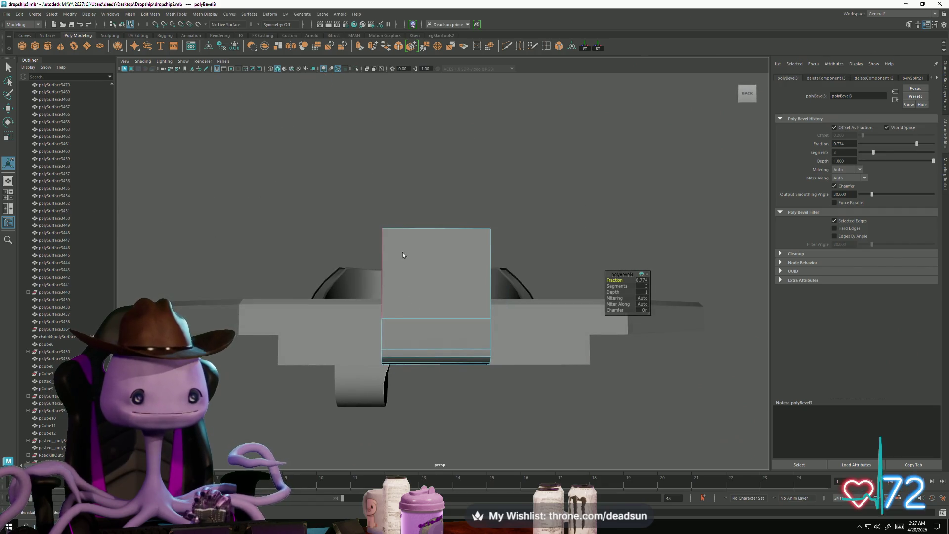
key("q")
left_click_drag(552, 278, 553, 278)
key("w")
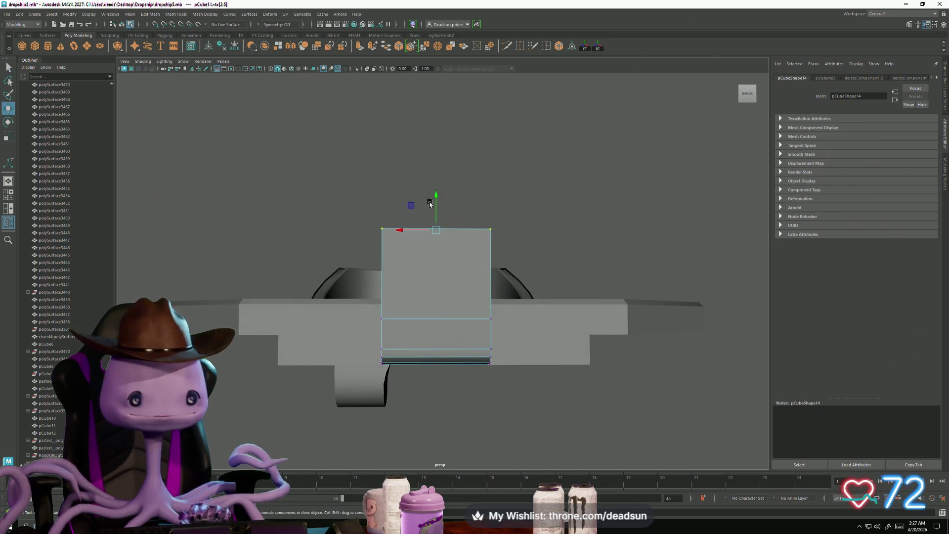
left_click_drag(428, 196, 428, 271)
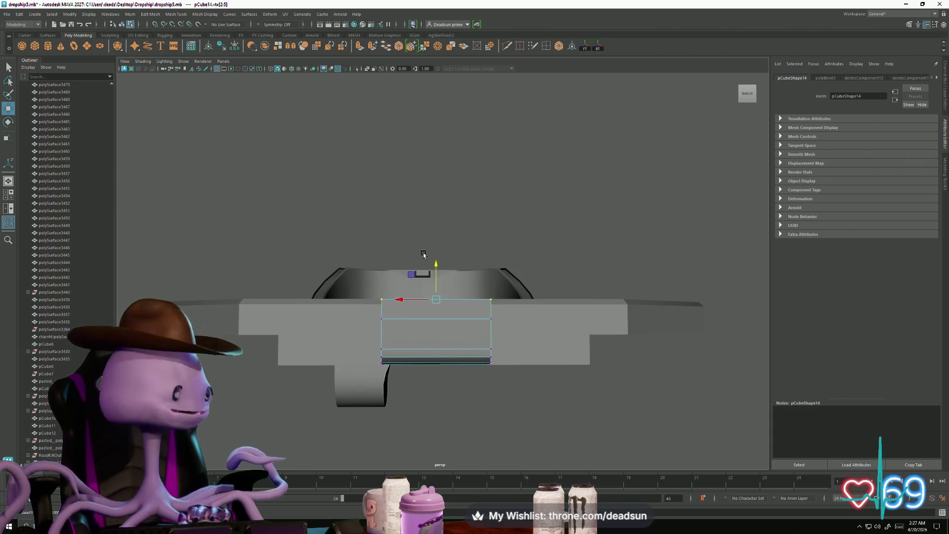
key("e")
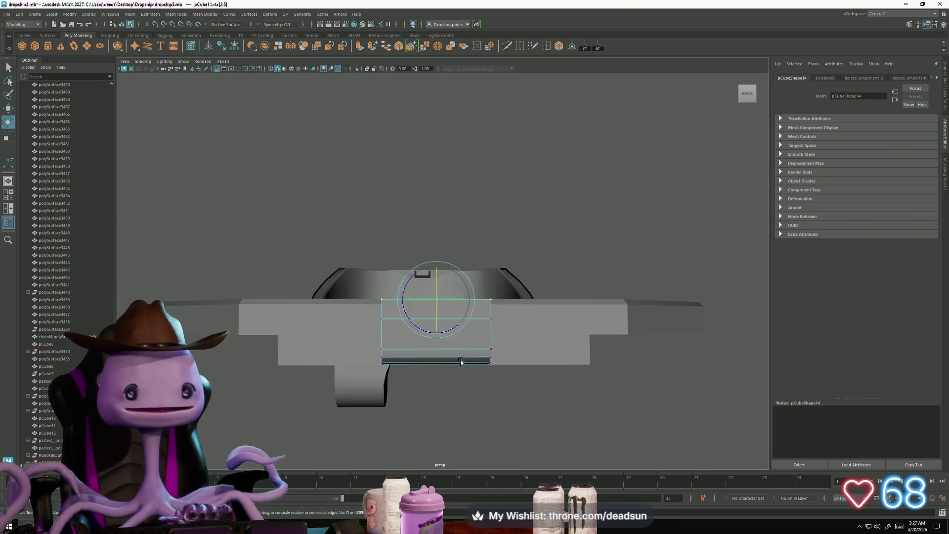
key("r")
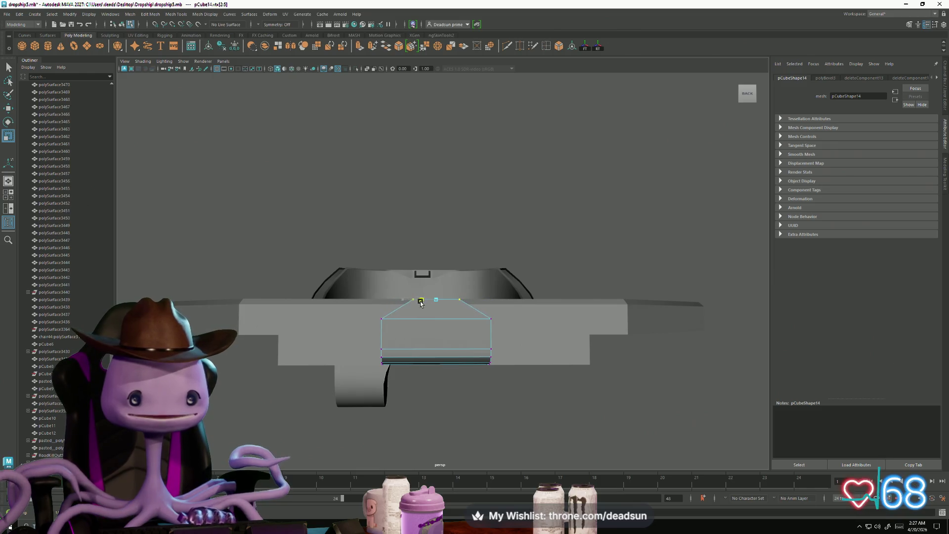
mouse_move(421, 304)
left_mouse_down("alt")
mouse_move(442, 339)
mouse_move(415, 305)
left_mouse_up("alt")
Extrude the block's top face upward into a short column
mouse_move(443, 299)
right_mouse_down()
mouse_move(444, 344)
mouse_move(442, 319)
right_mouse_up()
left_click(446, 297)
mouse_move(446, 297)
left_mouse_down("alt")
mouse_move(454, 333)
mouse_move(432, 280)
left_mouse_up("alt")
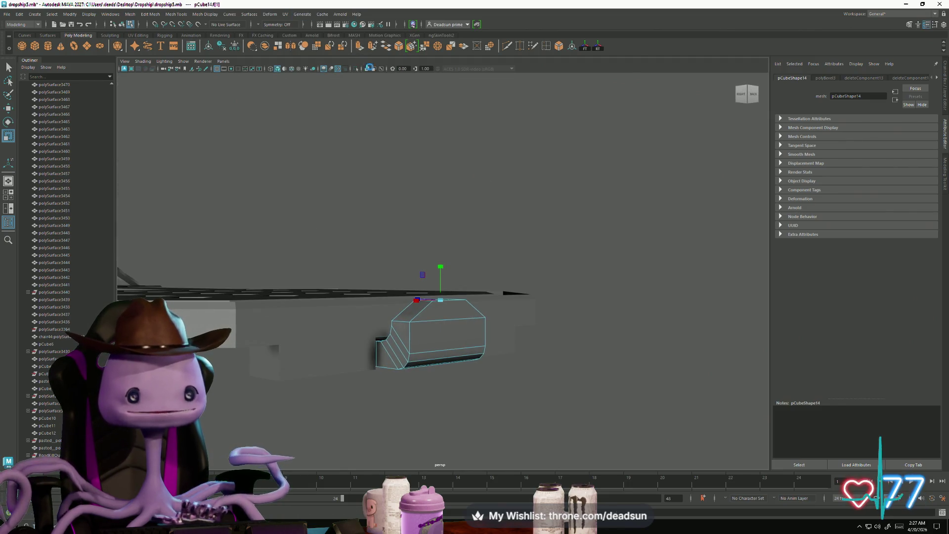
key("ctrl+e")
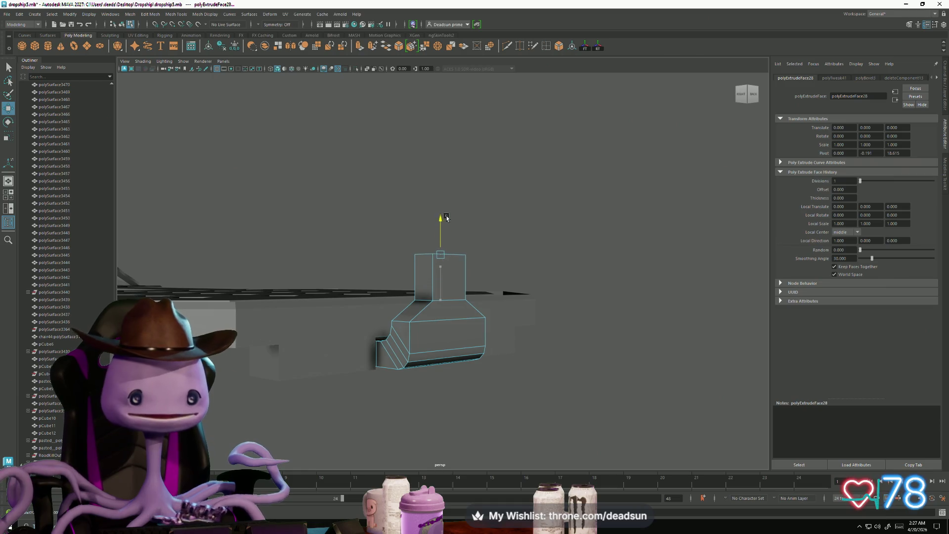
From below, slide the block's left-edge vertices outward along X
mouse_move(444, 218)
left_mouse_down("alt")
mouse_move(478, 276)
mouse_move(466, 290)
mouse_move(479, 319)
mouse_move(500, 267)
mouse_move(496, 197)
mouse_move(547, 218)
left_mouse_up("alt")
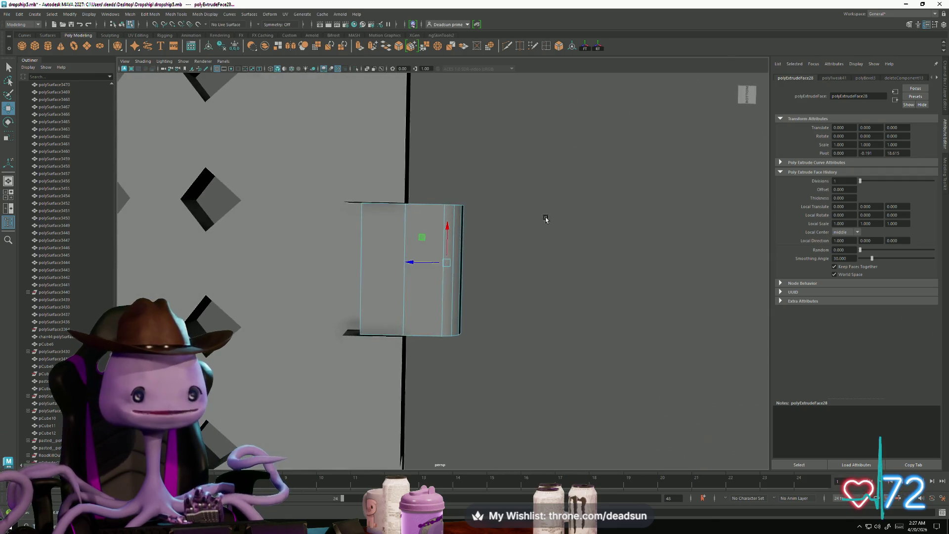
right_click_drag(451, 213, 291, 178)
mouse_move(290, 179)
left_mouse_down()
mouse_move(381, 396)
mouse_move(363, 345)
left_mouse_up()
mouse_move(327, 268)
left_mouse_down()
mouse_move(313, 265)
mouse_move(367, 322)
mouse_move(435, 270)
left_mouse_up()
Extrude the column's top face again to add another section
right_click_drag(435, 269, 459, 259)
left_click(442, 258)
mouse_move(455, 255)
left_mouse_down("alt")
mouse_move(453, 297)
mouse_move(430, 303)
mouse_move(417, 283)
mouse_move(447, 269)
mouse_move(395, 158)
mouse_move(350, 97)
mouse_move(460, 216)
left_mouse_up("alt")
left_click(454, 297)
key("r")
left_click(455, 264)
key("ctrl+e")
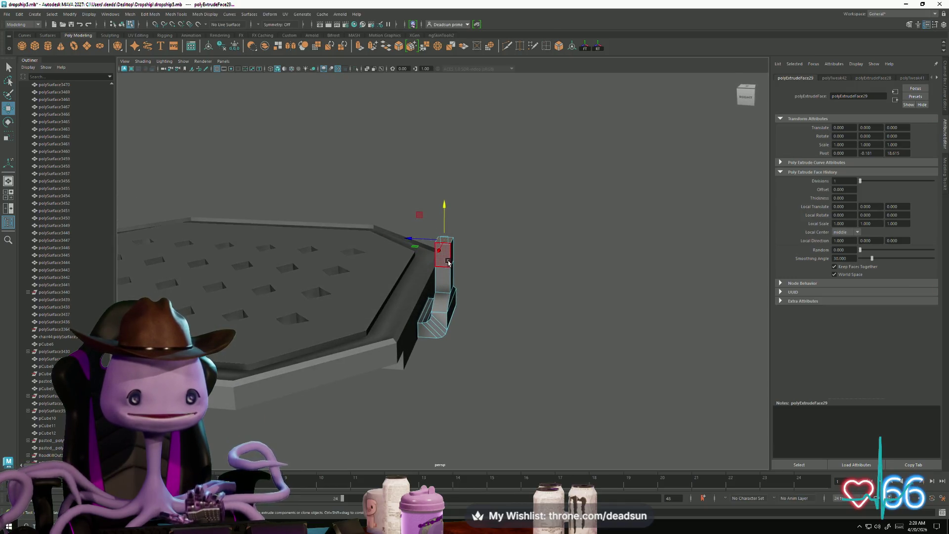
Extrude the column's side face outward into a short horizontal arm over the rim
left_click(442, 261)
mouse_move(483, 264)
left_mouse_down("alt")
mouse_move(583, 260)
mouse_move(440, 262)
mouse_move(425, 275)
mouse_move(438, 255)
left_mouse_up("alt")
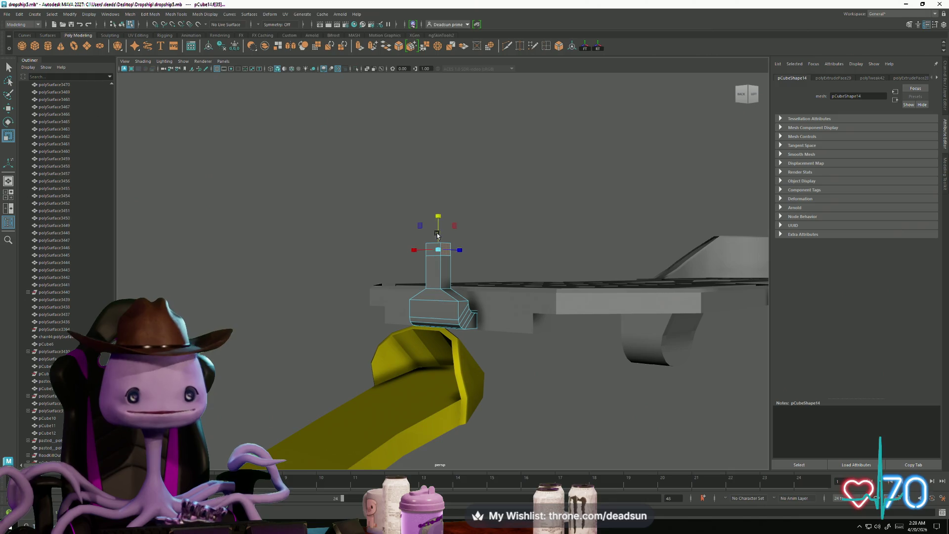
mouse_move(439, 212)
left_mouse_down("alt")
mouse_move(435, 254)
mouse_move(437, 232)
mouse_move(448, 319)
mouse_move(437, 301)
mouse_move(428, 310)
left_mouse_up("alt")
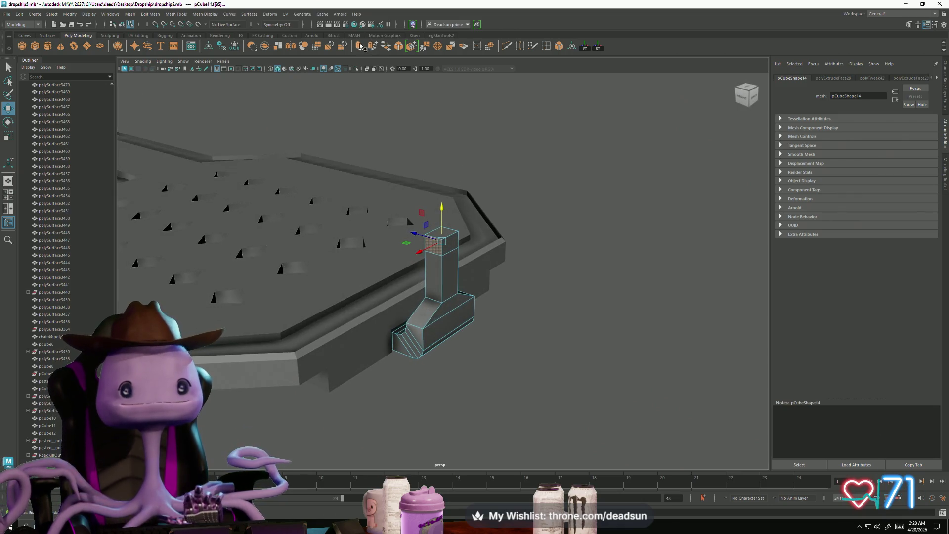
key("ctrl+e")
mouse_move(421, 253)
left_mouse_down()
mouse_move(375, 269)
mouse_move(420, 308)
mouse_move(434, 301)
mouse_move(435, 318)
mouse_move(412, 257)
left_mouse_up()
key("w")
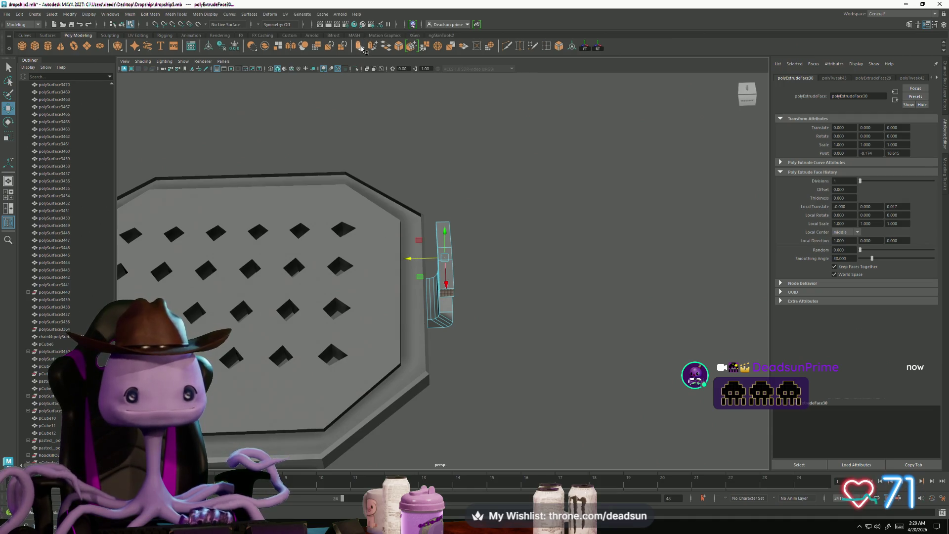
Stretch the arm into a long rail along the rim and thicken it downward
key("ctrl+e")
key("r")
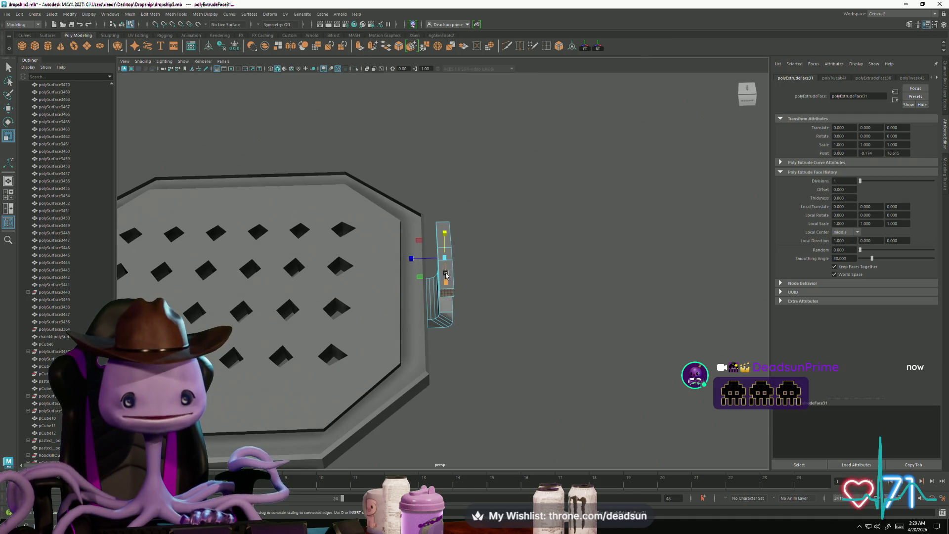
left_click_drag(445, 282, 445, 368)
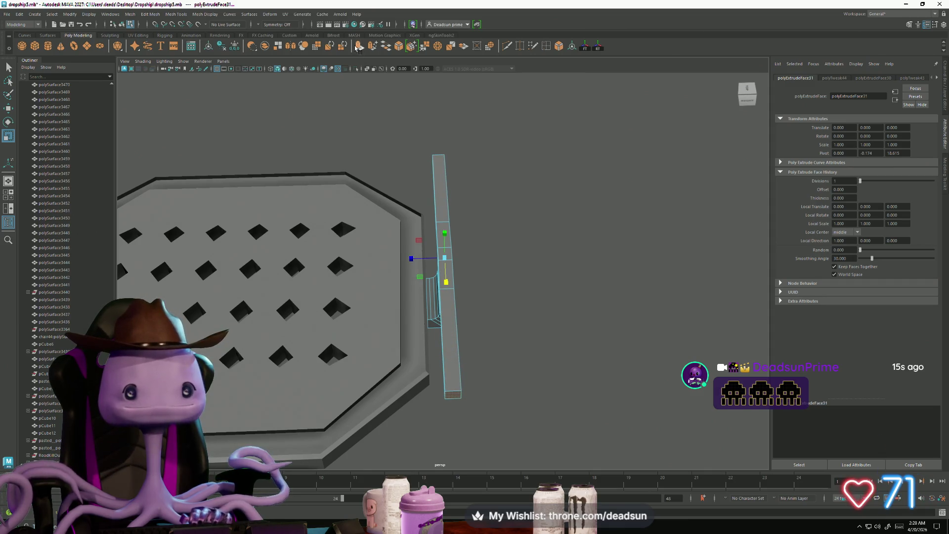
key("ctrl+e")
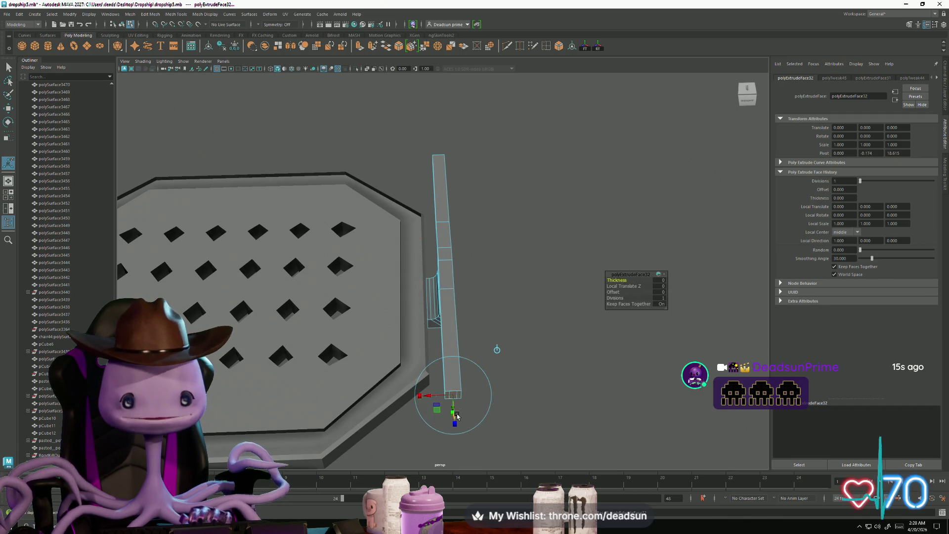
mouse_move(456, 416)
left_mouse_down()
mouse_move(456, 430)
mouse_move(406, 321)
left_mouse_up()
Extrude both rail end faces outward into right-angle returns
left_click(321, 209)
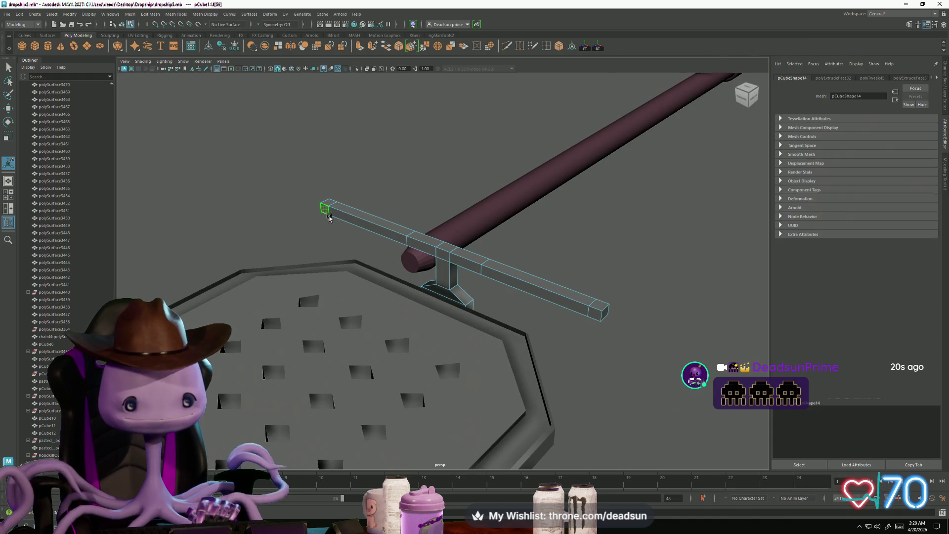
left_click(594, 320, "shift")
mouse_move(593, 320)
left_mouse_down("alt")
mouse_move(494, 223)
mouse_move(354, 47)
left_mouse_up("alt")
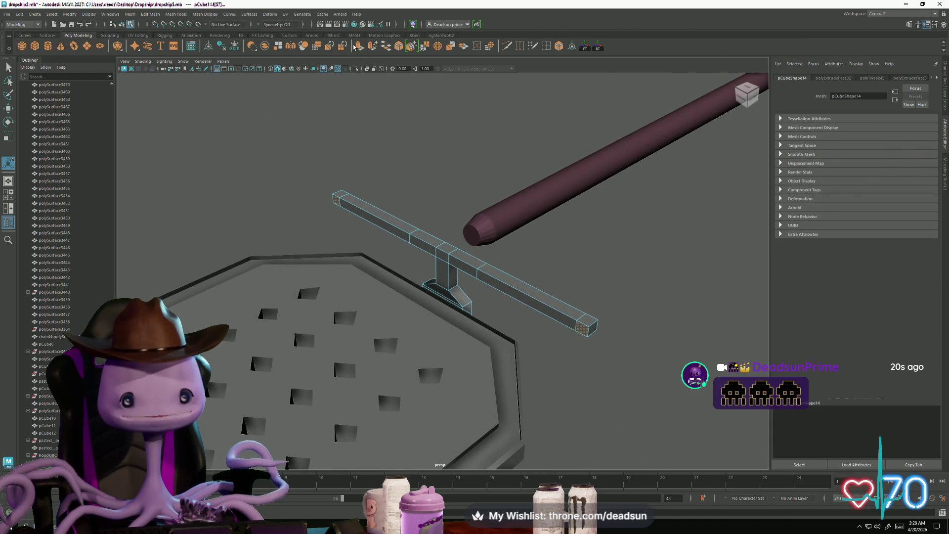
key("ctrl+e")
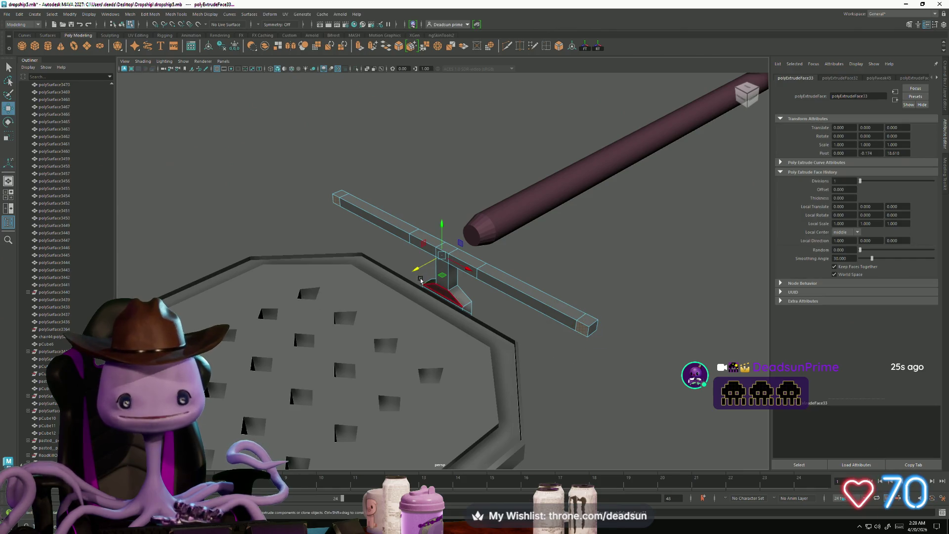
left_click_drag(402, 276, 365, 295)
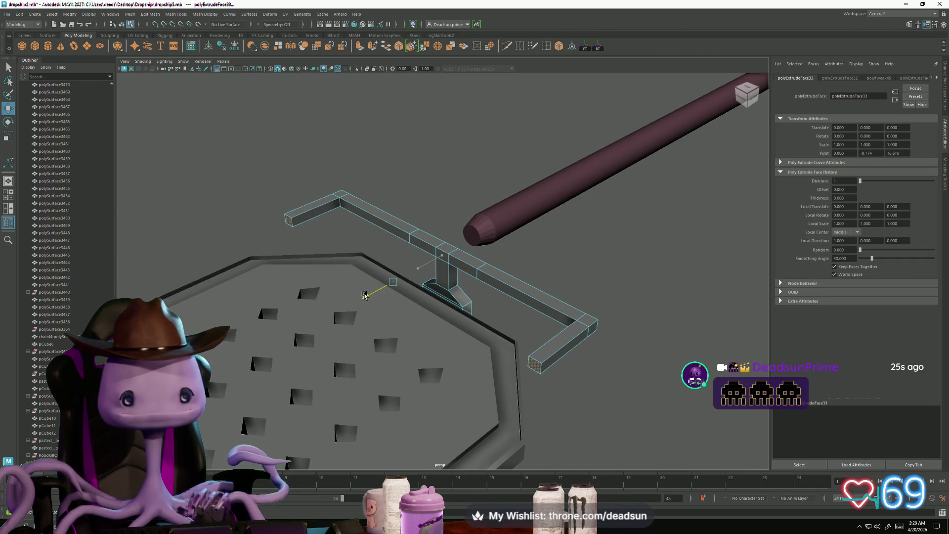
Select the face loop and faces along the rail, then start cutting edges
left_click(319, 203)
double_click(341, 194)
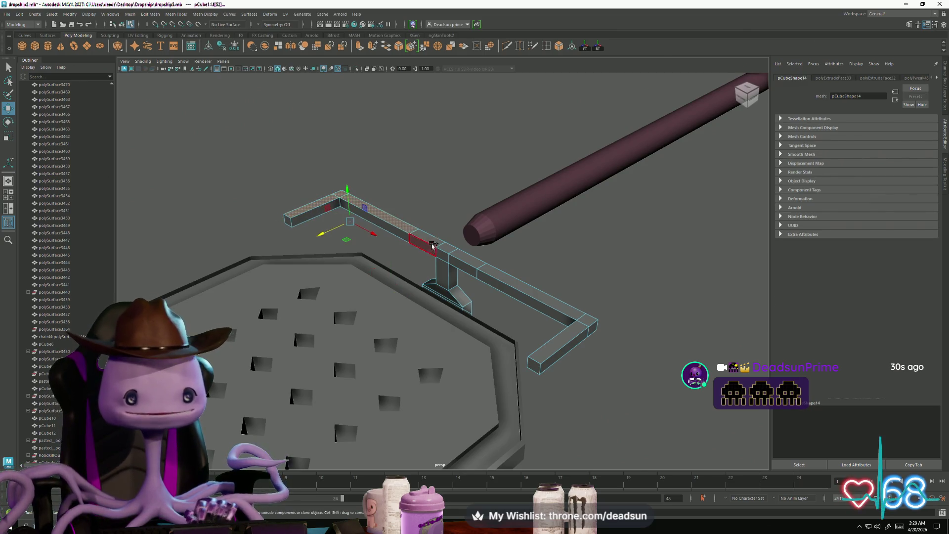
left_click(462, 265, "shift")
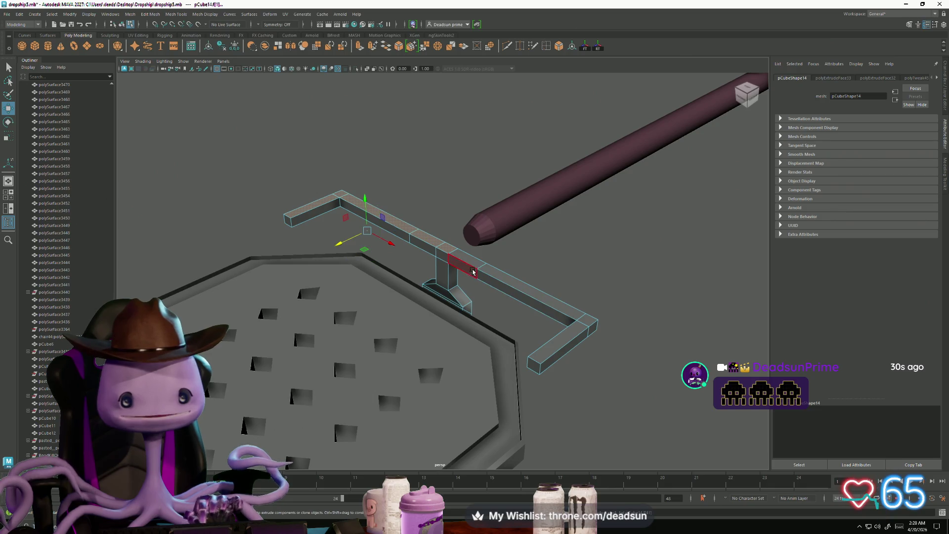
left_click(586, 322, "shift")
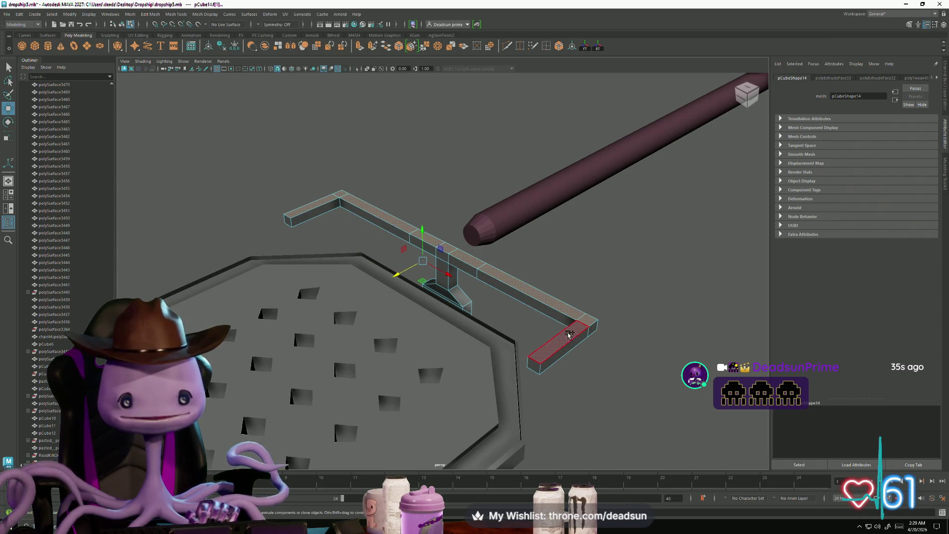
mouse_move(555, 377)
left_mouse_down("alt")
mouse_move(479, 360)
mouse_move(450, 327)
mouse_move(483, 365)
mouse_move(437, 237)
mouse_move(399, 255)
mouse_move(535, 306)
mouse_move(489, 269)
mouse_move(466, 321)
mouse_move(477, 309)
mouse_move(483, 326)
mouse_move(512, 326)
mouse_move(501, 286)
left_mouse_up("alt")
left_click(507, 46)
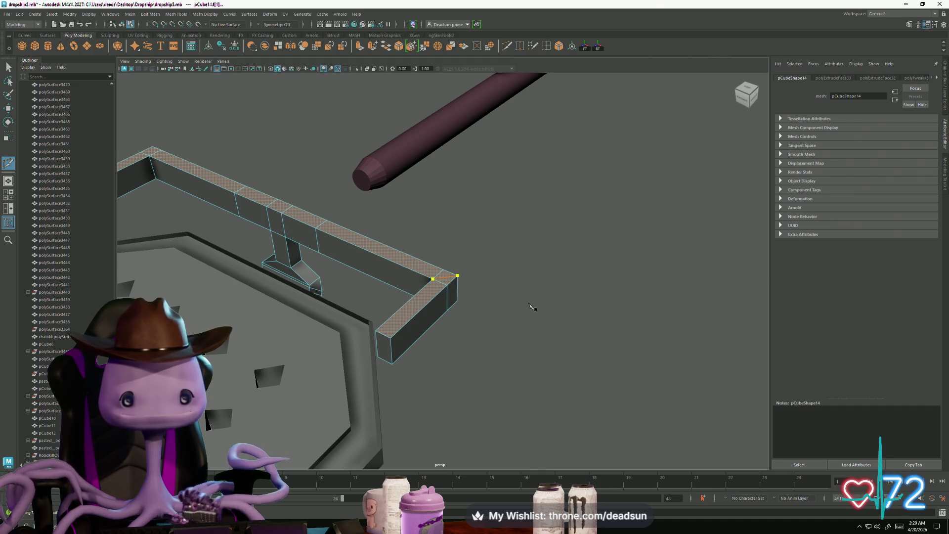
key("Return")
left_click_drag(452, 362, 512, 305, "alt")
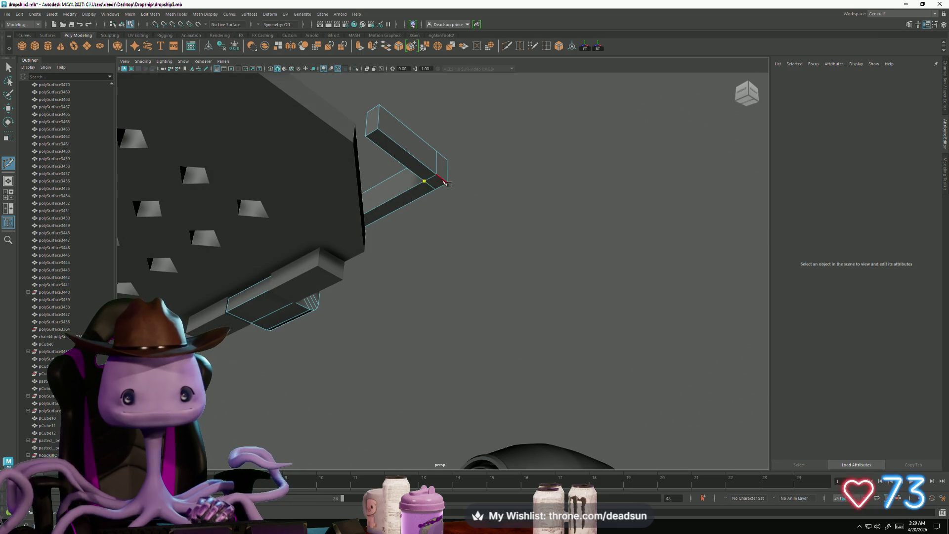
mouse_move(394, 305)
left_mouse_down("alt")
mouse_move(411, 274)
mouse_move(480, 271)
mouse_move(381, 345)
mouse_move(374, 374)
left_mouse_up("alt")
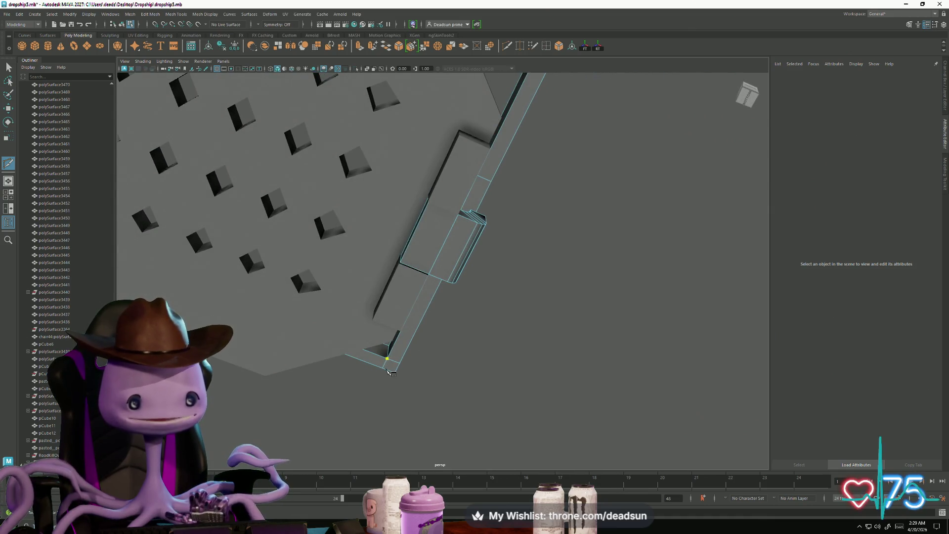
mouse_move(449, 343)
left_mouse_down("alt")
mouse_move(468, 313)
mouse_move(354, 161)
left_mouse_up("alt")
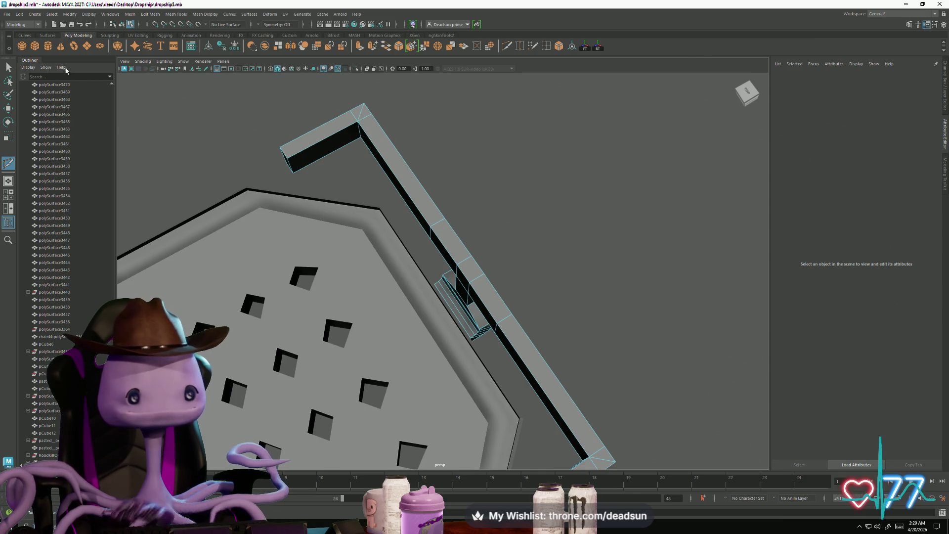
left_click(368, 118)
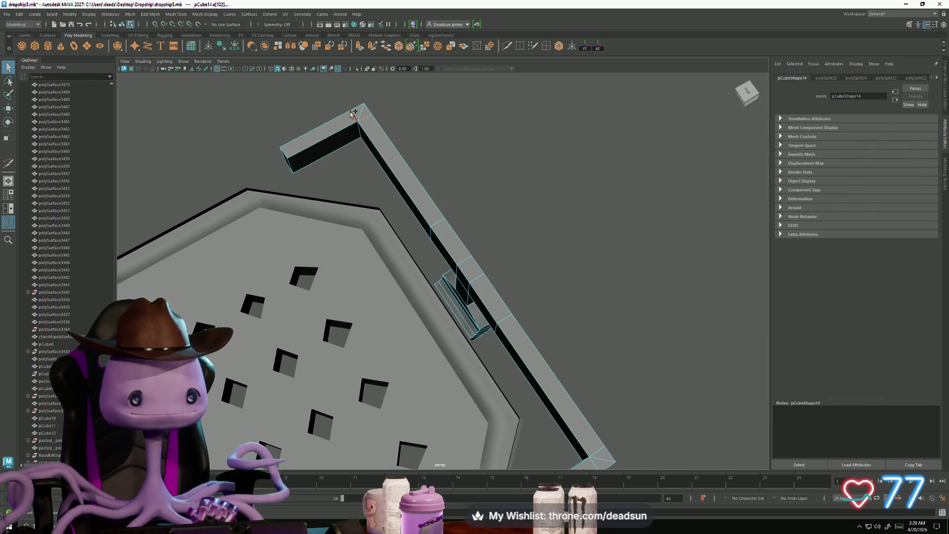
left_click_drag(351, 115, 421, 213, "alt")
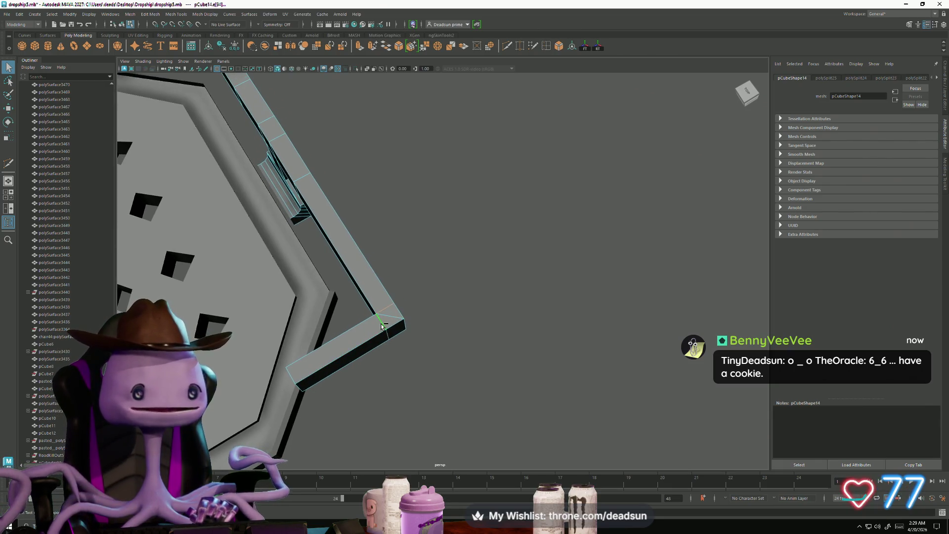
mouse_move(381, 326)
left_mouse_down("alt")
mouse_move(423, 314)
mouse_move(383, 292)
mouse_move(384, 275)
left_mouse_up("alt")
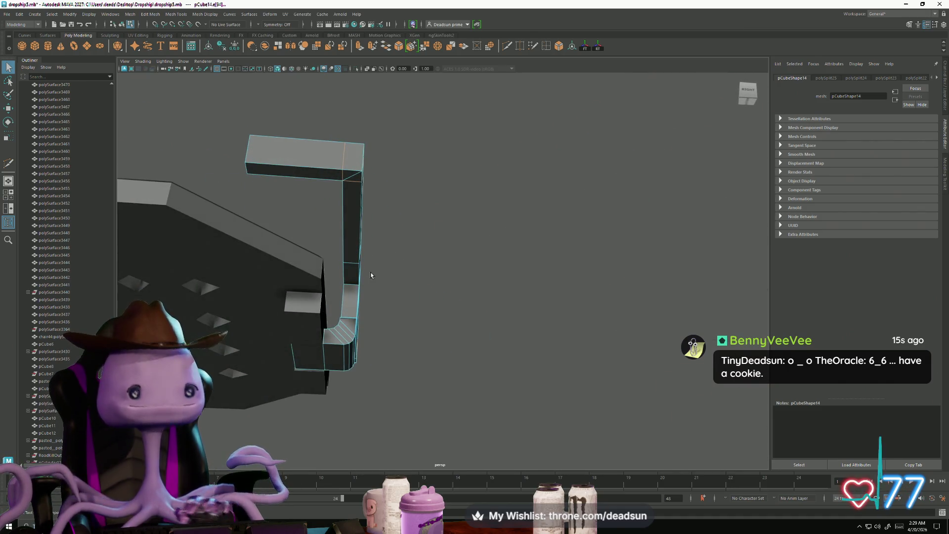
left_click(370, 275)
mouse_move(311, 157)
left_mouse_down("alt")
mouse_move(314, 174)
mouse_move(321, 168)
left_mouse_up("alt")
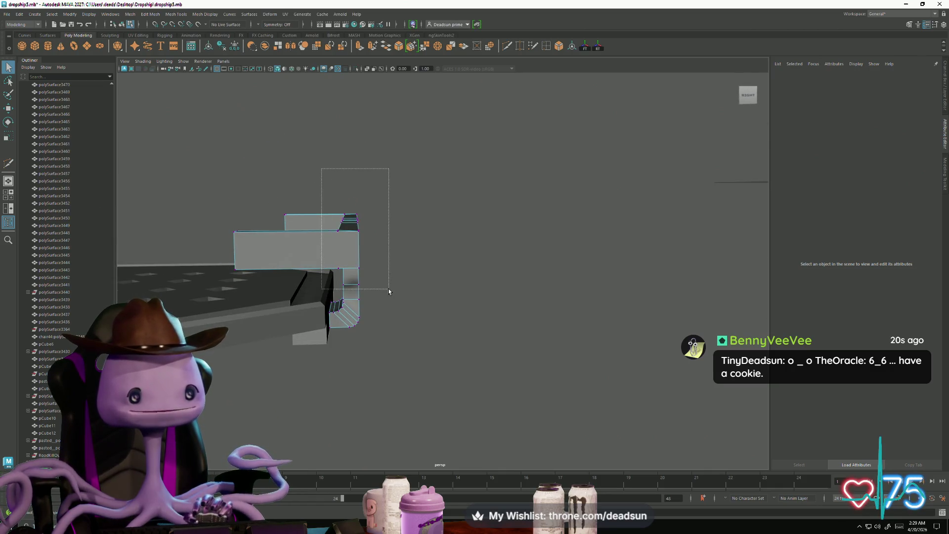
left_click_drag(389, 290, 389, 292)
left_click_drag(389, 292, 318, 285, "alt")
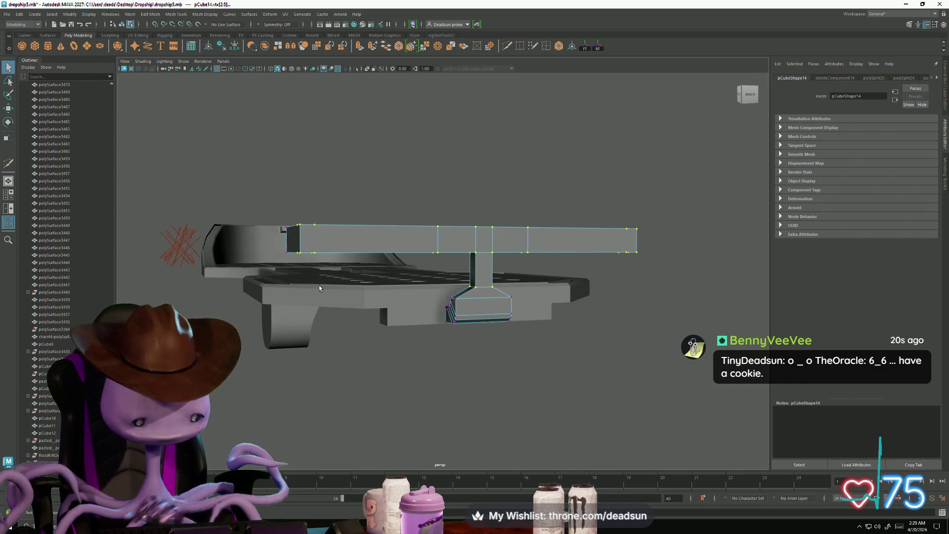
Select four of the rail's vertices from a top-down view
left_click(319, 285)
left_click_drag(469, 245, 465, 244, "alt")
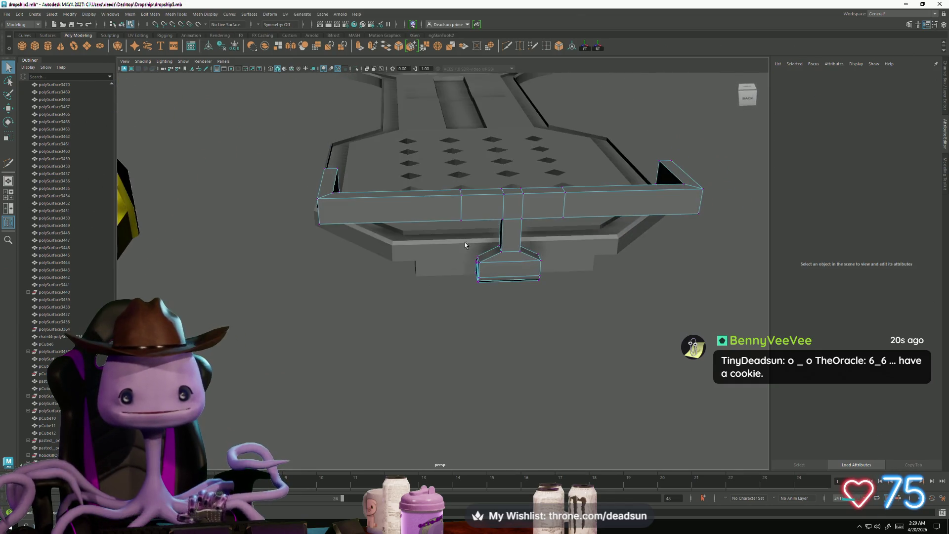
mouse_move(535, 230)
left_mouse_down()
mouse_move(480, 242)
mouse_move(403, 290)
mouse_move(268, 300)
left_mouse_up()
key("e")
key("r")
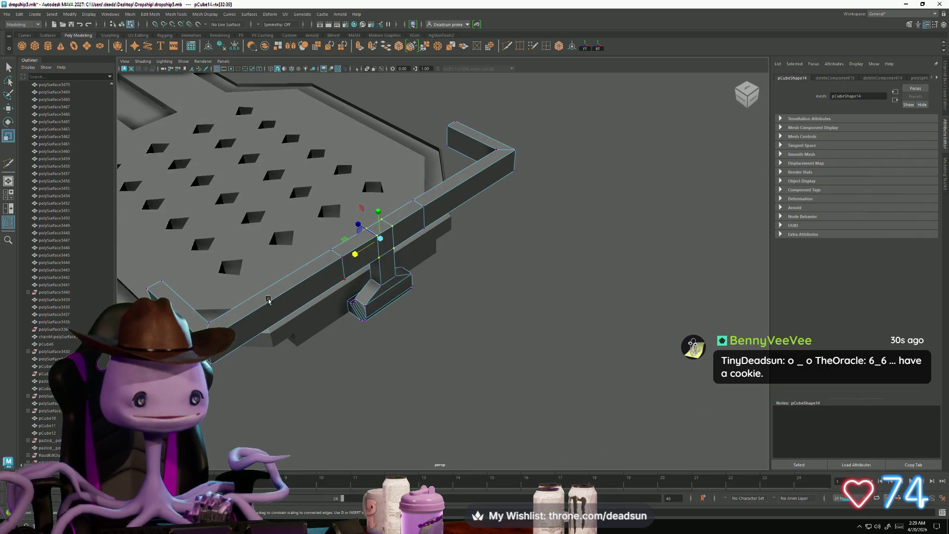
Push the rail's top edge outward along Z and narrow it, angling the arms inward
key("F10")
left_click(212, 325)
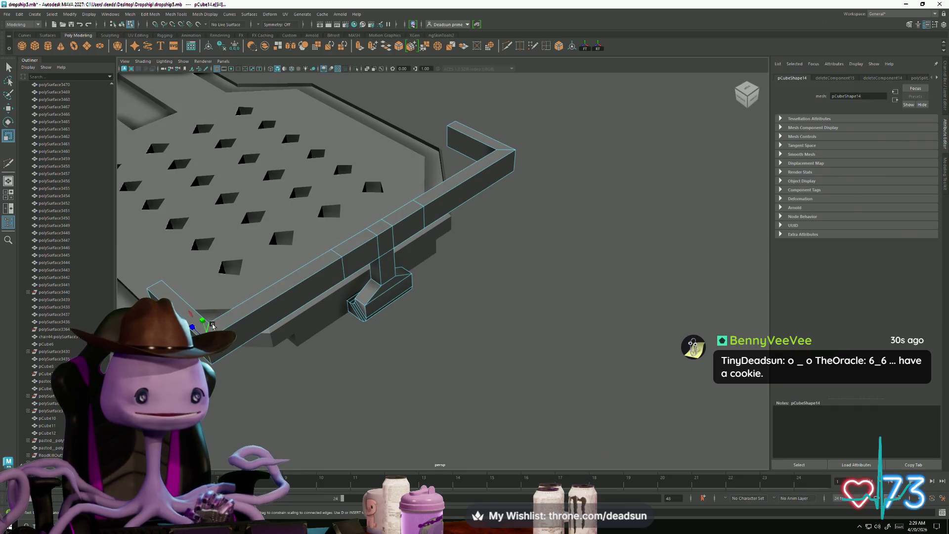
mouse_move(506, 153)
left_mouse_down("alt")
mouse_move(475, 259)
mouse_move(501, 247)
mouse_move(513, 272)
mouse_move(497, 309)
mouse_move(475, 302)
left_mouse_up("alt")
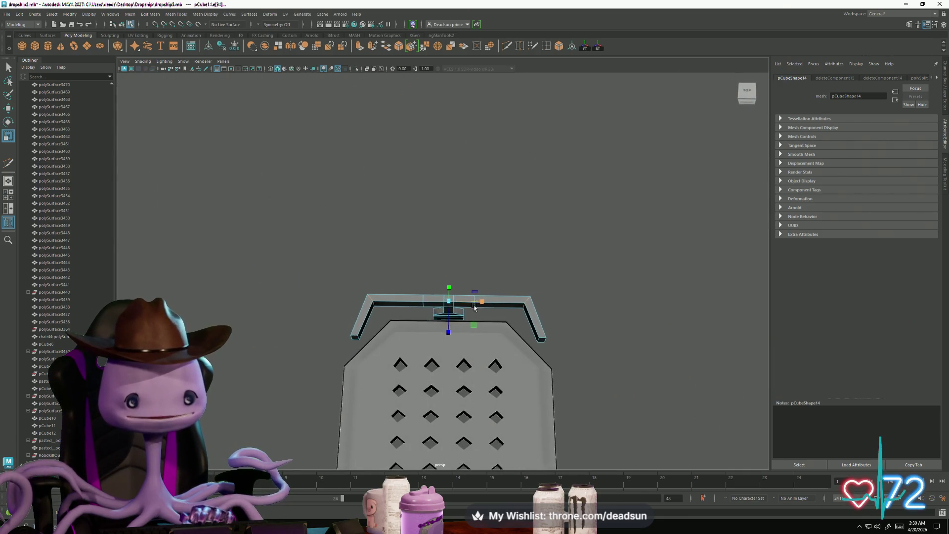
key("w")
left_click_drag(451, 333, 449, 341)
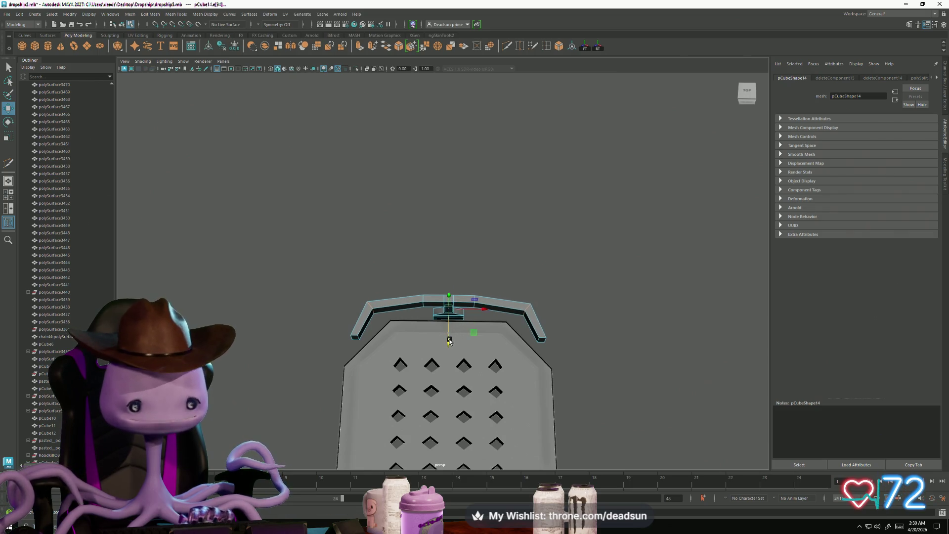
key("r")
left_click_drag(488, 309, 480, 310)
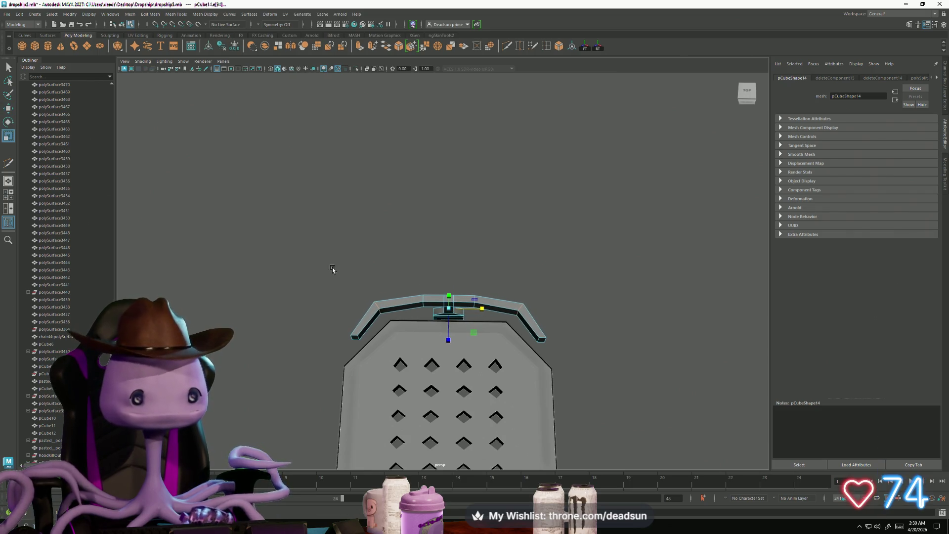
left_click(152, 14)
mouse_move(175, 11)
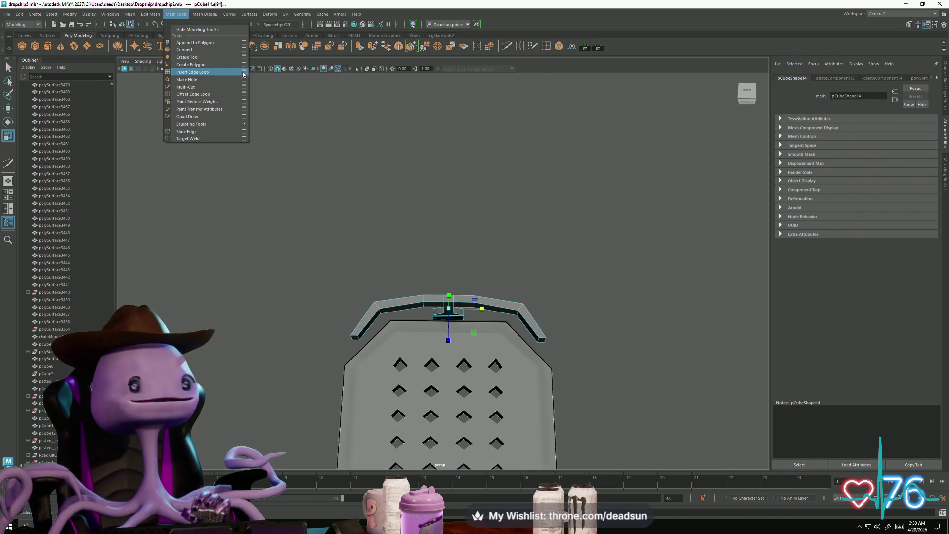
Insert edge loops across the rail to split it into short segments
left_click(243, 73)
mouse_move(421, 188)
left_mouse_down("alt")
mouse_move(421, 197)
mouse_move(431, 193)
mouse_move(451, 134)
left_mouse_up("alt")
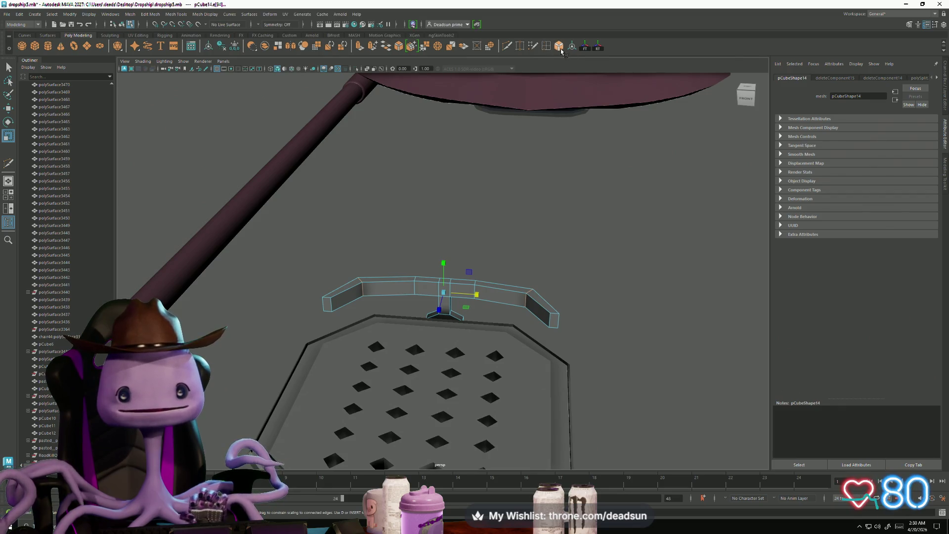
scroll(467, 201, "down", 5)
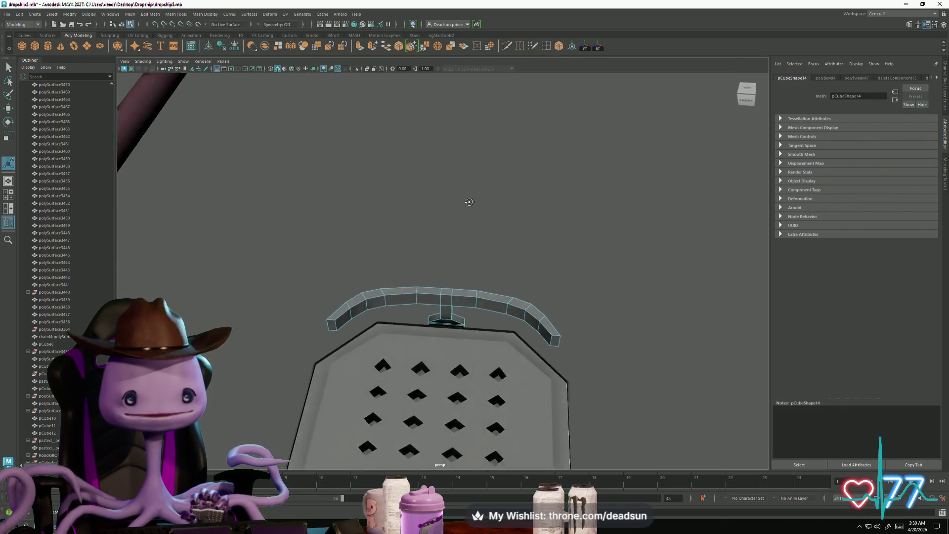
mouse_move(468, 201)
left_mouse_down("alt")
mouse_move(428, 244)
mouse_move(321, 217)
mouse_move(265, 218)
mouse_move(583, 294)
mouse_move(349, 245)
mouse_move(314, 255)
mouse_move(238, 232)
mouse_move(175, 240)
left_mouse_up("alt")
scroll(289, 230, "up", 3)
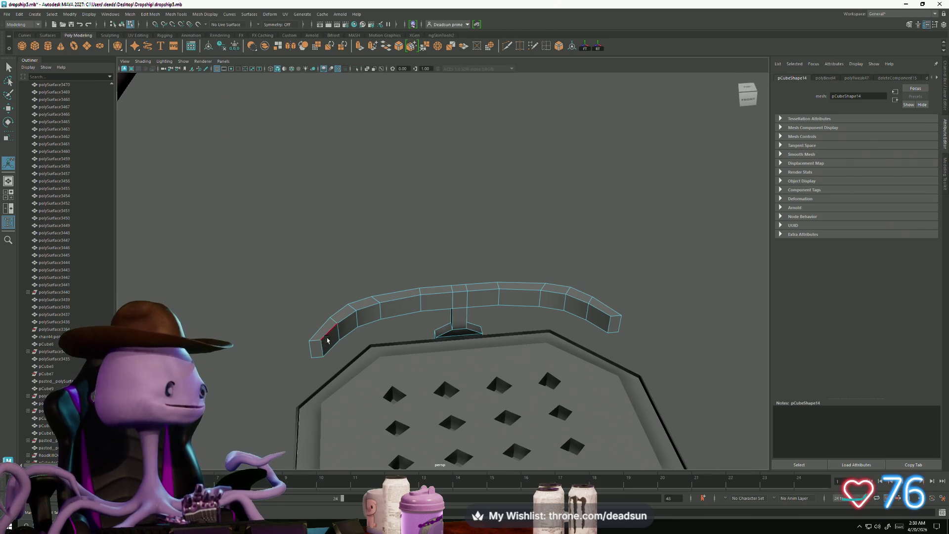
mouse_move(327, 340)
left_mouse_down("alt")
mouse_move(332, 377)
mouse_move(341, 377)
mouse_move(428, 300)
mouse_move(483, 268)
mouse_move(434, 318)
mouse_move(421, 313)
left_mouse_up("alt")
right_click(420, 313)
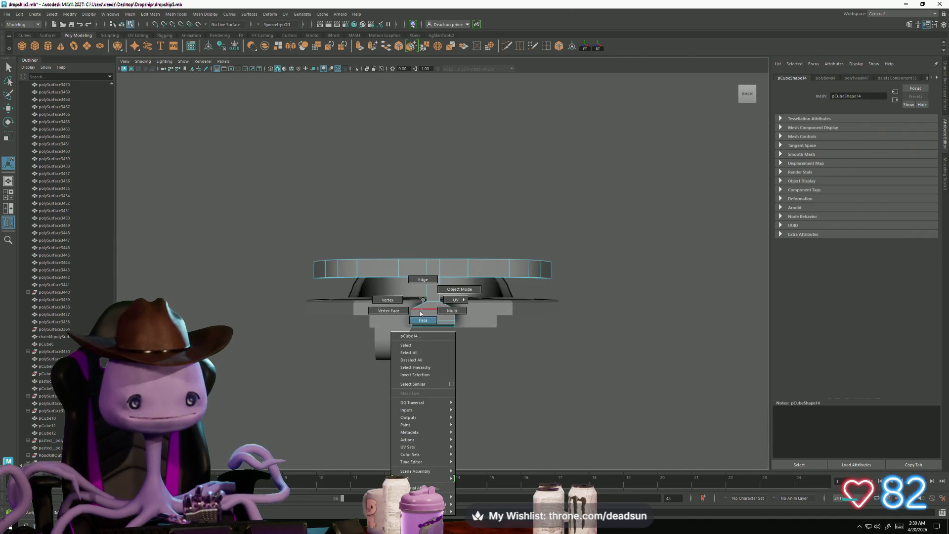
Select the rail foot's vertices and scale them to reshape the foot
right_click_drag(421, 313, 391, 300)
left_click_drag(398, 291, 420, 332)
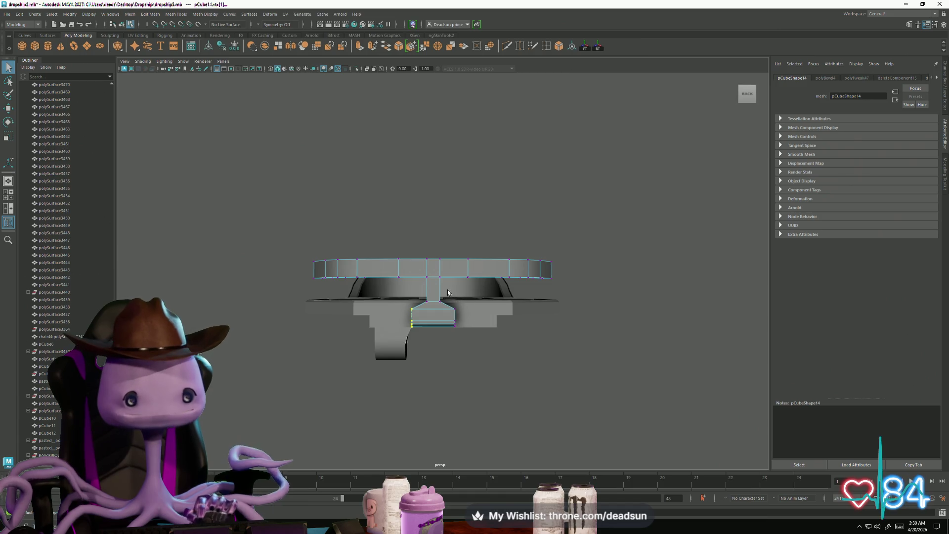
left_click_drag(489, 380, 488, 380)
key("e")
key("r")
mouse_move(425, 335)
left_mouse_down("alt")
mouse_move(394, 310)
mouse_move(406, 334)
left_mouse_up("alt")
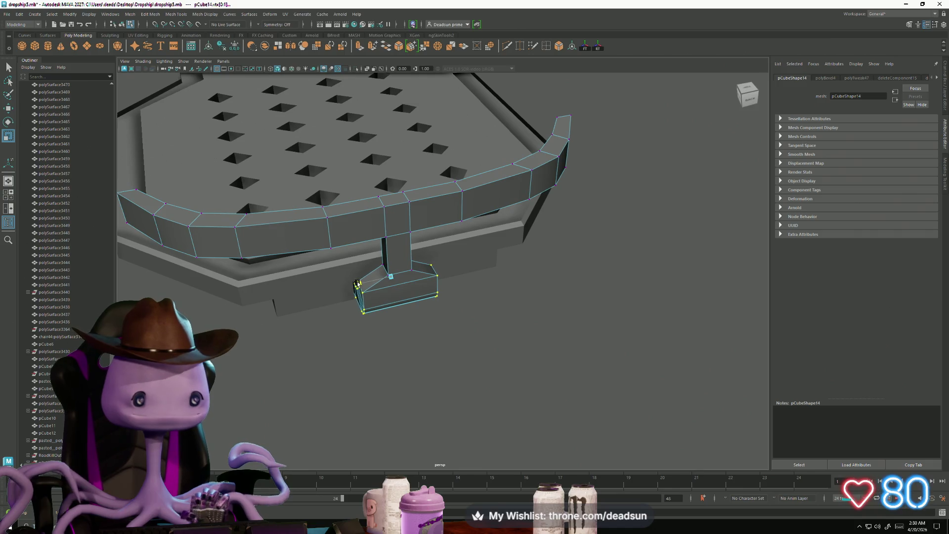
mouse_move(357, 284)
left_mouse_down("alt")
mouse_move(386, 309)
mouse_move(364, 287)
left_mouse_up("alt")
Select the rail object and pick its two end faces
right_click_drag(461, 243, 483, 232)
left_click(523, 222)
mouse_move(523, 222)
left_mouse_down("alt")
mouse_move(534, 245)
mouse_move(595, 227)
mouse_move(559, 237)
left_mouse_up("alt")
left_click(381, 203)
mouse_move(381, 203)
left_mouse_down("alt")
mouse_move(408, 220)
mouse_move(434, 211)
left_mouse_up("alt")
right_click_drag(419, 217, 420, 229)
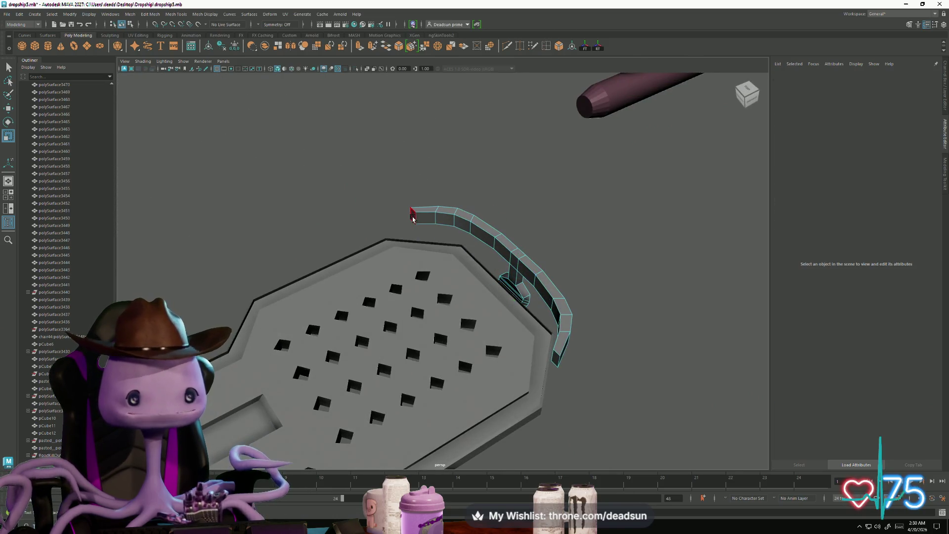
mouse_move(413, 211)
left_mouse_down("alt")
mouse_move(477, 322)
mouse_move(568, 346)
mouse_move(514, 360)
mouse_move(548, 364)
mouse_move(500, 279)
mouse_move(505, 255)
left_mouse_up("alt")
left_click(573, 348)
left_click(565, 339, "shift")
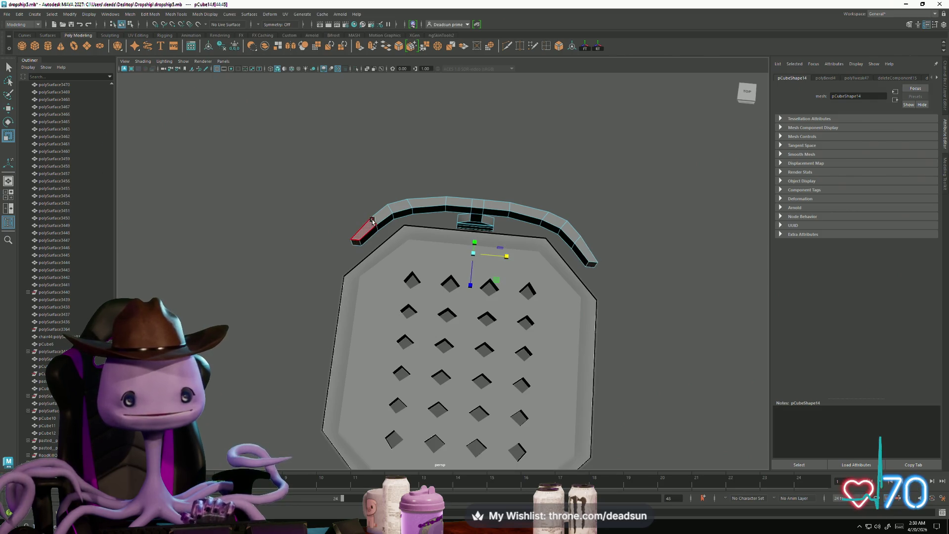
Select the rail's top centre edge and move it slightly higher
key("F10")
left_click(390, 227)
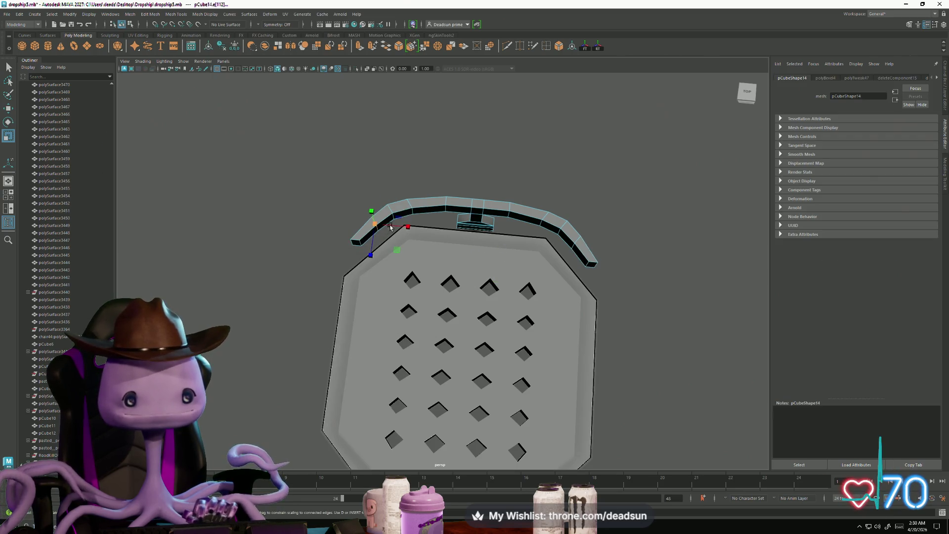
left_click(577, 239, "shift")
left_click_drag(509, 237, 508, 236)
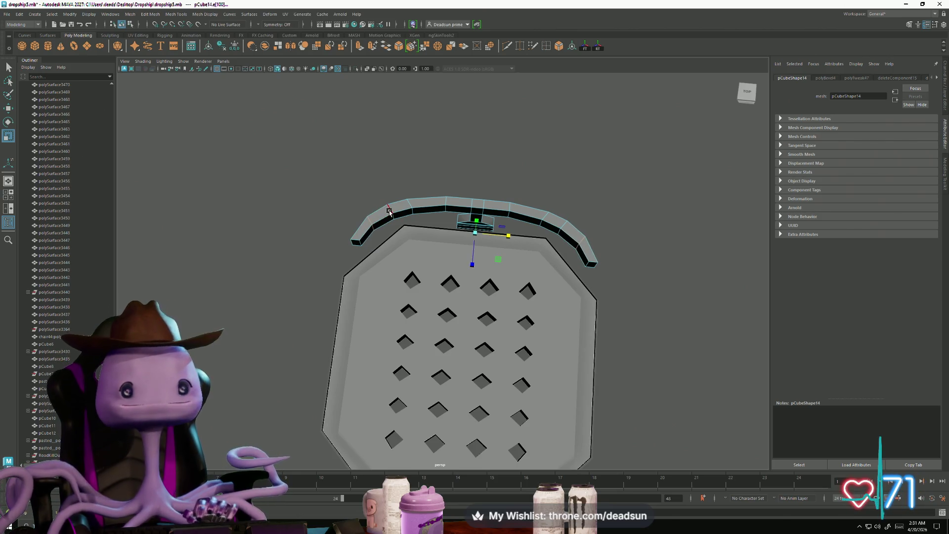
left_click(391, 211)
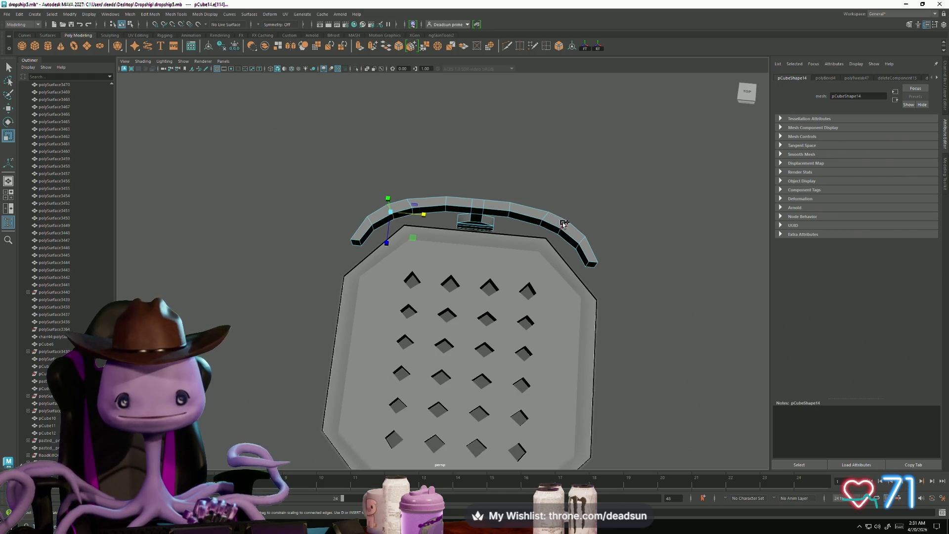
left_click(503, 222)
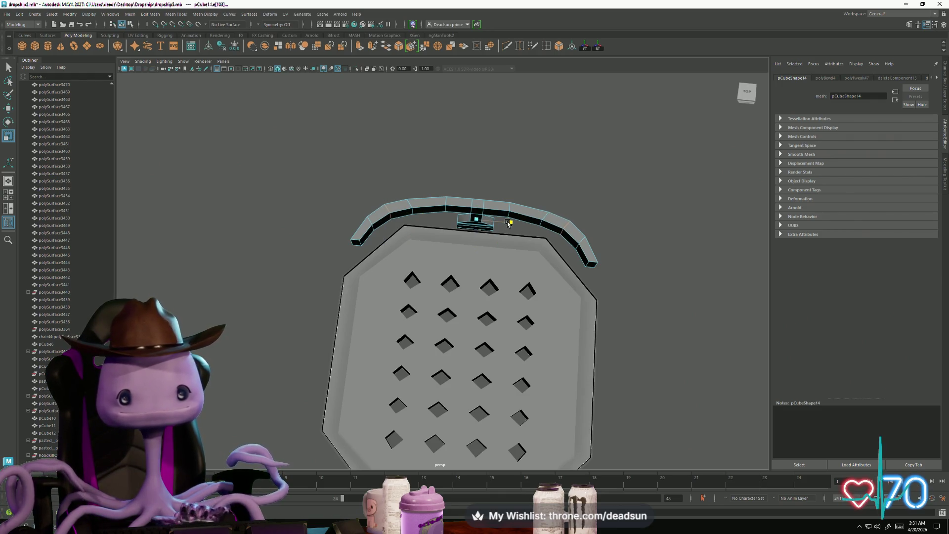
left_click(409, 203)
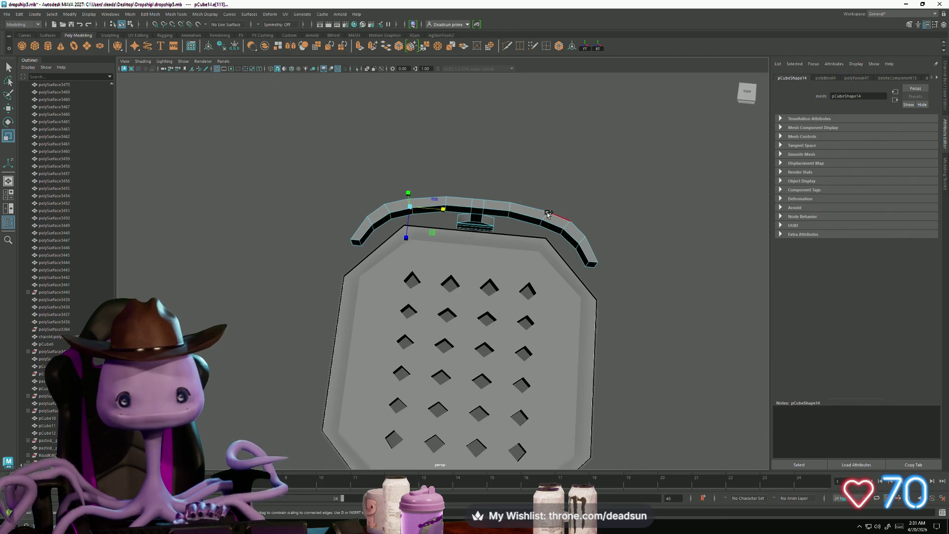
left_click(477, 211)
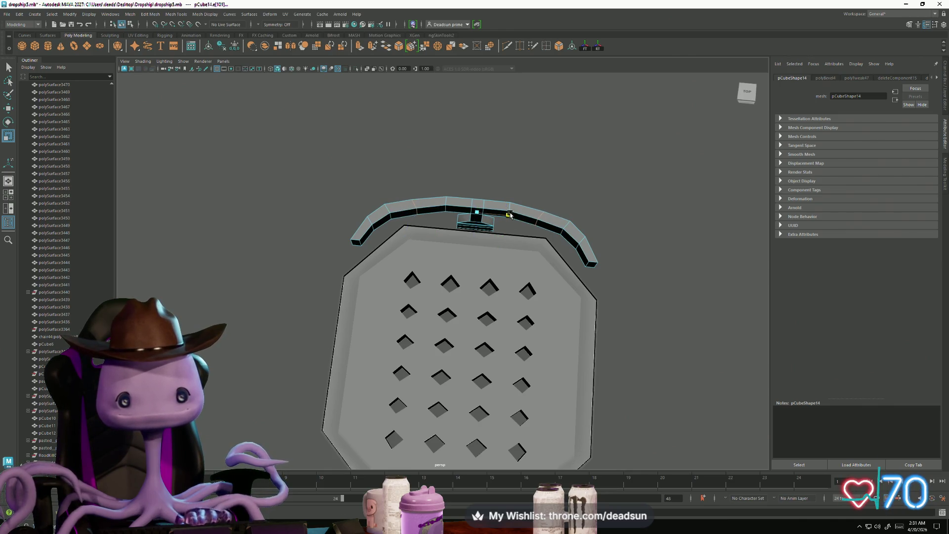
key("w")
mouse_move(476, 247)
left_mouse_down()
mouse_move(443, 258)
mouse_move(443, 232)
mouse_move(423, 266)
mouse_move(386, 259)
mouse_move(396, 259)
left_mouse_up()
Select the rail's end vertices and lift them upward along Y
mouse_move(531, 309)
left_mouse_down("alt")
mouse_move(528, 290)
mouse_move(475, 272)
left_mouse_up("alt")
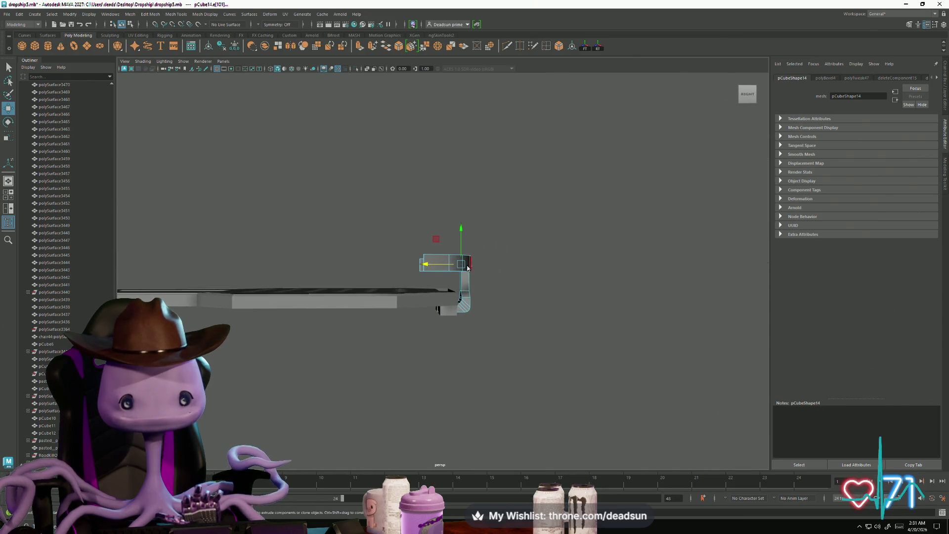
left_click_drag(475, 316, 450, 291)
left_click_drag(382, 239, 488, 267)
left_click_drag(488, 266, 437, 278, "alt")
right_click_drag(436, 278, 458, 307, "alt")
left_click_drag(458, 307, 507, 281, "alt")
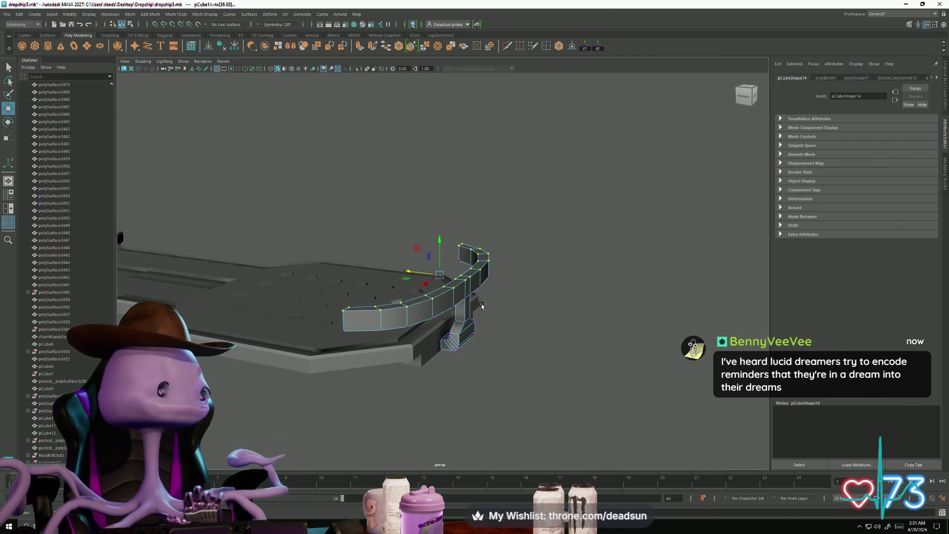
mouse_move(439, 240)
left_mouse_down()
mouse_move(439, 223)
mouse_move(381, 276)
left_mouse_up()
Check the raised rail from the back of the hull, then clear the selection
right_click_drag(378, 277, 378, 259)
left_click(379, 298)
left_click(380, 298)
scroll(429, 320, "down", 3)
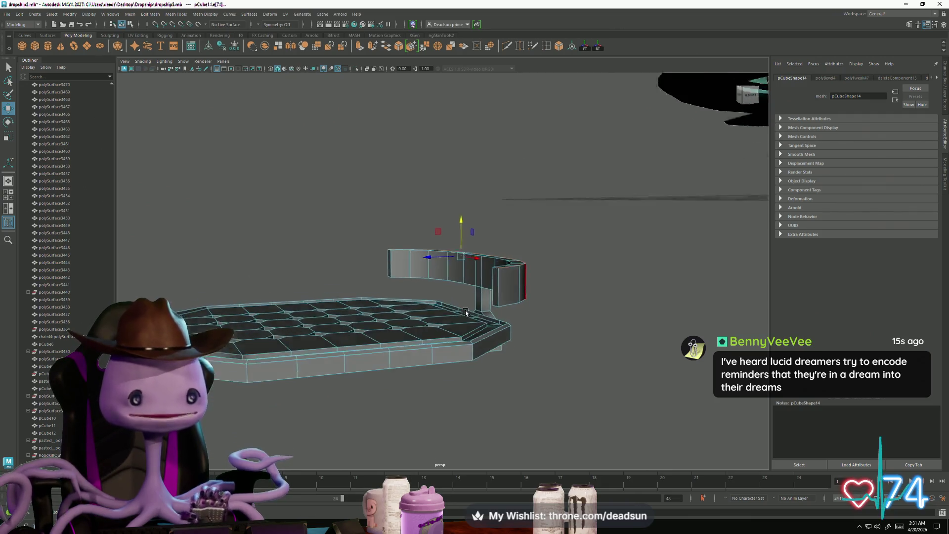
mouse_move(429, 320)
left_mouse_down("alt")
mouse_move(340, 302)
mouse_move(334, 356)
mouse_move(351, 364)
mouse_move(446, 272)
left_mouse_up("alt")
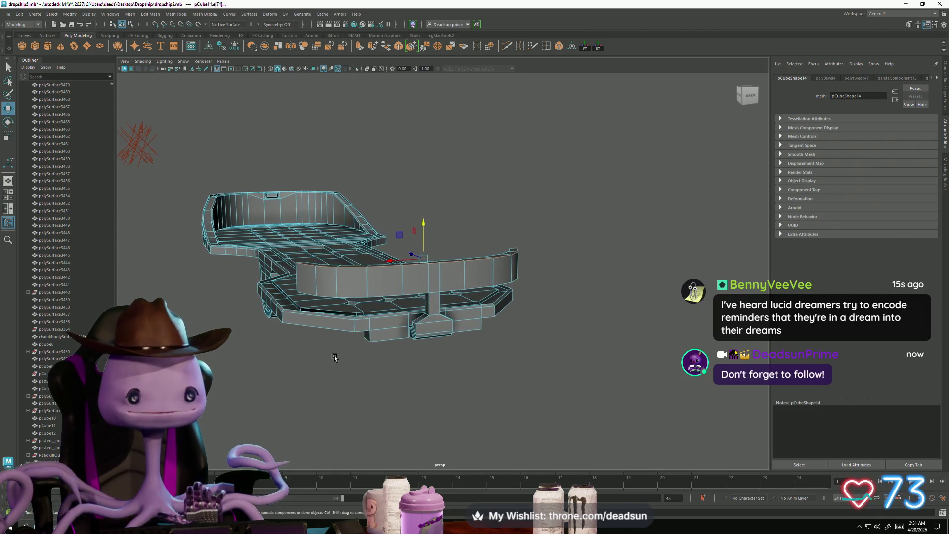
scroll(346, 370, "up", 5)
left_click(351, 366)
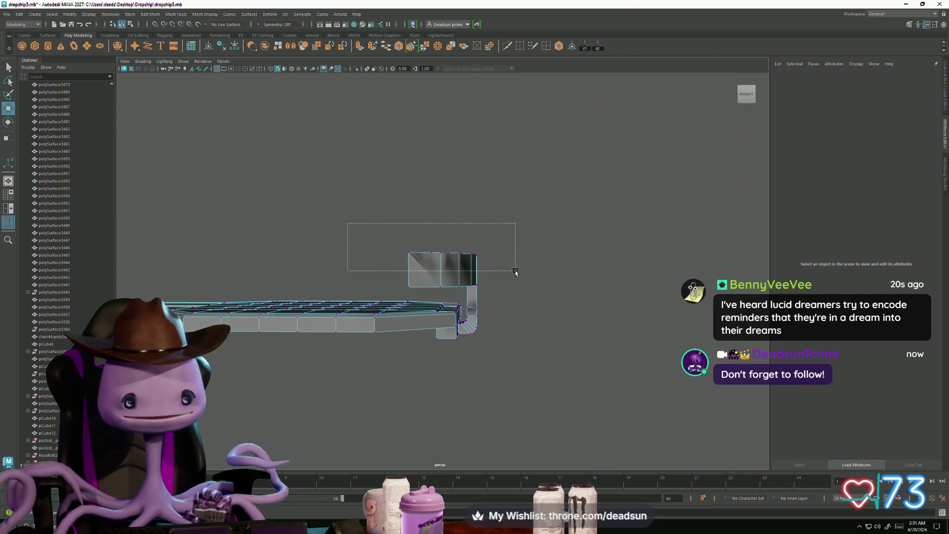
left_click_drag(514, 272, 515, 271)
mouse_move(514, 272)
left_mouse_down("alt")
mouse_move(371, 280)
mouse_move(366, 304)
mouse_move(336, 321)
mouse_move(599, 277)
mouse_move(388, 286)
mouse_move(541, 301)
mouse_move(484, 276)
left_mouse_up("alt")
left_click(380, 298)
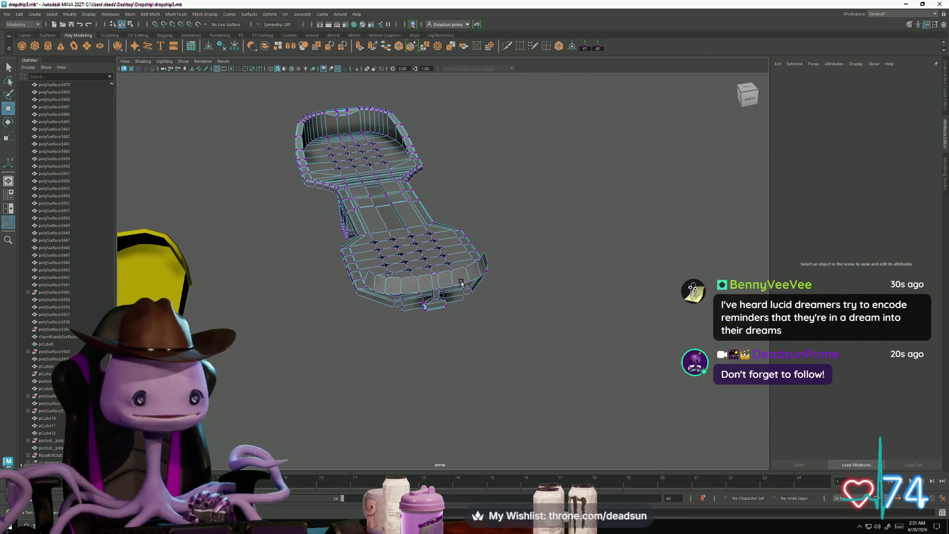
Pick a vertex on pCube13, then switch back to whole-object selection
right_click_drag(466, 264, 514, 273)
scroll(515, 273, "up", 5)
scroll(383, 309, "down", 5)
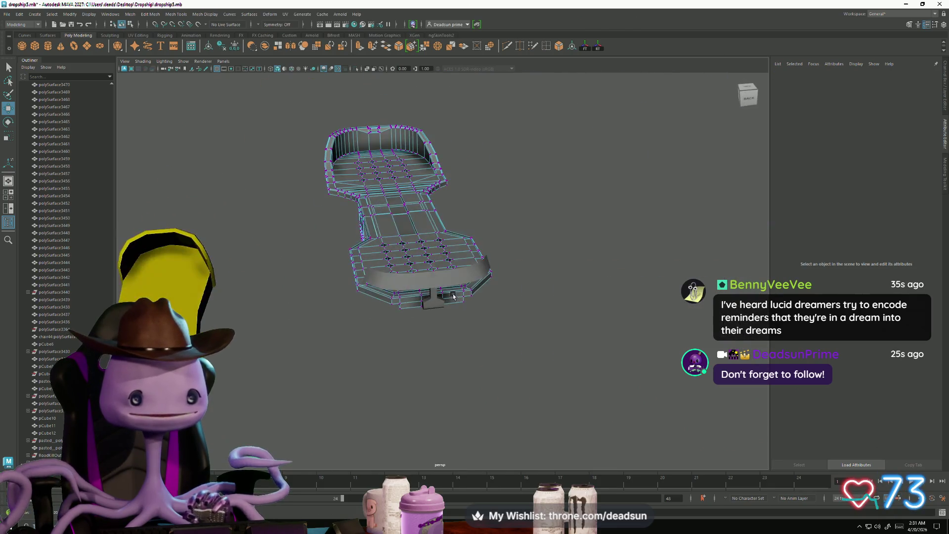
left_click(416, 241)
right_click_drag(447, 254, 467, 237)
mouse_move(466, 237)
left_mouse_down("alt")
mouse_move(580, 286)
mouse_move(388, 307)
mouse_move(395, 290)
mouse_move(425, 322)
mouse_move(415, 328)
mouse_move(376, 309)
mouse_move(396, 293)
mouse_move(384, 314)
mouse_move(375, 310)
mouse_move(389, 302)
mouse_move(377, 309)
left_mouse_up("alt")
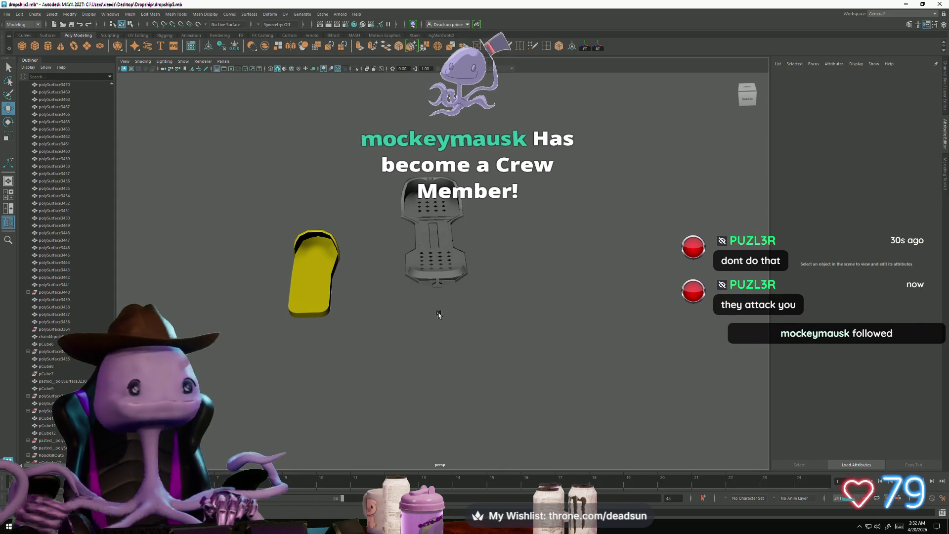
Delete the stray small polySurface3465 piece
mouse_move(385, 297)
left_mouse_down("alt")
mouse_move(447, 302)
mouse_move(540, 283)
mouse_move(435, 383)
mouse_move(252, 275)
mouse_move(434, 277)
mouse_move(488, 311)
mouse_move(420, 363)
mouse_move(445, 355)
mouse_move(453, 381)
mouse_move(476, 379)
mouse_move(377, 377)
mouse_move(435, 423)
mouse_move(457, 391)
mouse_move(482, 379)
left_mouse_up("alt")
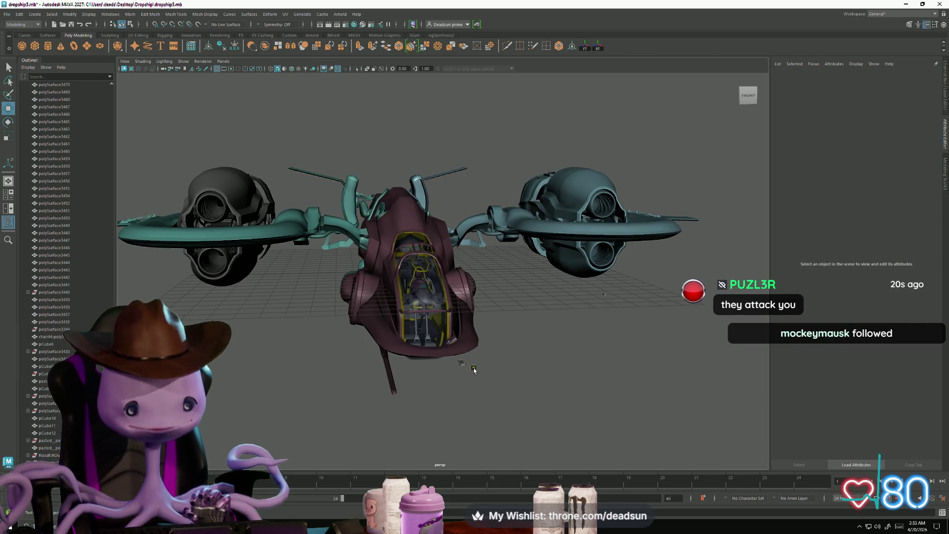
left_click(473, 369)
key("Delete")
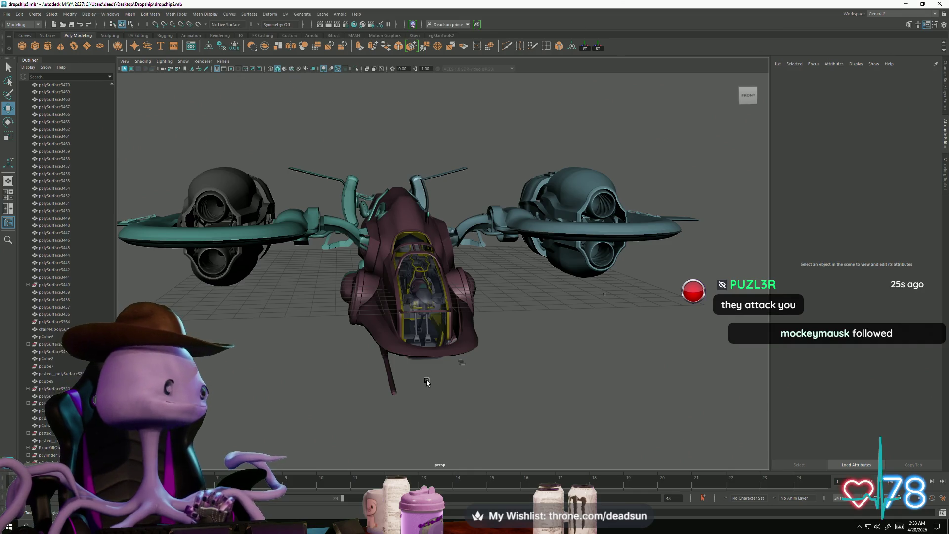
Select the floor panel pCube13 and isolate it with Ctrl+1
mouse_move(428, 378)
left_mouse_down("alt")
mouse_move(373, 368)
mouse_move(379, 388)
mouse_move(440, 400)
mouse_move(470, 390)
left_mouse_up("alt")
left_click_drag(538, 306, 607, 336)
key("ctrl+1")
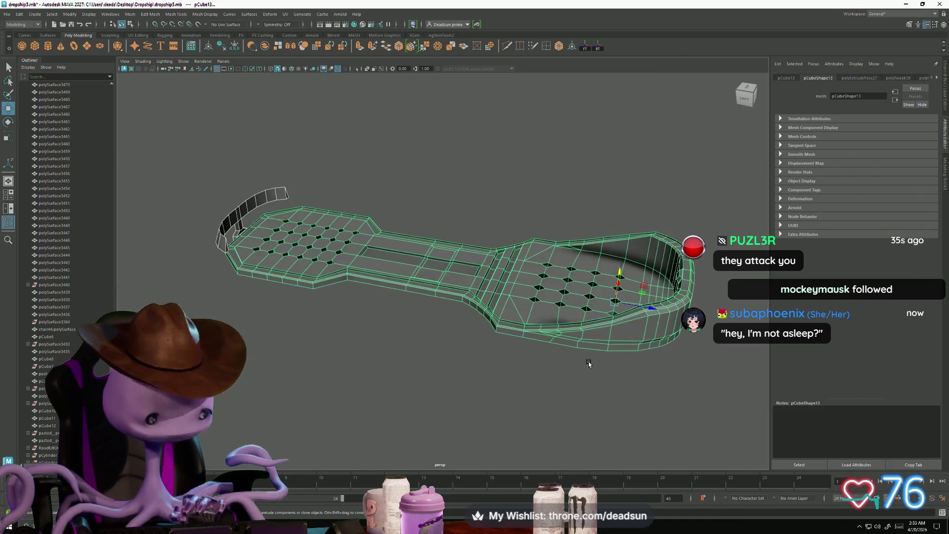
Put the isolated pCube13 panel into Vertex mode and tumble to a top-down view
left_click_drag(559, 366, 510, 371, "alt")
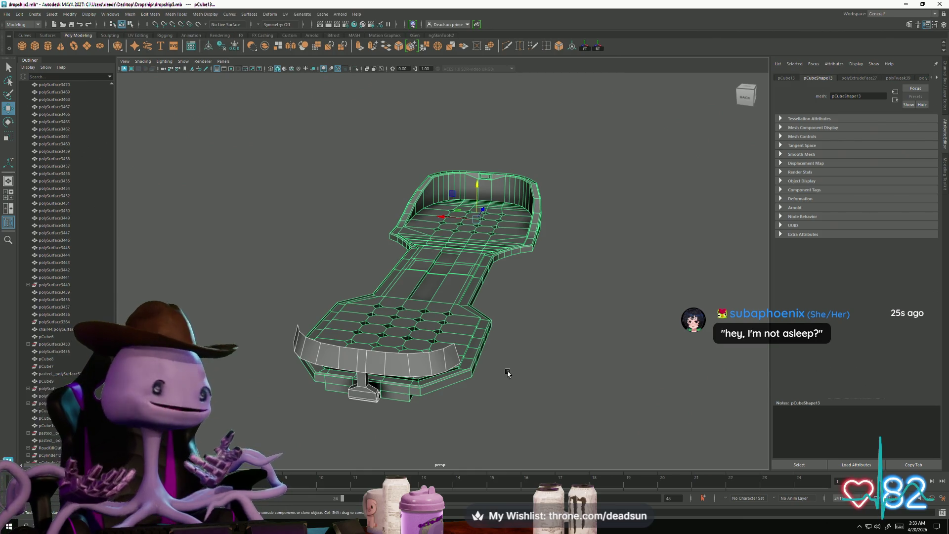
mouse_move(324, 327)
left_mouse_down("alt")
mouse_move(444, 297)
mouse_move(405, 282)
mouse_move(482, 298)
mouse_move(443, 316)
mouse_move(502, 332)
mouse_move(523, 399)
mouse_move(515, 408)
mouse_move(512, 396)
mouse_move(511, 414)
mouse_move(491, 394)
mouse_move(438, 394)
mouse_move(430, 322)
left_mouse_up("alt")
scroll(473, 342, "up", 5)
scroll(473, 342, "down", 3)
right_click_drag(388, 259, 381, 258)
mouse_move(433, 398)
left_mouse_down("alt")
mouse_move(426, 415)
mouse_move(436, 411)
mouse_move(407, 384)
mouse_move(396, 393)
mouse_move(410, 345)
left_mouse_up("alt")
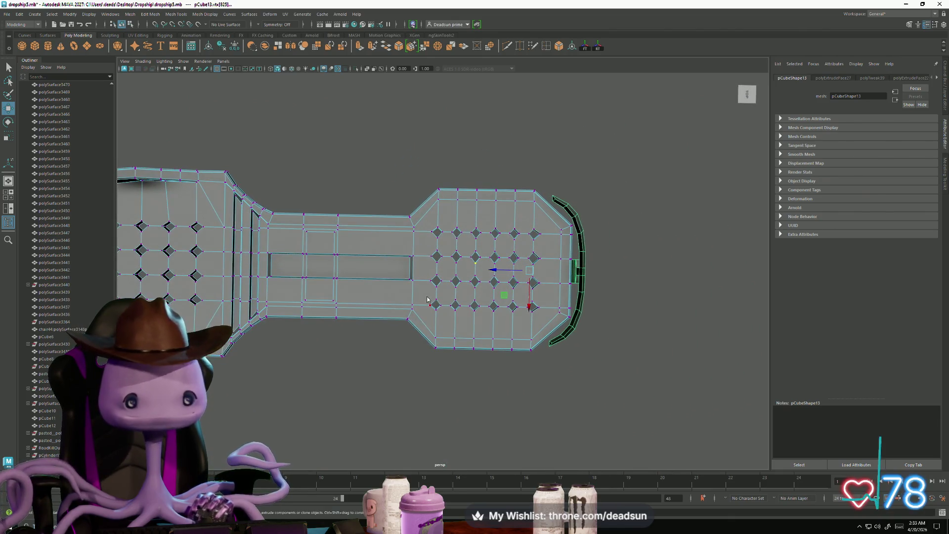
right_click_drag(427, 295, 402, 297)
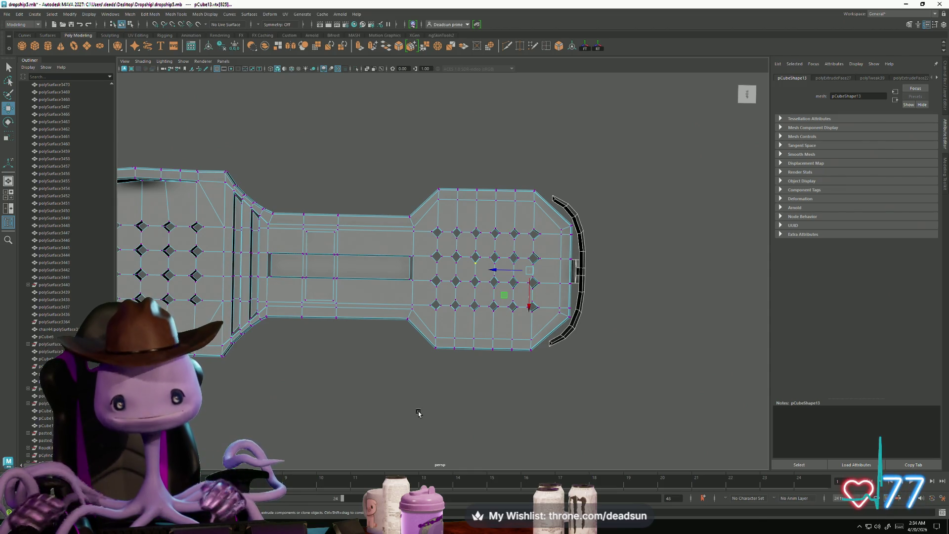
Return the floor panel to Object Mode and orbit to a diagonal view
left_click_drag(399, 336, 500, 290, "alt")
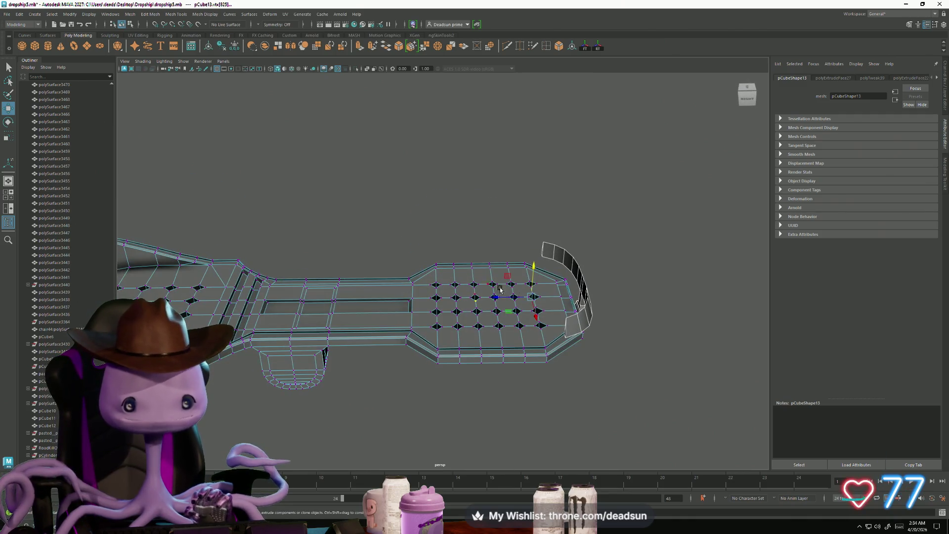
right_click(579, 269)
left_click(432, 377)
mouse_move(432, 377)
left_mouse_down("alt")
mouse_move(360, 381)
mouse_move(403, 374)
mouse_move(439, 260)
mouse_move(391, 333)
mouse_move(345, 343)
left_mouse_up("alt")
mouse_move(452, 361)
right_mouse_down()
mouse_move(452, 346)
mouse_move(499, 289)
mouse_move(290, 319)
right_mouse_up()
left_click_drag(289, 318, 286, 339, "alt")
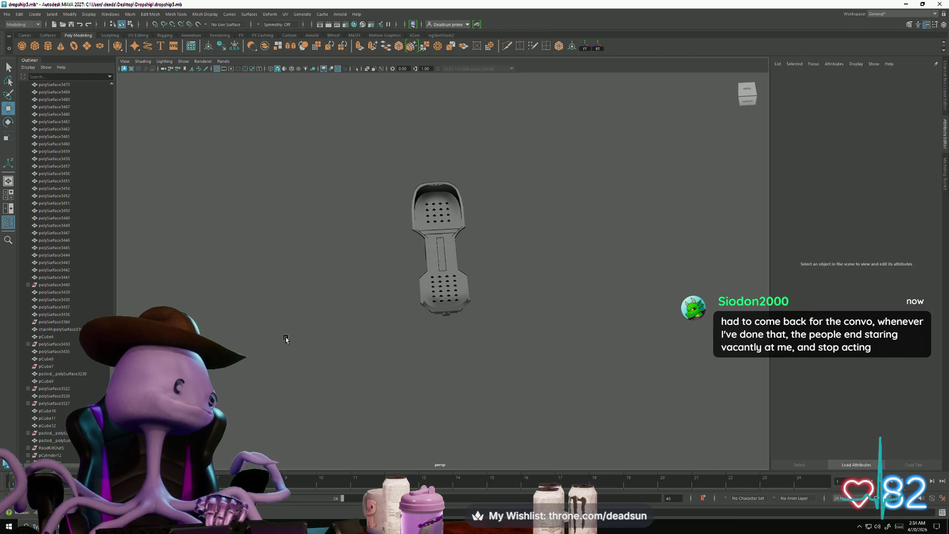
left_click_drag(286, 339, 286, 340, "alt")
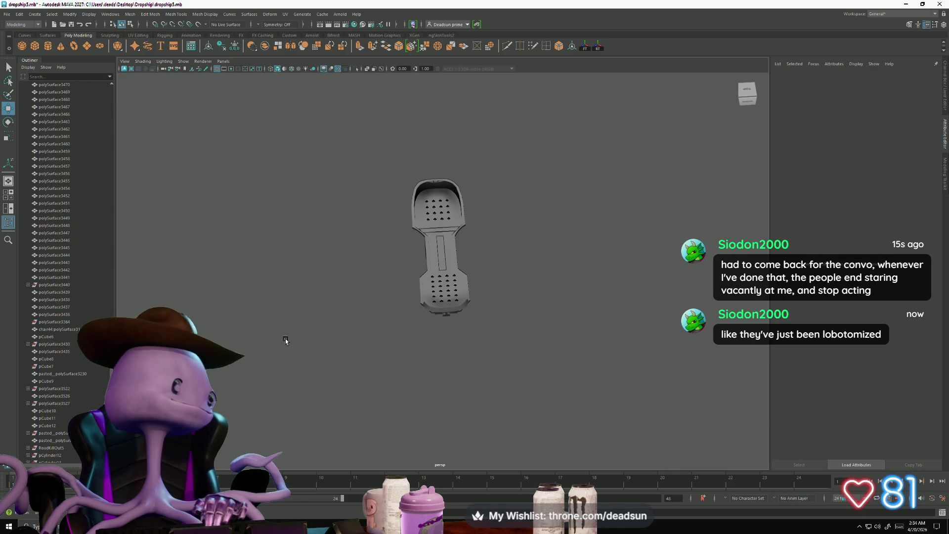
left_click_drag(285, 341, 285, 341, "alt")
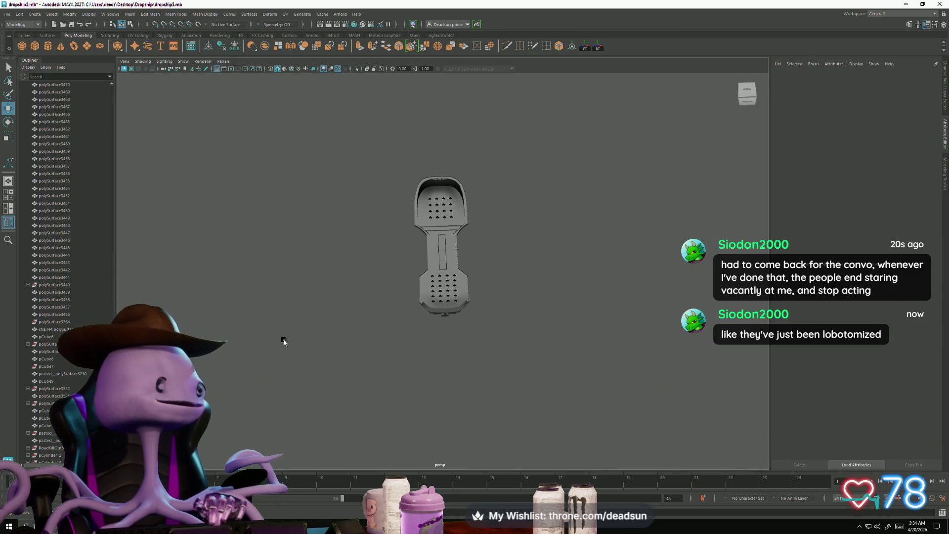
mouse_move(284, 341)
left_mouse_down("alt")
mouse_move(341, 340)
mouse_move(339, 322)
left_mouse_up("alt")
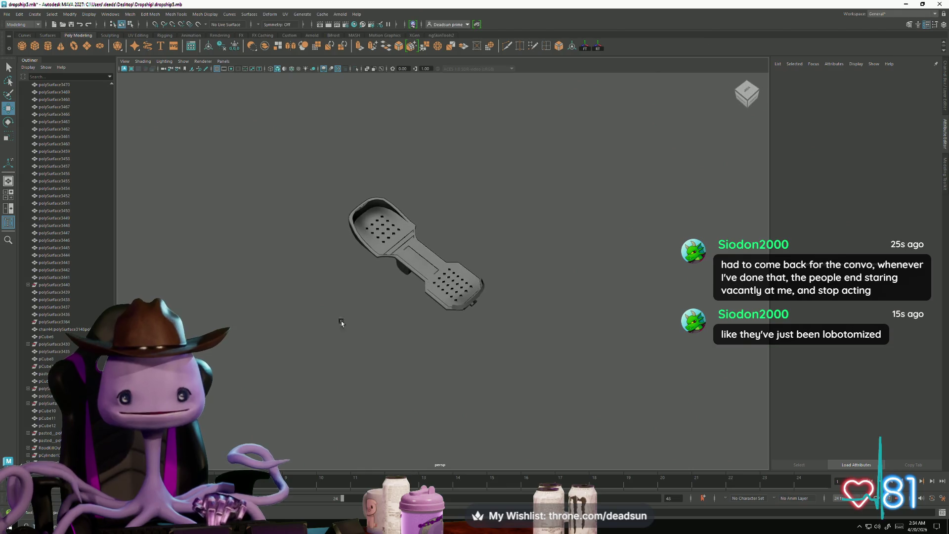
Select the floor panel, frame it with F, then clear the selection
left_click(408, 259)
key("f")
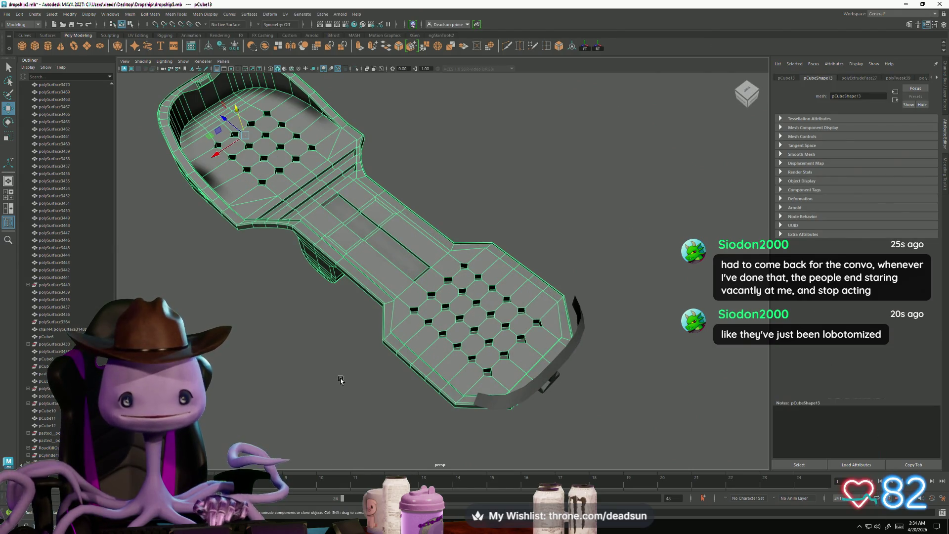
left_click(333, 396)
mouse_move(333, 395)
left_mouse_down("alt")
mouse_move(428, 376)
mouse_move(437, 362)
mouse_move(482, 348)
left_mouse_up("alt")
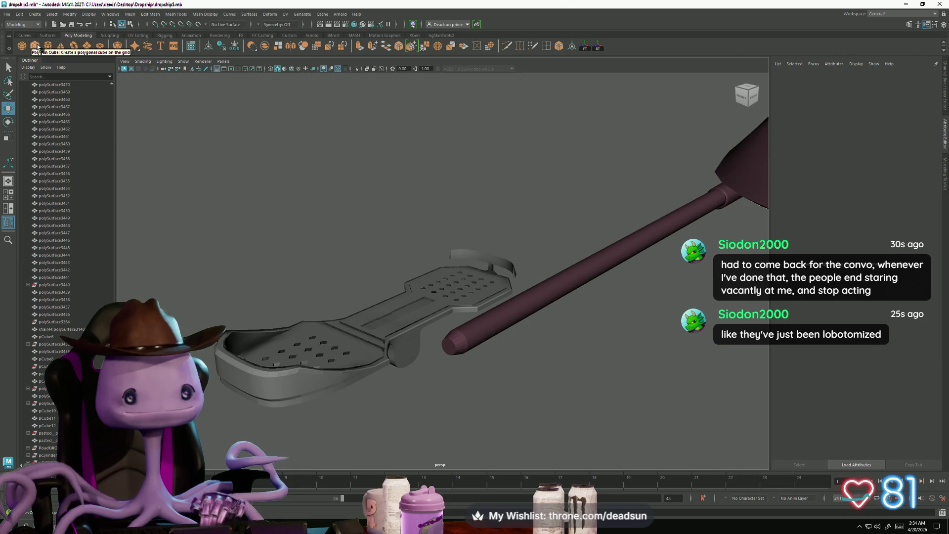
Create a polygon cube, scale it down small and move it toward the panel
left_click(34, 45)
scroll(578, 309, "down", 5)
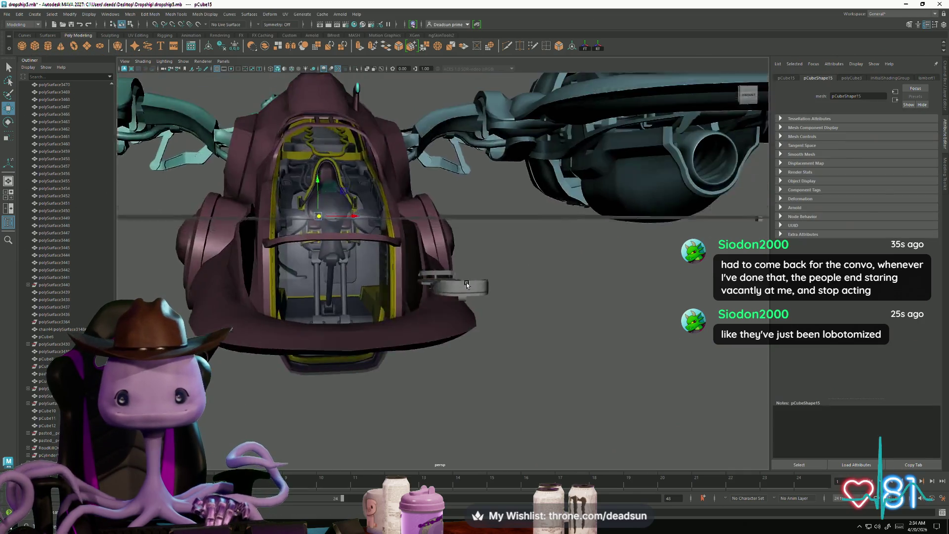
scroll(640, 273, "up", 5)
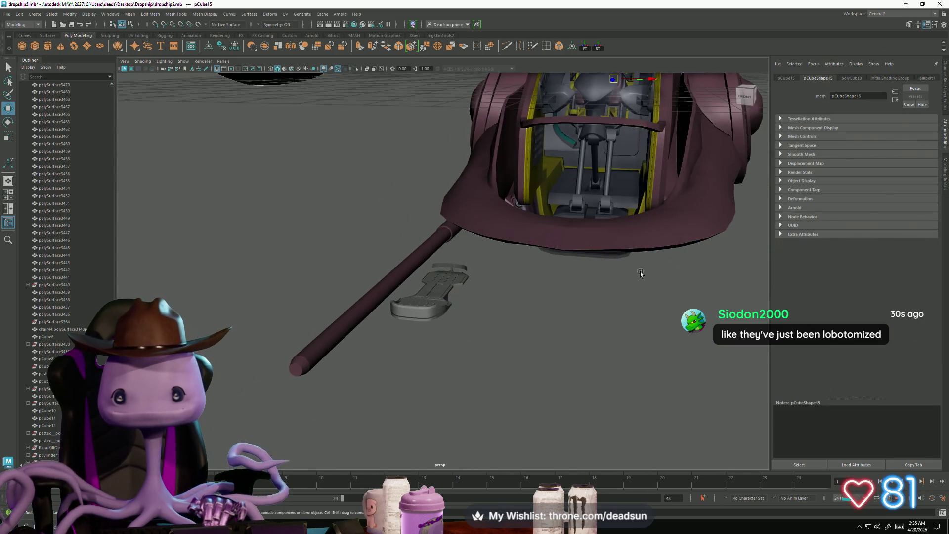
scroll(641, 273, "down", 5)
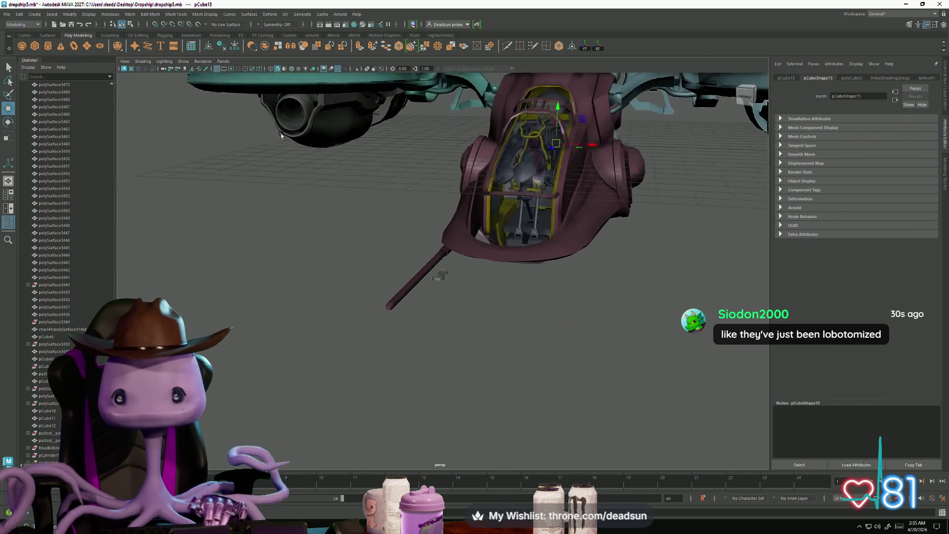
mouse_move(640, 273)
left_mouse_down("alt")
mouse_move(487, 196)
mouse_move(275, 393)
left_mouse_up("alt")
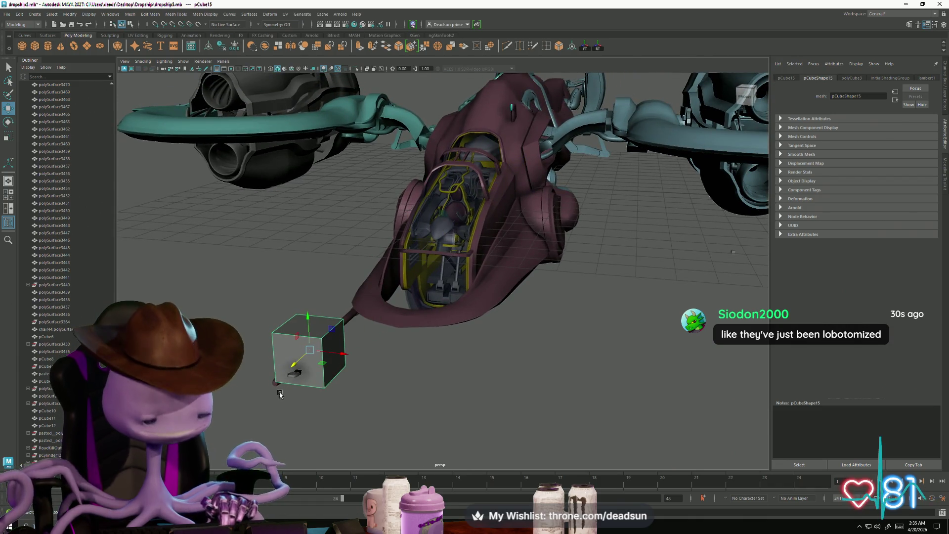
key("f")
key("r")
mouse_move(445, 276)
left_mouse_down()
mouse_move(307, 282)
mouse_move(264, 300)
left_mouse_up()
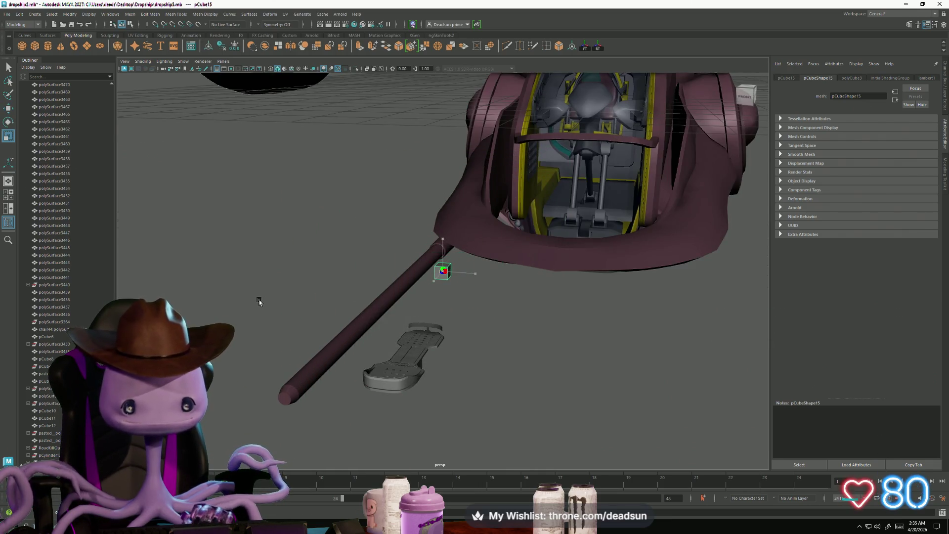
key("w")
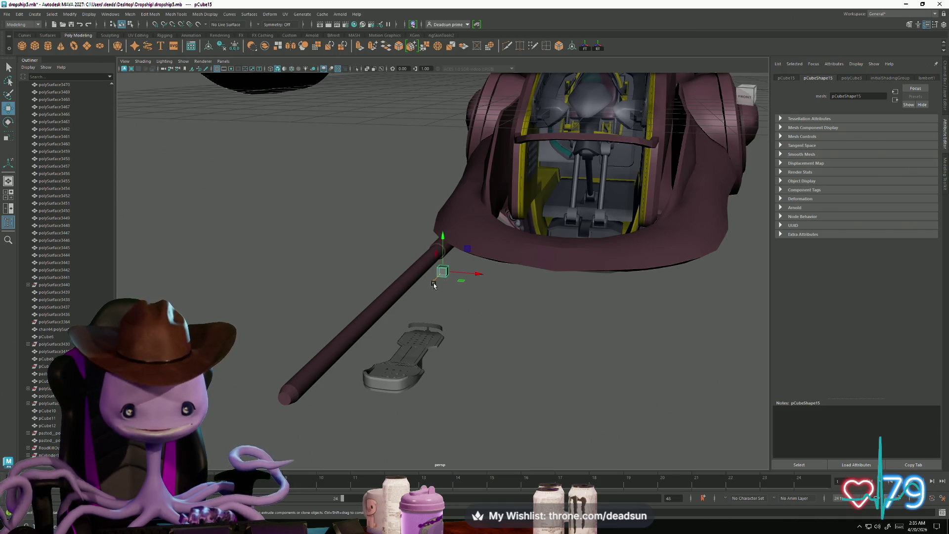
middle_click_drag(399, 284, 365, 335)
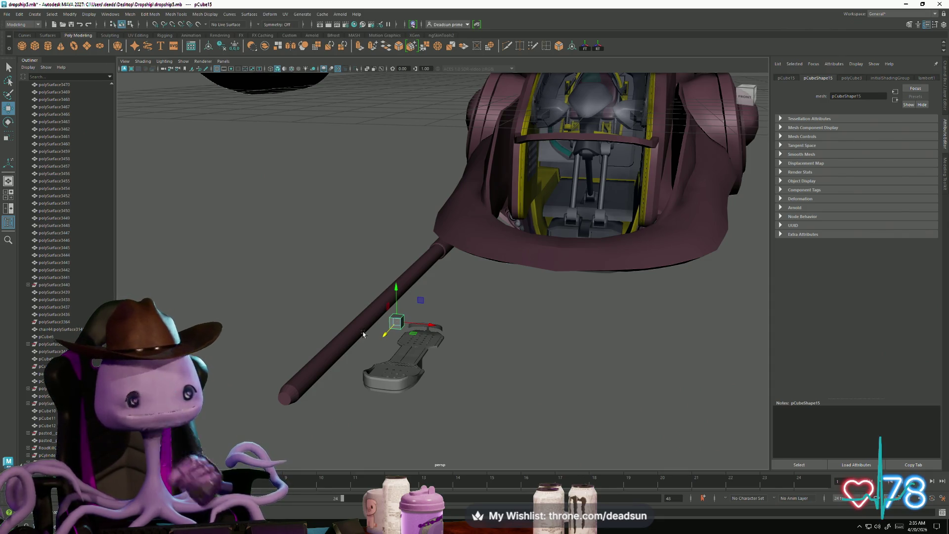
Shrink the cube further, lower it vertically onto the panel and slide it beside the slot
key("e")
key("r")
left_click_drag(399, 327, 391, 324)
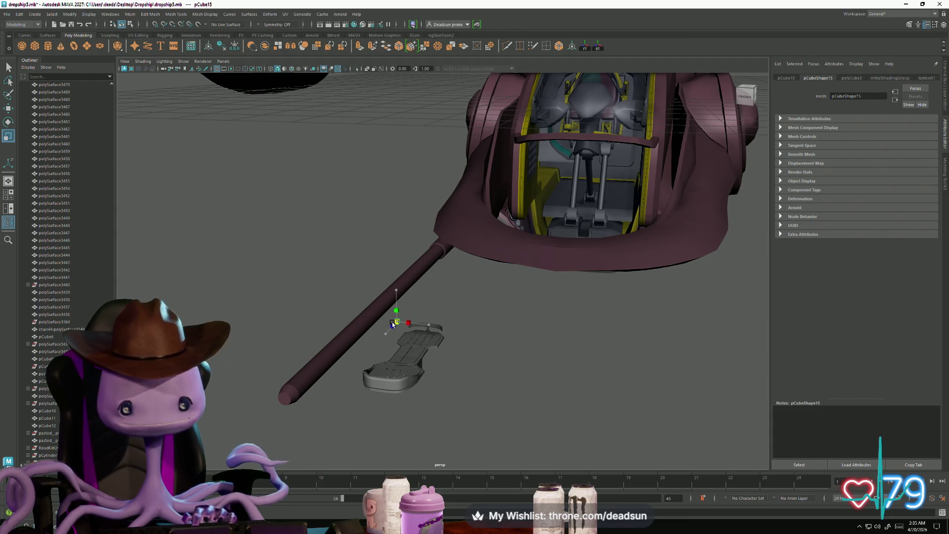
key("w")
left_click(395, 299)
left_click_drag(396, 299, 392, 345)
scroll(451, 300, "up", 5)
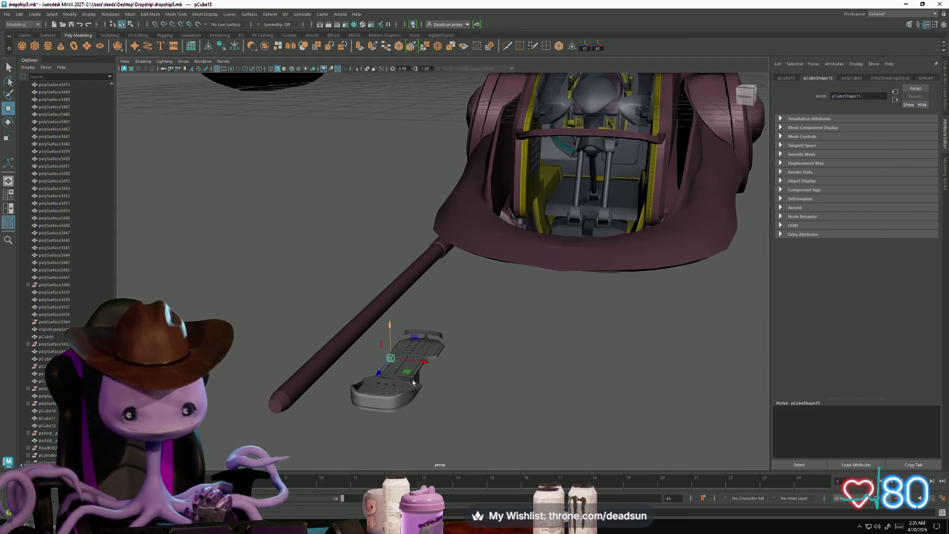
mouse_move(451, 300)
left_mouse_down("alt")
mouse_move(383, 356)
mouse_move(307, 364)
mouse_move(379, 361)
mouse_move(420, 316)
mouse_move(429, 288)
mouse_move(647, 288)
left_mouse_up("alt")
scroll(383, 366, "up", 5)
scroll(383, 367, "down", 5)
scroll(420, 317, "up", 3)
left_click_drag(648, 288, 546, 323, "alt")
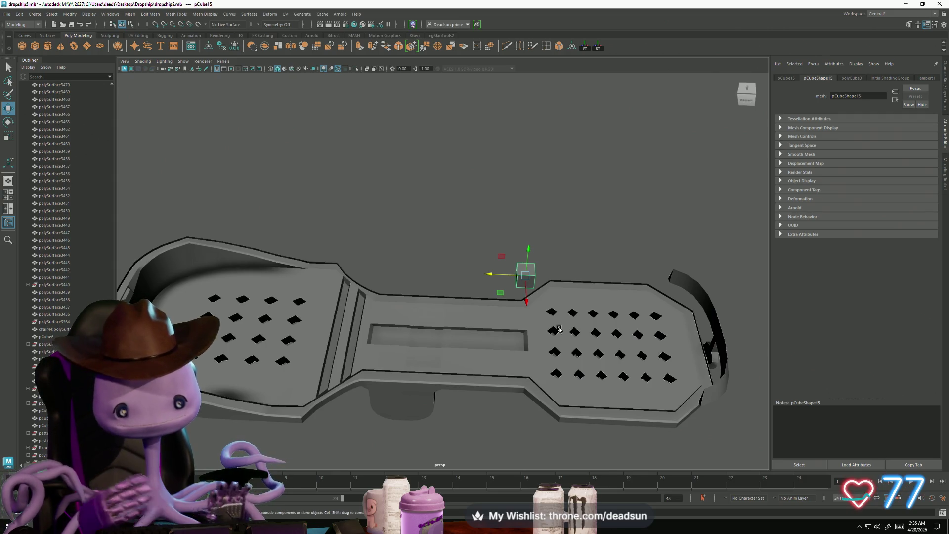
Select the outer vertex rows around the right-hand vent grid and scale them inward
left_click_drag(558, 330, 567, 377, "alt")
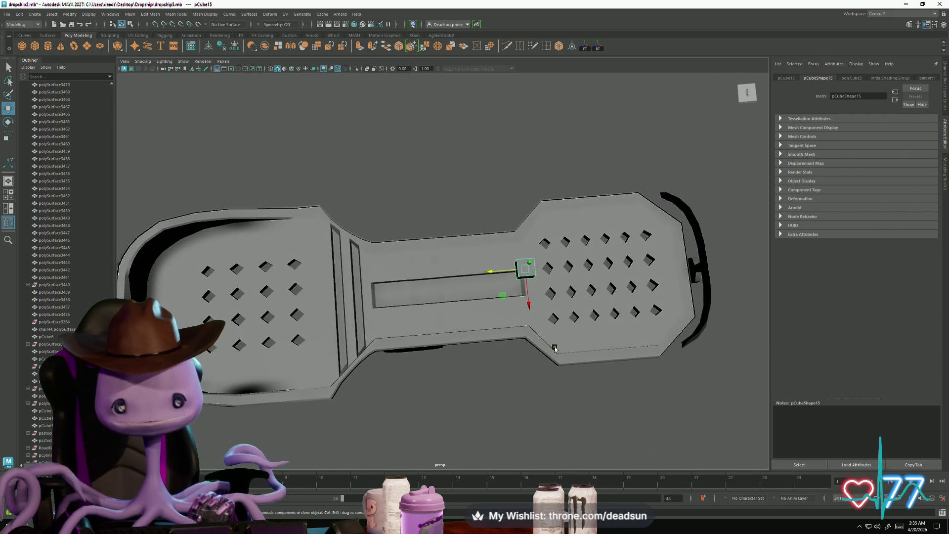
left_click(599, 374)
mouse_move(599, 374)
right_mouse_down("alt")
mouse_move(482, 396)
mouse_move(446, 413)
mouse_move(660, 451)
right_mouse_up("alt")
mouse_move(292, 371)
middle_mouse_down("alt")
mouse_move(329, 322)
mouse_move(296, 307)
middle_mouse_up("alt")
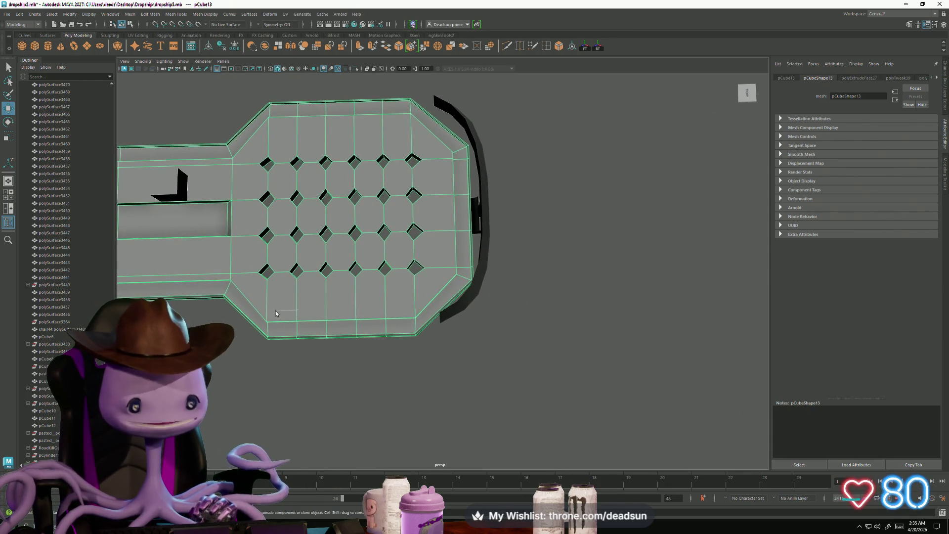
mouse_move(298, 299)
right_mouse_down()
mouse_move(271, 309)
mouse_move(263, 300)
right_mouse_up()
mouse_move(259, 297)
left_mouse_down()
mouse_move(290, 314)
mouse_move(431, 327)
left_mouse_up()
middle_click_drag(356, 207, 368, 351, "alt")
left_click_drag(275, 307, 457, 341)
middle_click_drag(402, 402, 428, 348, "alt")
key("r")
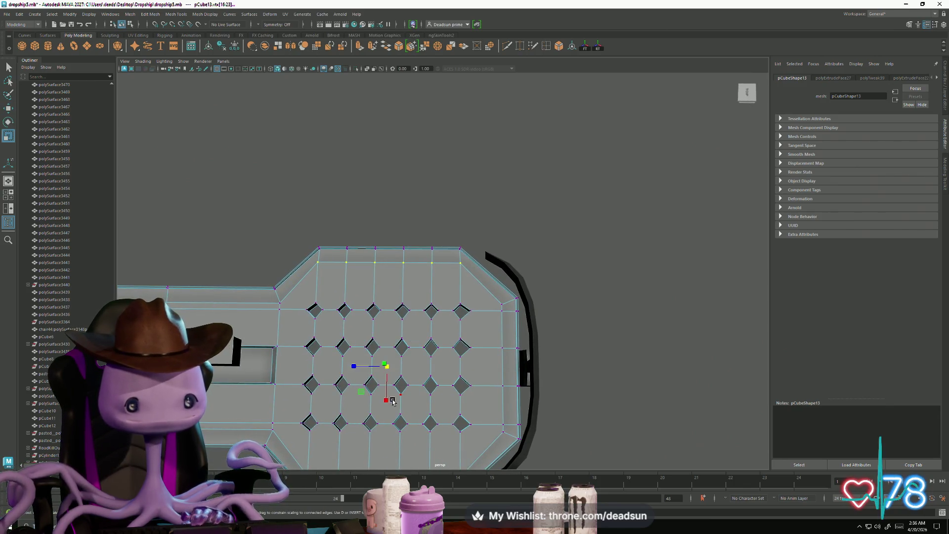
left_click_drag(384, 398, 386, 395)
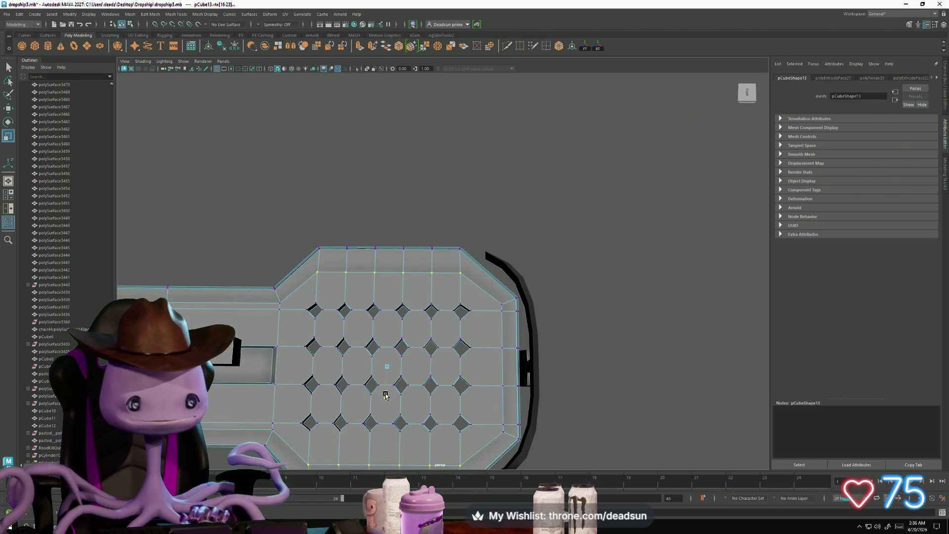
Return the panel to Object Mode and select the small pCube15 cube
right_click_drag(388, 387, 328, 381, "alt")
middle_click_drag(328, 381, 411, 392, "alt")
right_click_drag(385, 297, 416, 267)
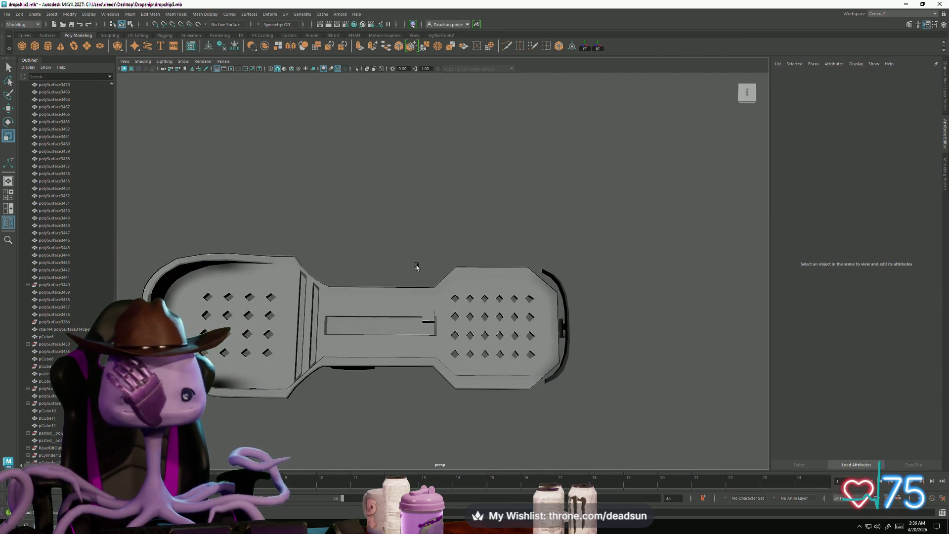
left_click_drag(414, 419, 435, 360, "alt")
left_click(444, 270)
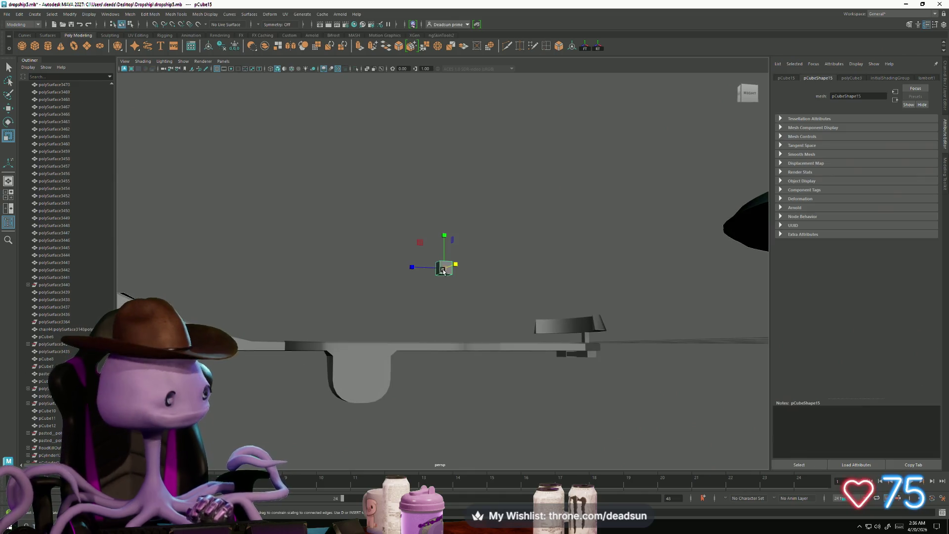
mouse_move(420, 285)
left_mouse_down("alt")
mouse_move(393, 271)
mouse_move(388, 281)
mouse_move(403, 277)
mouse_move(414, 295)
left_mouse_up("alt")
scroll(415, 289, "up", 5)
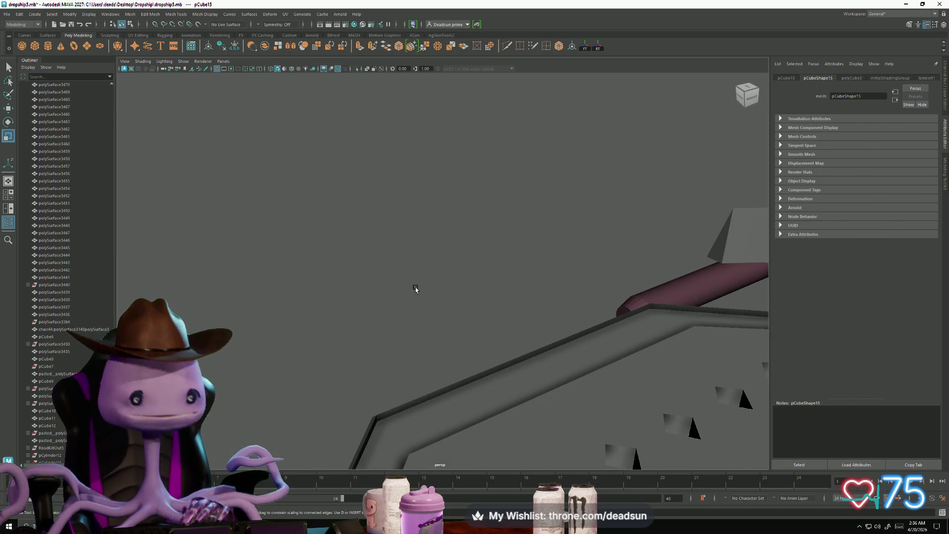
scroll(415, 289, "down", 5)
left_click_drag(383, 265, 392, 277, "alt")
scroll(386, 287, "up", 2)
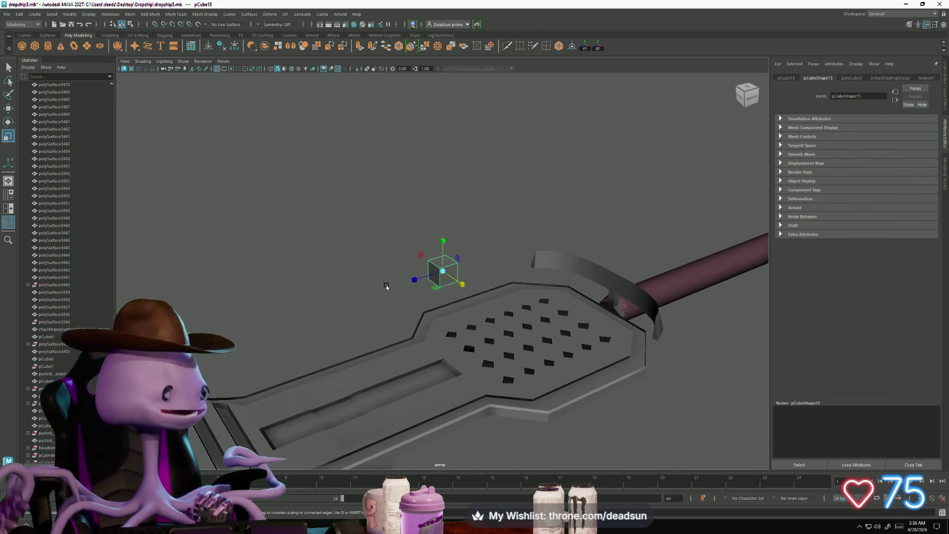
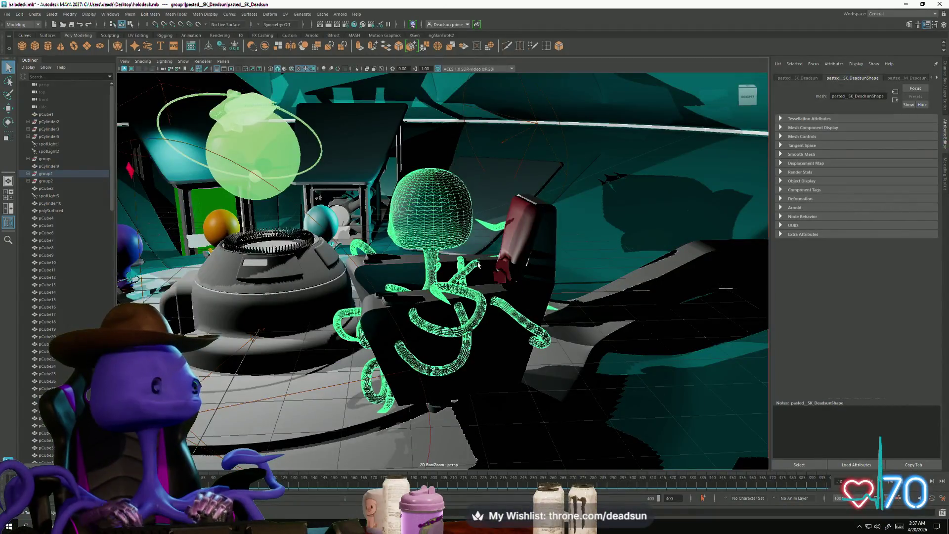
Orbit around the character and chair, then bring the dropship5.mb window to the front
mouse_move(408, 163)
left_mouse_down("alt")
mouse_move(417, 170)
mouse_move(387, 179)
mouse_move(330, 270)
mouse_move(405, 267)
left_mouse_up("alt")
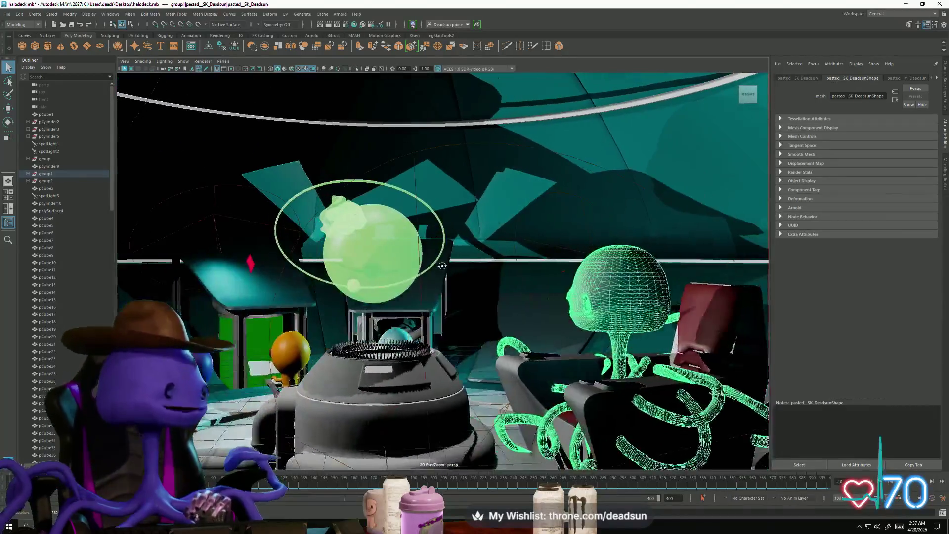
key("alt+Tab")
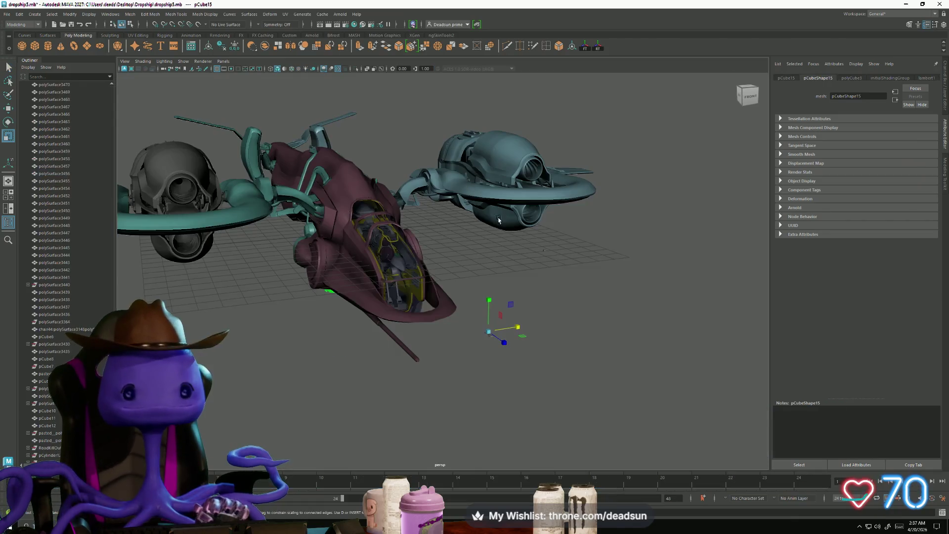
left_click_drag(443, 231, 371, 318, "alt")
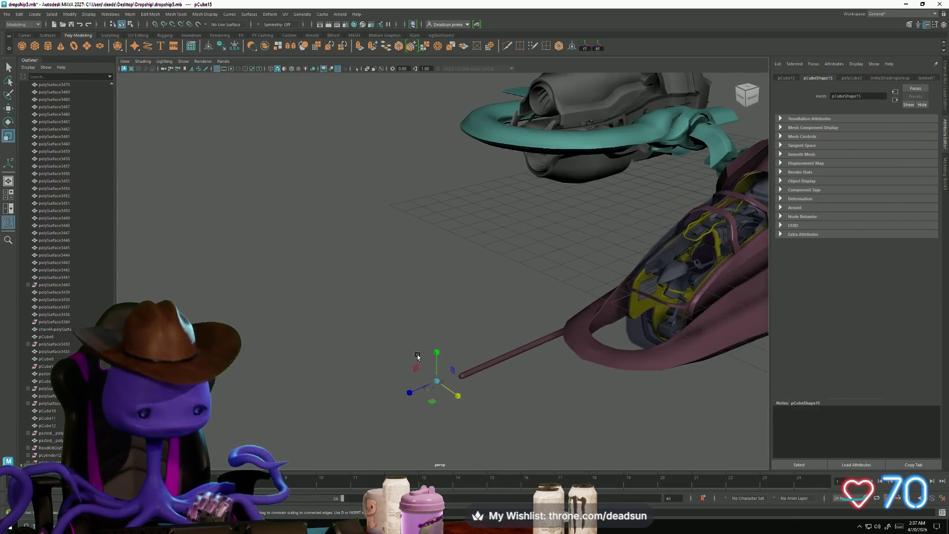
Frame pCube15 and orbit to a top-down view of the grated deck plate
key("f")
mouse_move(417, 354)
left_mouse_down("alt")
mouse_move(460, 406)
mouse_move(422, 364)
mouse_move(447, 294)
mouse_move(436, 263)
mouse_move(568, 260)
mouse_move(500, 247)
mouse_move(535, 235)
mouse_move(539, 382)
mouse_move(566, 398)
mouse_move(484, 348)
mouse_move(470, 392)
mouse_move(471, 356)
left_mouse_up("alt")
scroll(460, 406, "down", 5)
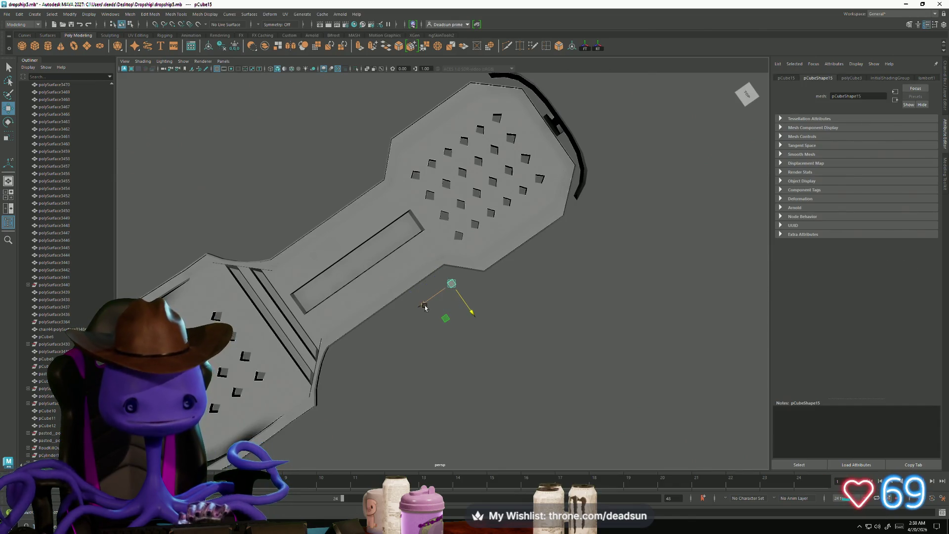
key("e")
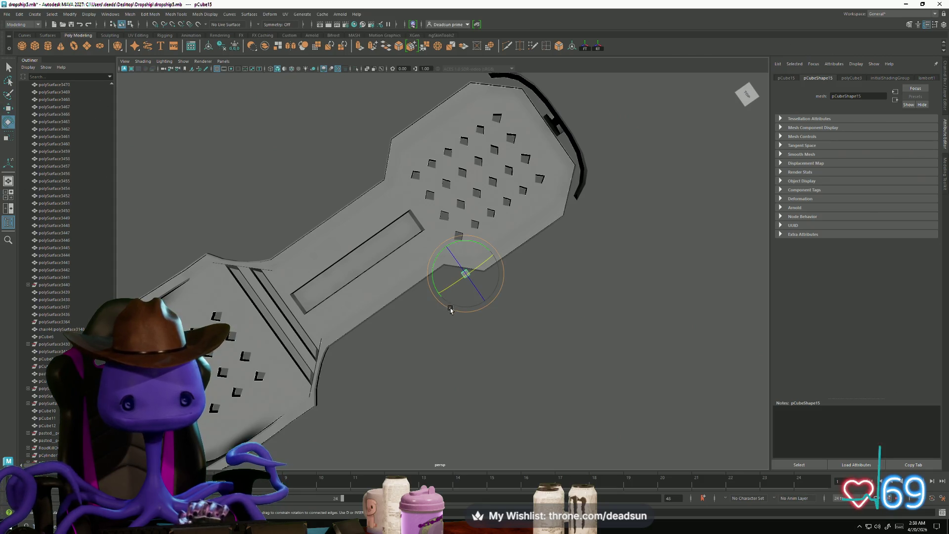
mouse_move(448, 327)
left_mouse_down("alt")
mouse_move(474, 352)
mouse_move(502, 358)
mouse_move(480, 356)
mouse_move(474, 339)
mouse_move(483, 276)
mouse_move(441, 310)
left_mouse_up("alt")
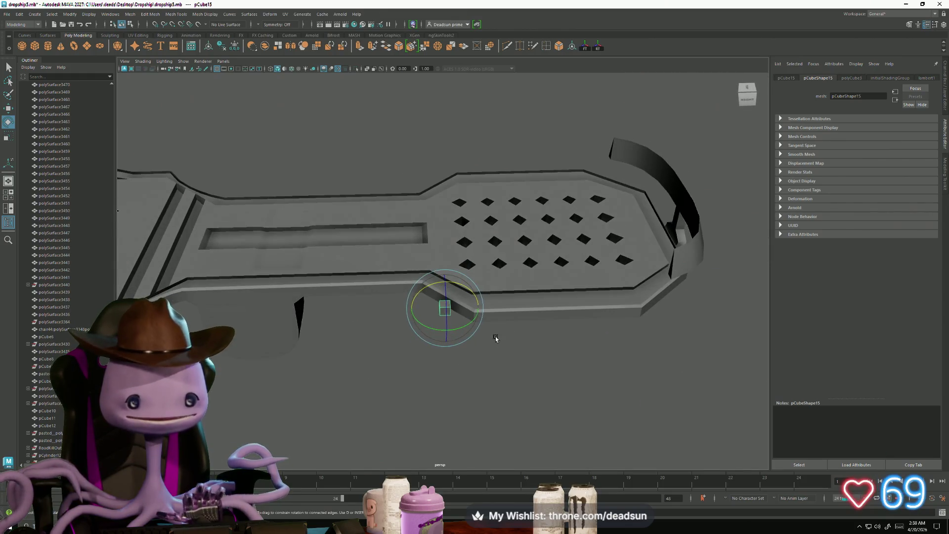
Select face f[1] of pCube15 and start an extrusion on it
left_click(443, 305)
left_click(443, 306)
right_click_drag(443, 307, 445, 322)
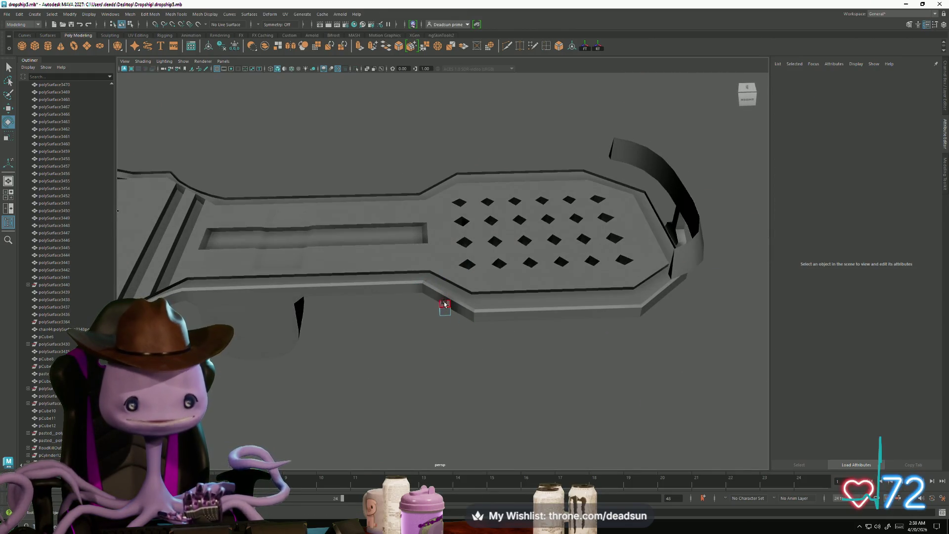
left_click(445, 324)
mouse_move(445, 324)
left_mouse_down("alt")
mouse_move(435, 320)
mouse_move(462, 371)
mouse_move(435, 392)
mouse_move(426, 364)
mouse_move(421, 382)
mouse_move(408, 384)
mouse_move(381, 318)
left_mouse_up("alt")
scroll(433, 385, "up", 3)
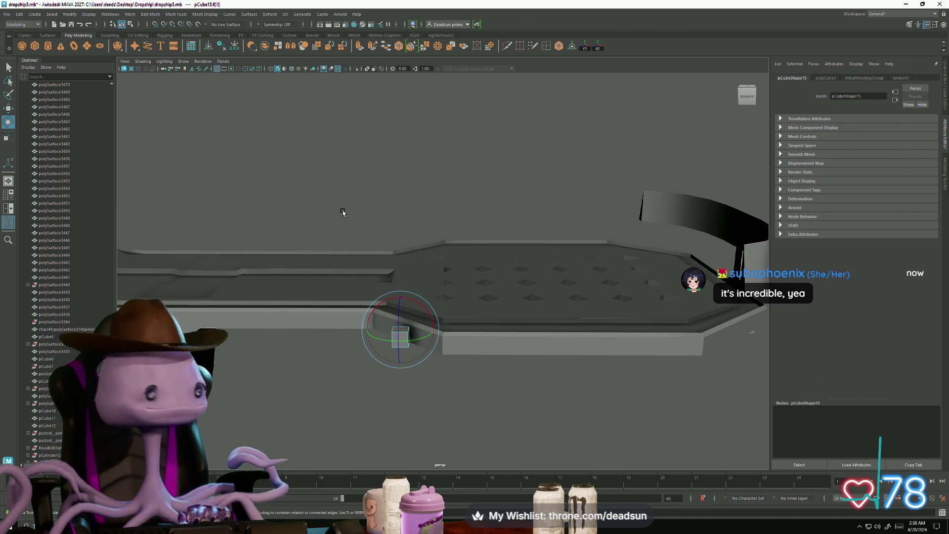
left_click(355, 49)
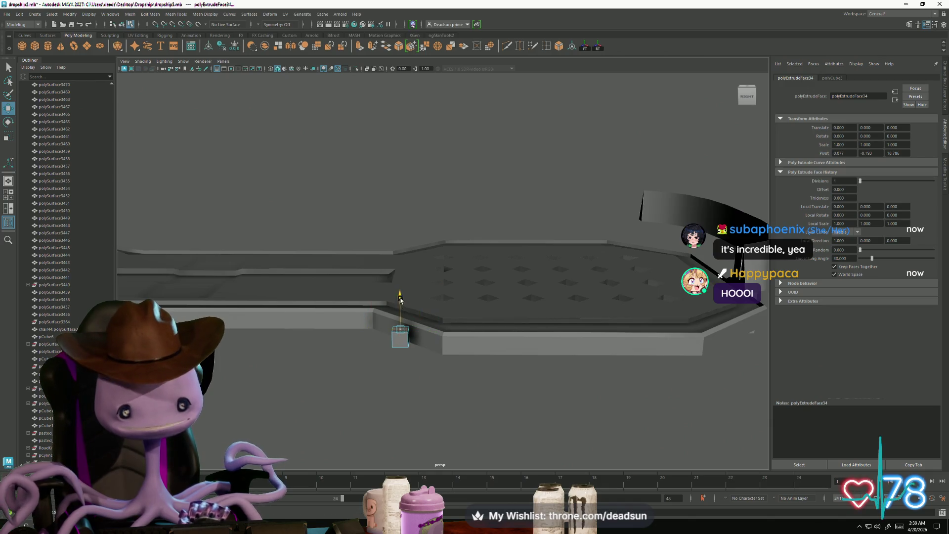
Pull the extruded face up into a tall column, then extrude its top again and widen it
left_click_drag(401, 299, 395, 260)
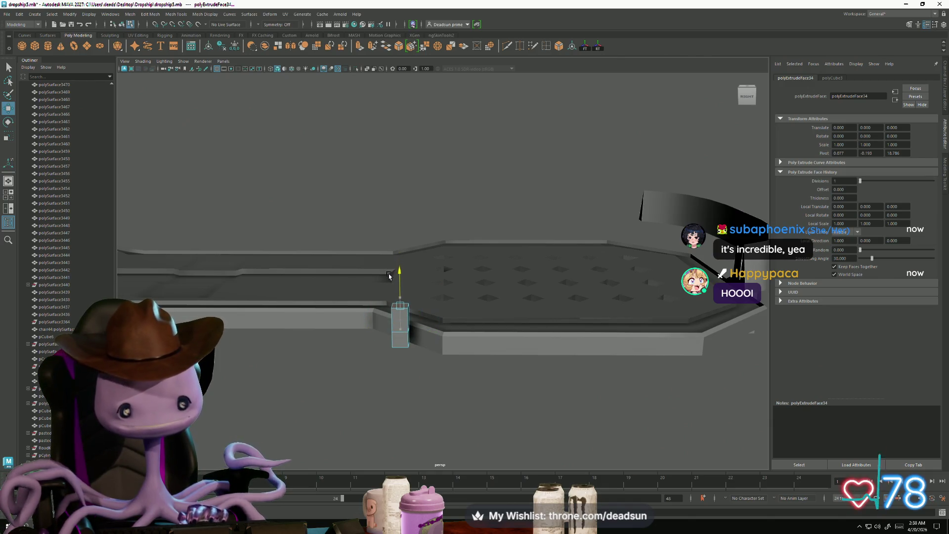
left_click(361, 46)
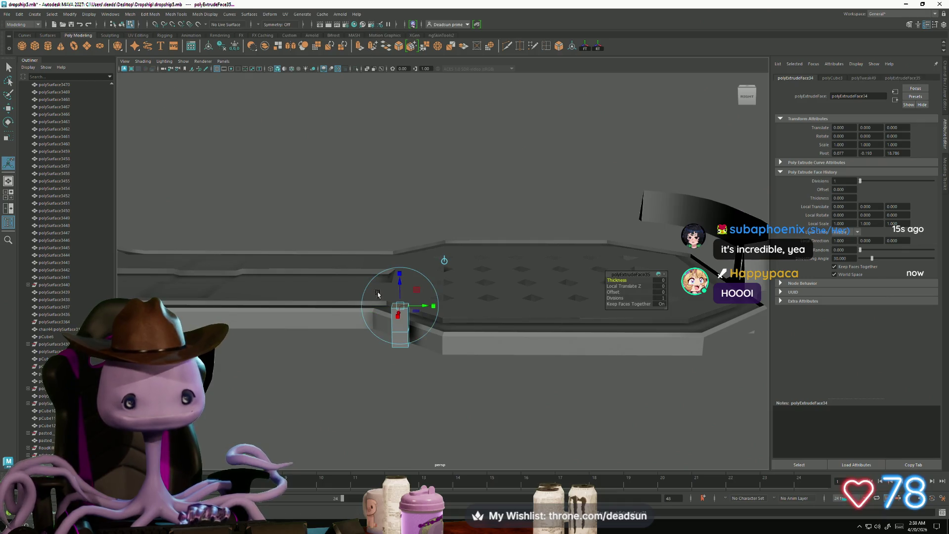
left_click_drag(374, 329, 523, 304, "alt")
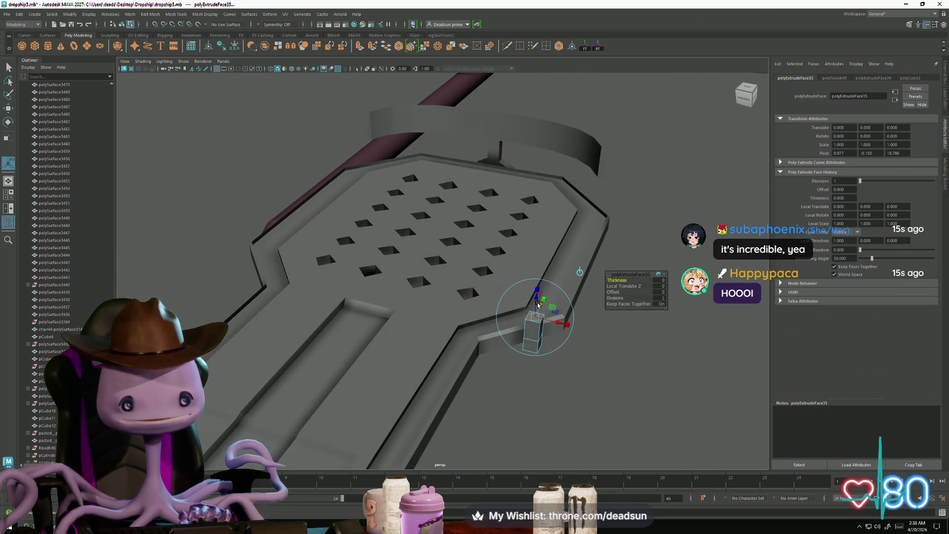
key("r")
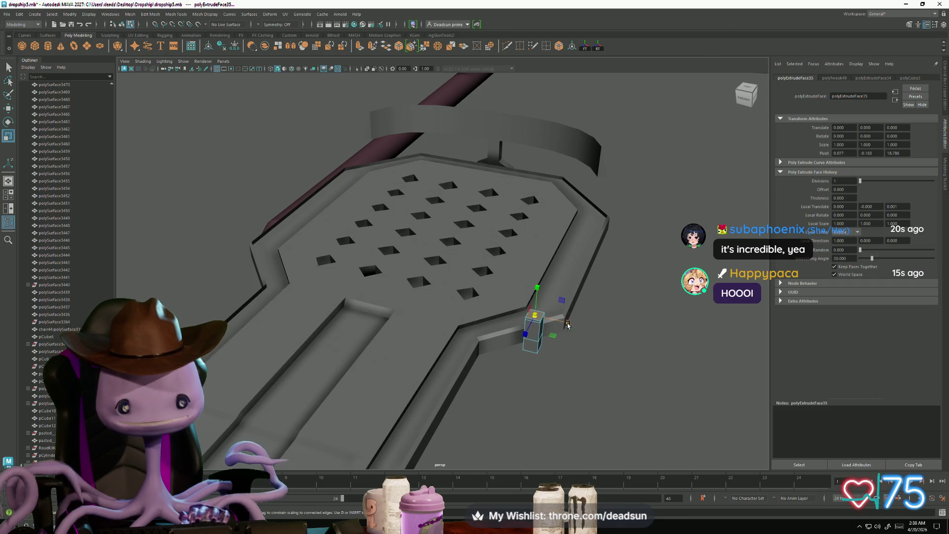
left_click_drag(563, 323, 621, 343)
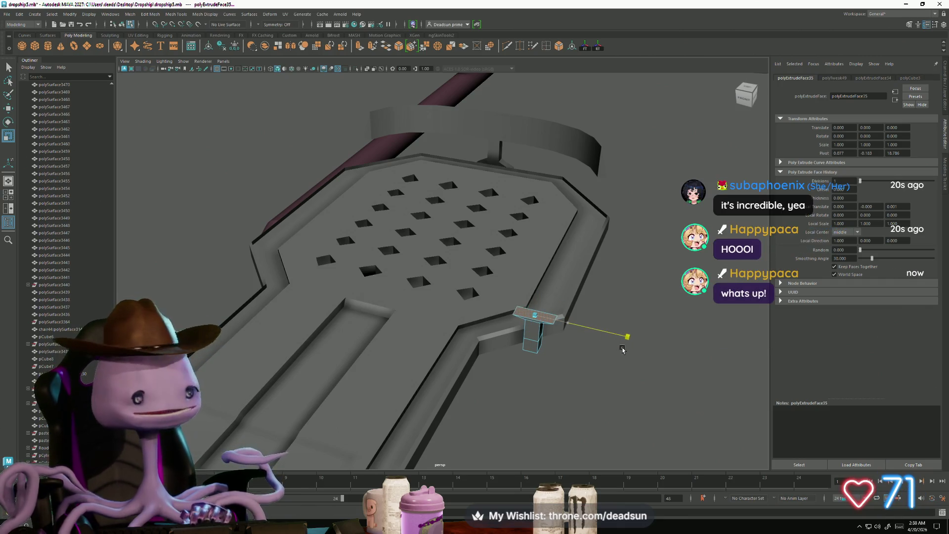
key("w")
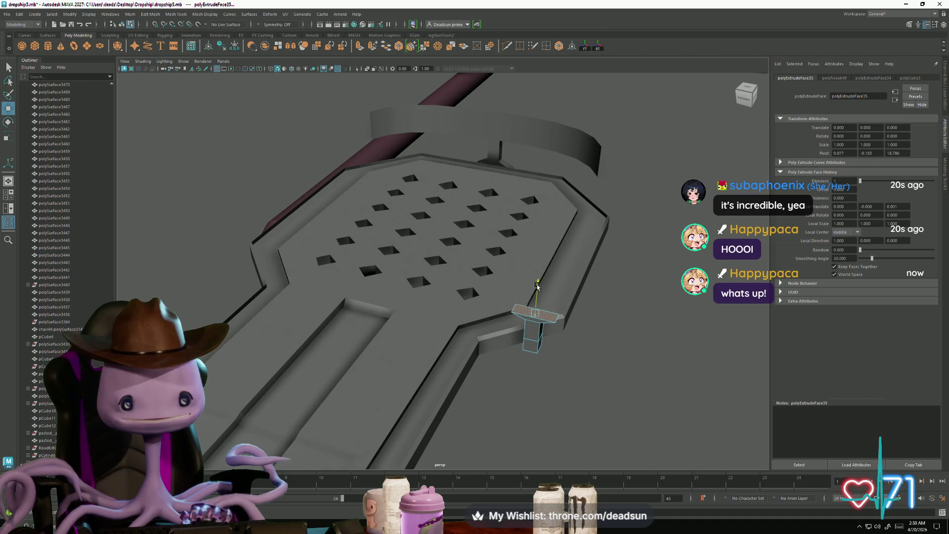
Extrude the pillar's top face once more and raise the new sections upward
key("ctrl+e")
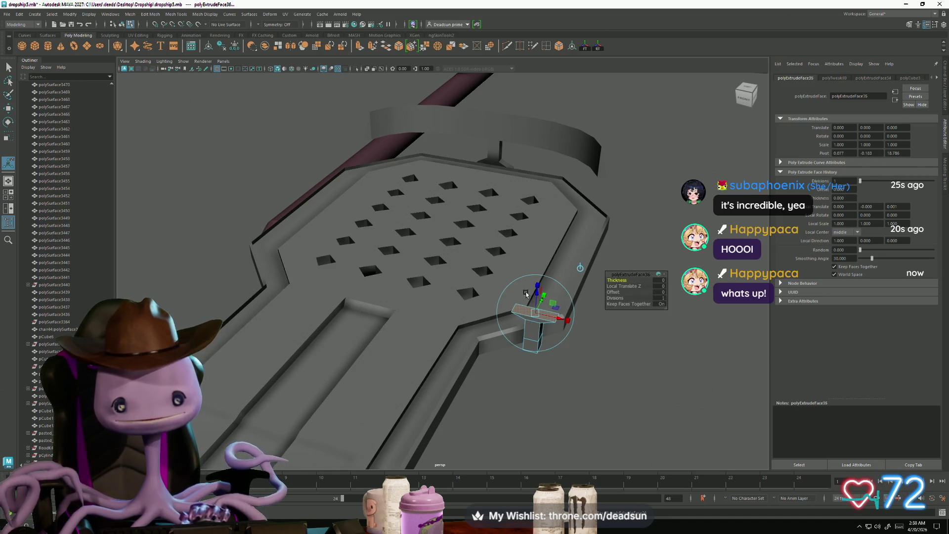
mouse_move(541, 291)
left_mouse_down()
mouse_move(547, 270)
mouse_move(460, 128)
left_mouse_up()
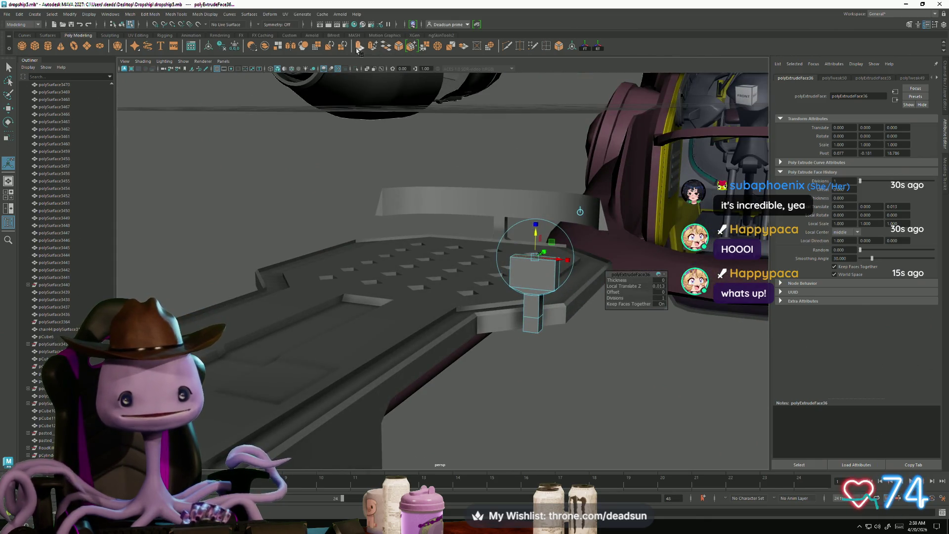
mouse_move(540, 248)
left_mouse_down()
mouse_move(538, 218)
mouse_move(536, 226)
left_mouse_up()
key("r")
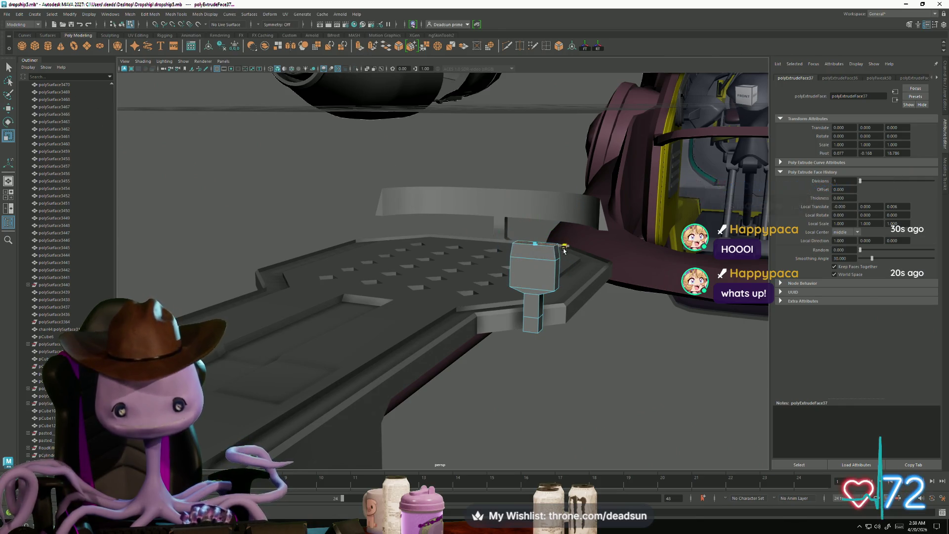
key("w")
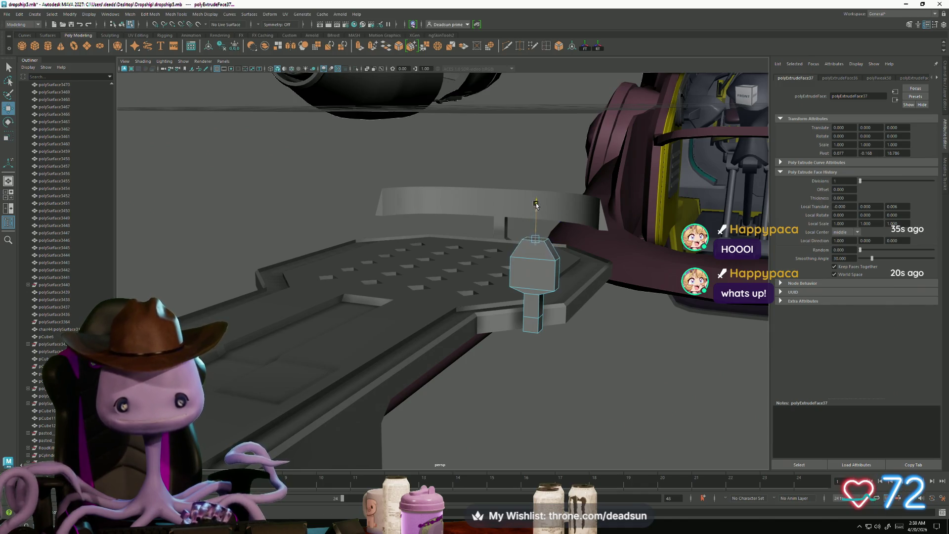
left_click_drag(536, 204, 516, 254, "alt")
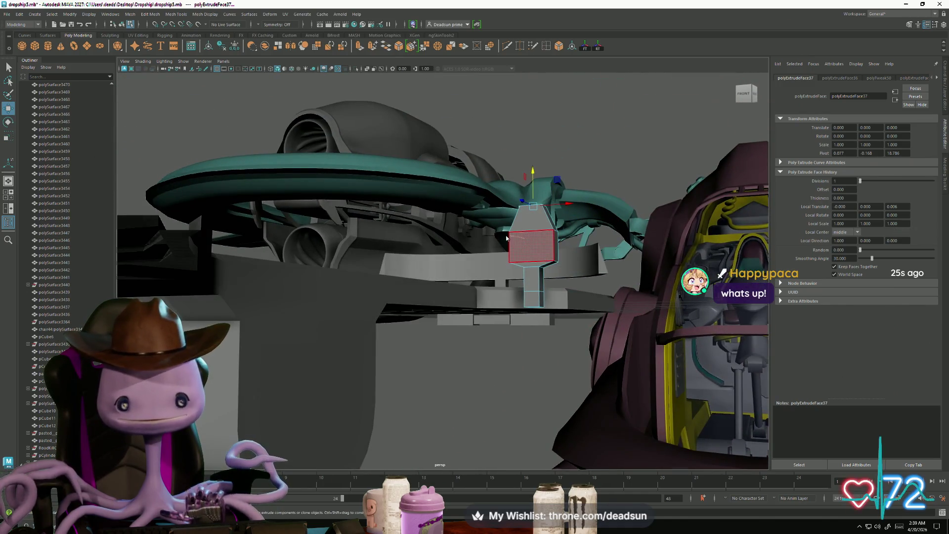
Scale the pillar's vertices and lower its upper vertices to angle the top section
key("F9")
mouse_move(473, 173)
left_mouse_down()
mouse_move(591, 269)
mouse_move(587, 252)
left_mouse_up()
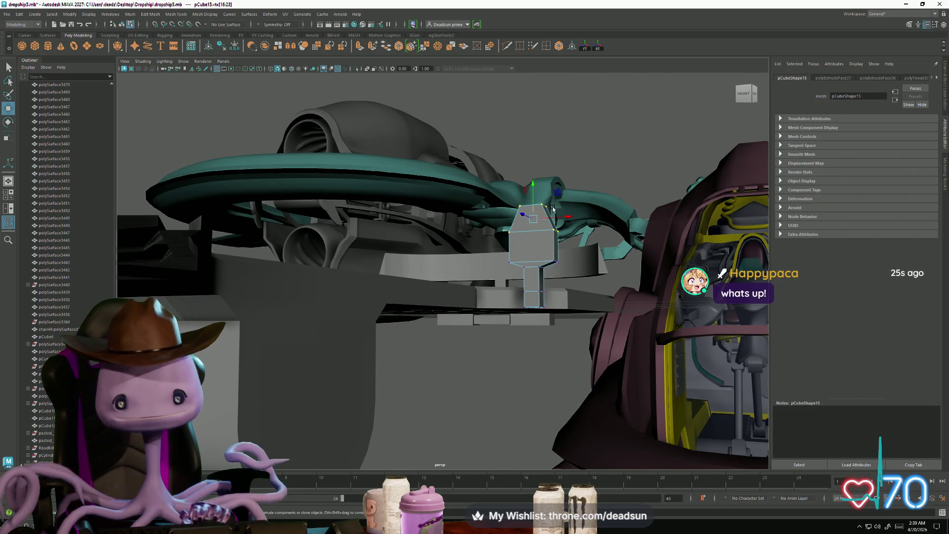
left_click_drag(533, 208, 532, 245, "alt")
right_click_drag(539, 250, 539, 306)
key("r")
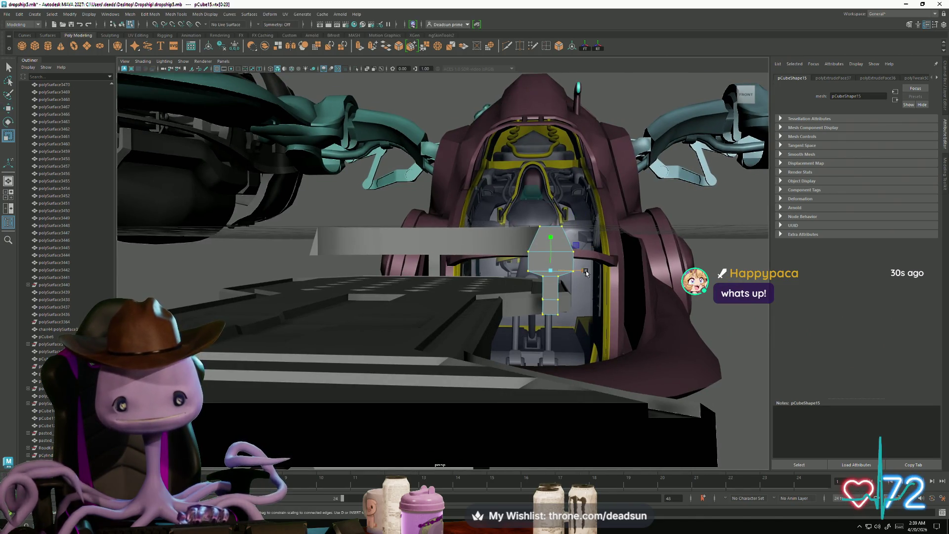
mouse_move(583, 282)
left_mouse_down("alt")
mouse_move(541, 286)
mouse_move(362, 203)
left_mouse_up("alt")
left_click_drag(455, 279, 467, 286)
key("w")
left_click_drag(410, 214, 368, 211)
Adjust the pillar's left vertices, then extend its bottom face downward
left_click_drag(409, 243, 408, 242)
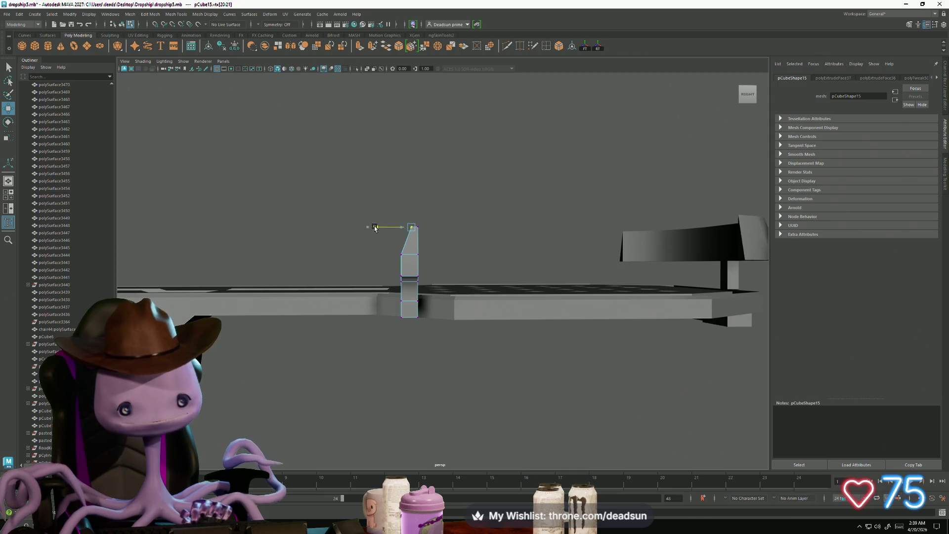
mouse_move(409, 267)
left_mouse_down()
mouse_move(375, 275)
mouse_move(384, 288)
left_mouse_up()
scroll(388, 296, "up", 4)
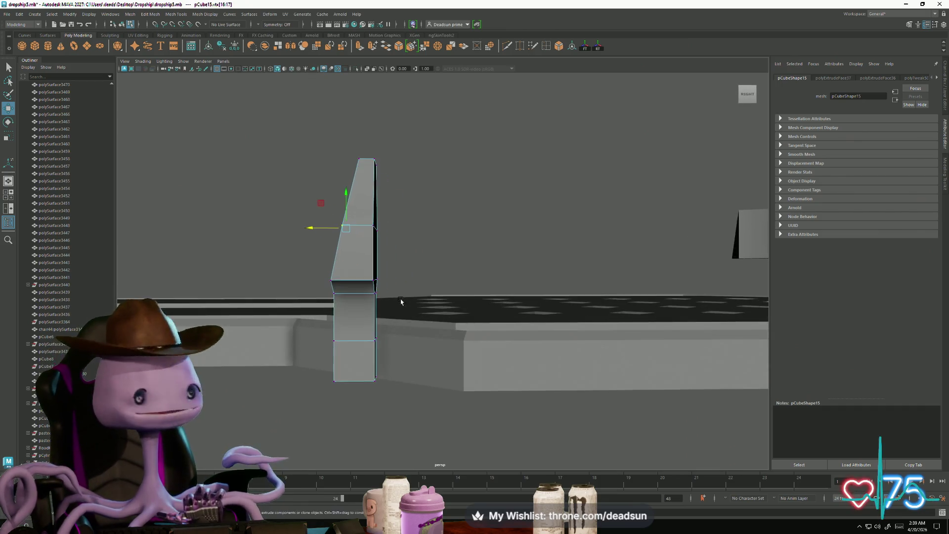
left_click_drag(402, 209, 395, 171, "alt")
right_click_drag(396, 163, 397, 186)
left_click(411, 216)
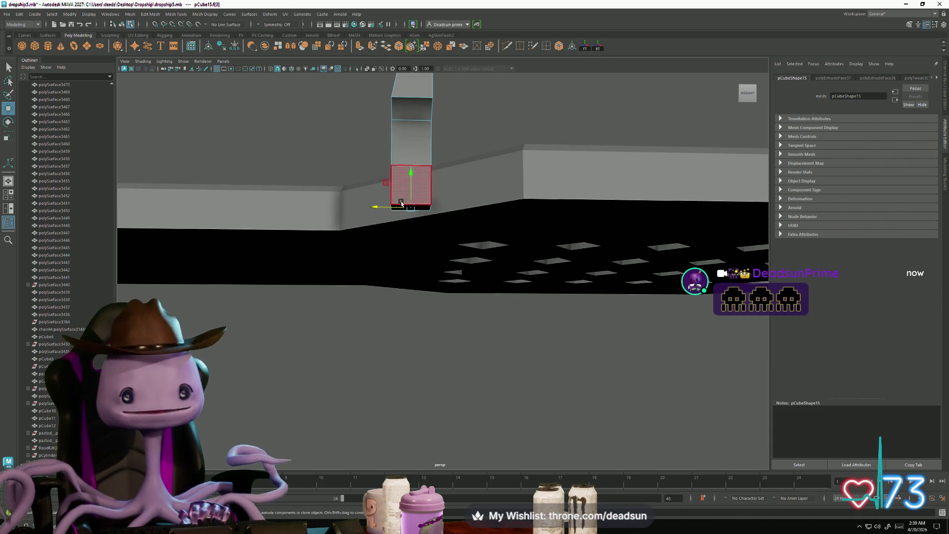
left_click_drag(400, 202, 394, 220, "shift")
left_click(378, 116)
right_click(482, 121)
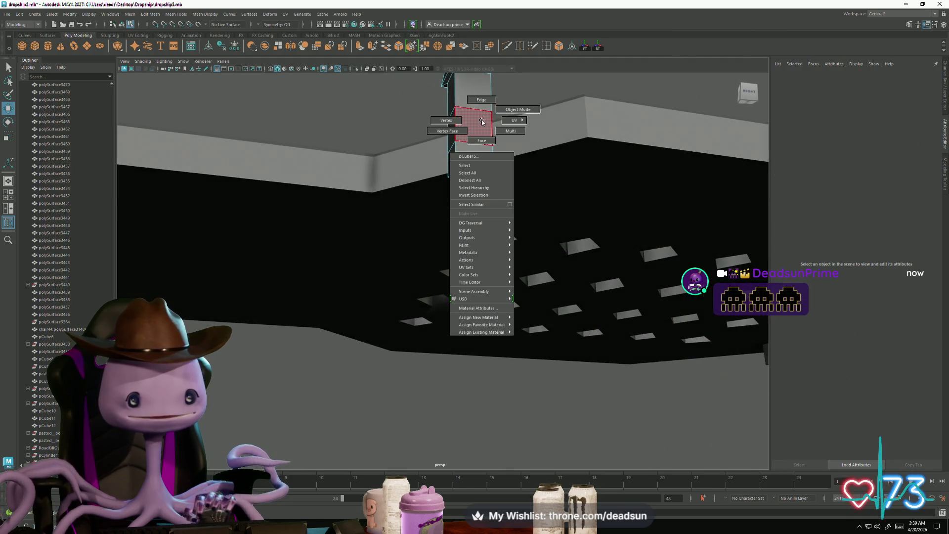
Dismiss the pillar's marking menu and move the Tentacle dashboard window to the right
left_click(476, 113)
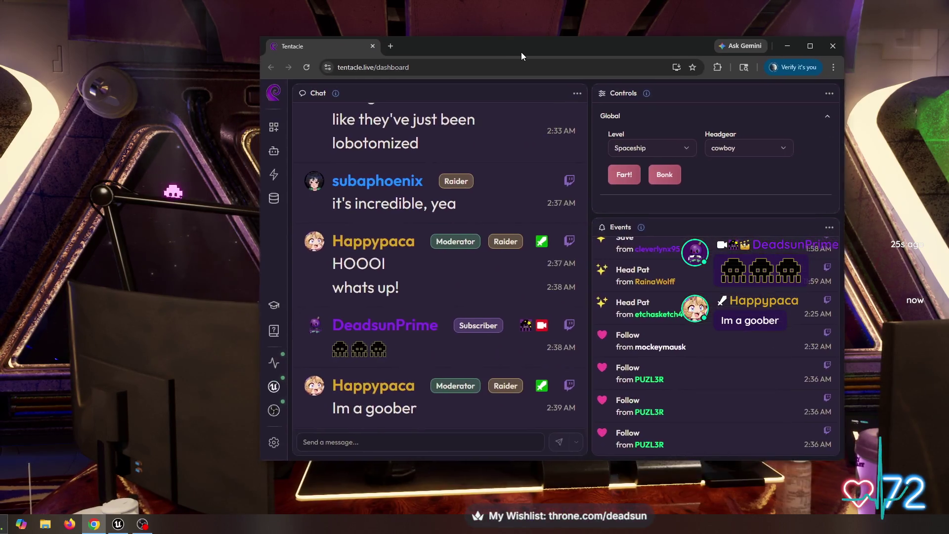
left_click_drag(520, 52, 571, 60)
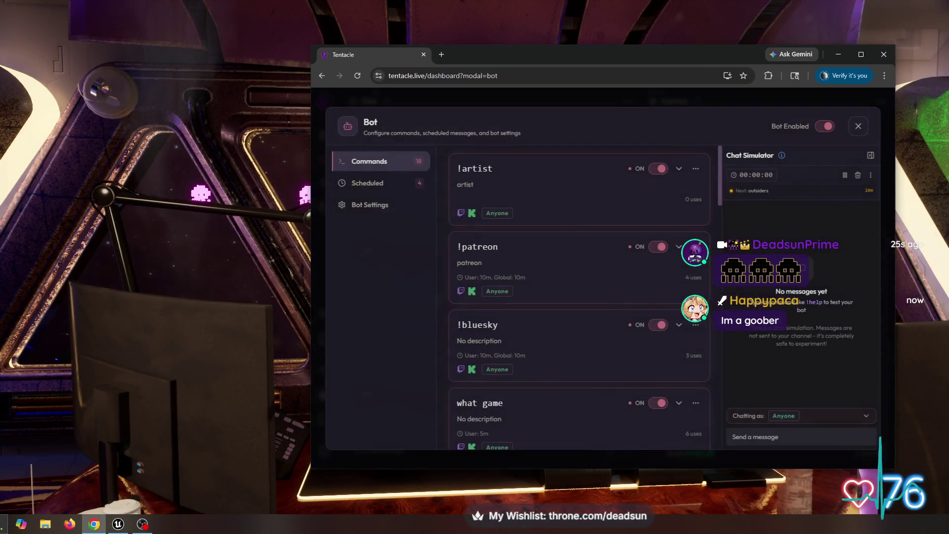
Review the Tentacle bot's Scheduled messages, Bot Settings and Commands pages
scroll(579, 296, "down", 15)
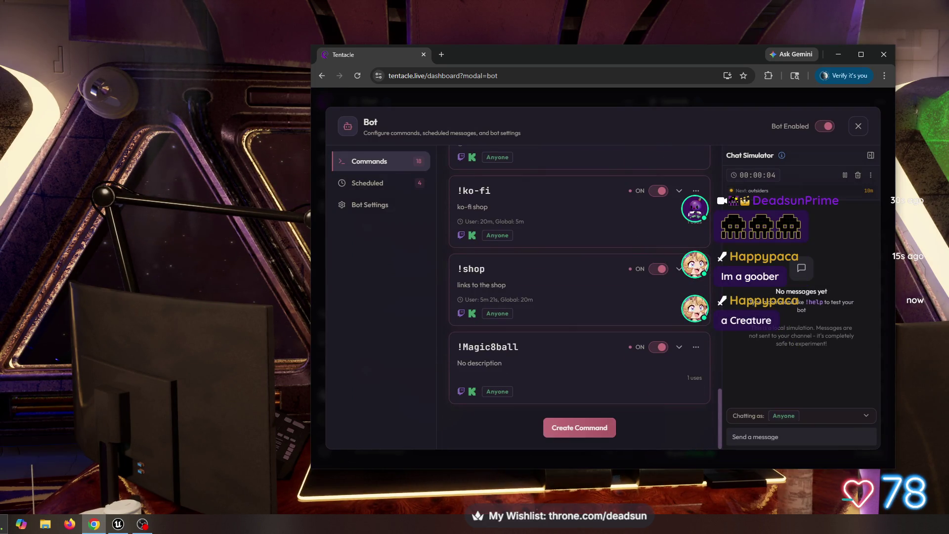
scroll(579, 296, "up", 15)
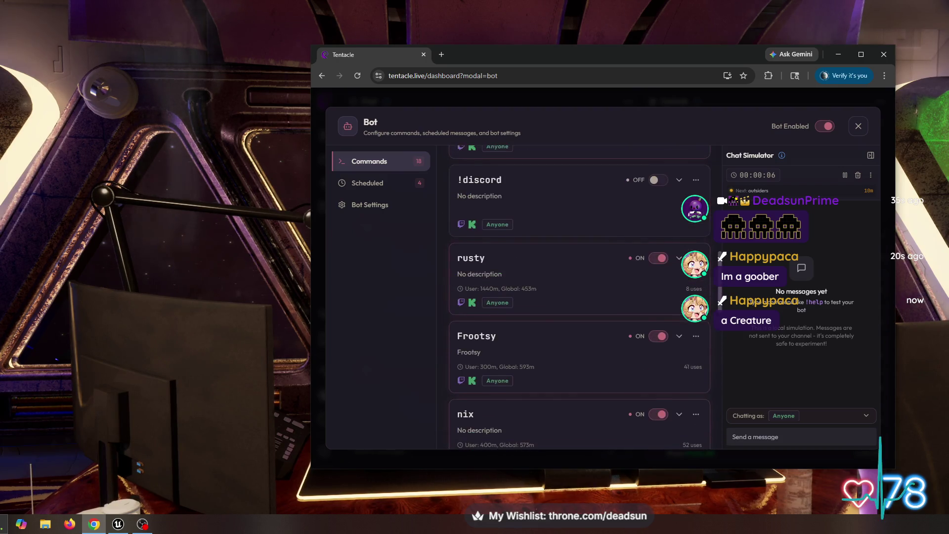
scroll(579, 297, "up", 5)
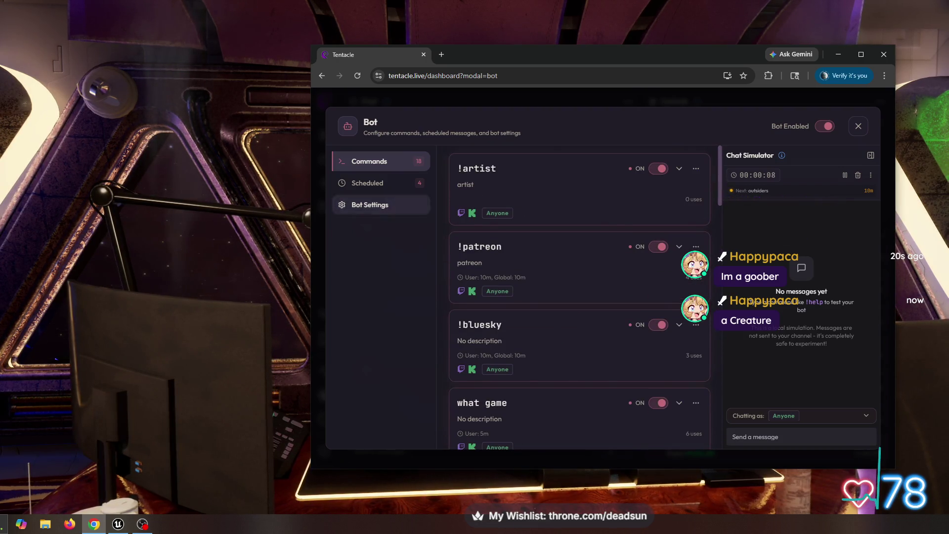
left_click(367, 183)
left_click(370, 204)
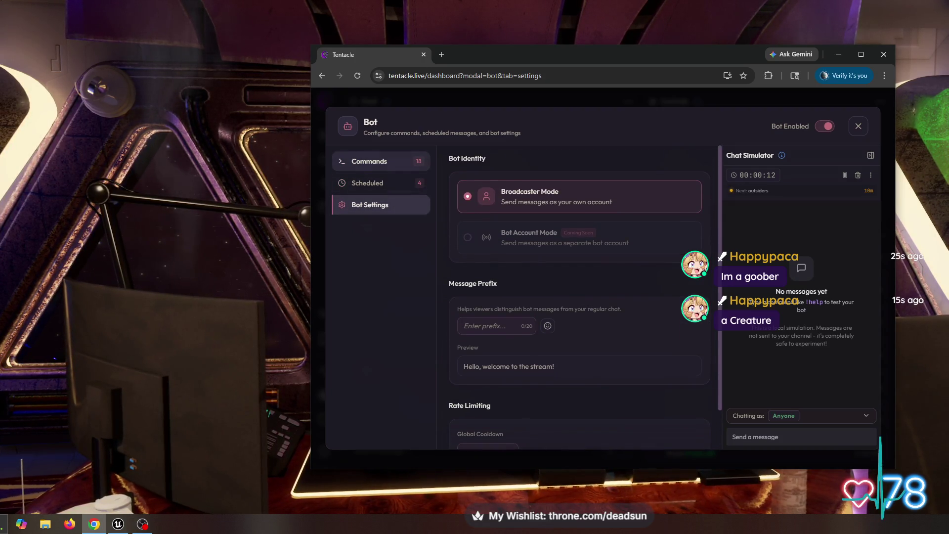
left_click(369, 161)
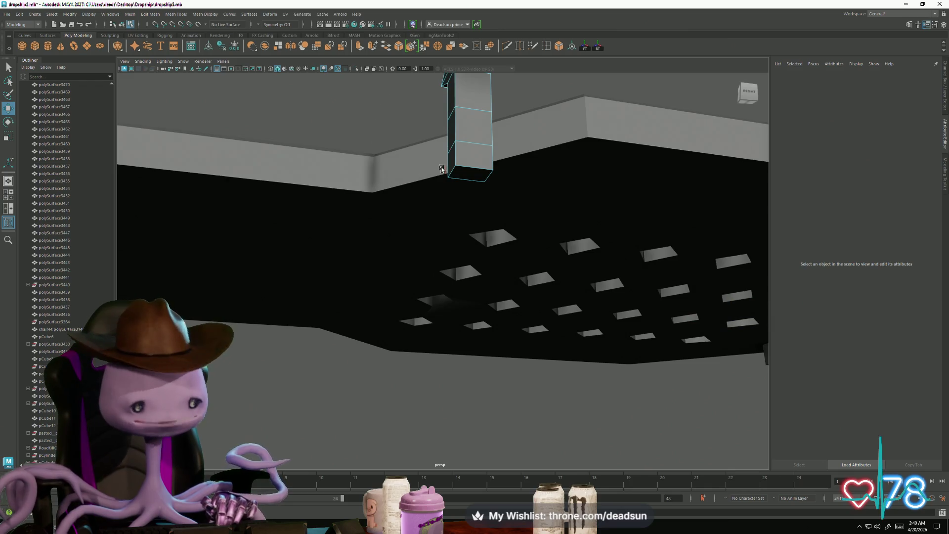
Bevel the bottom edge of the column part
mouse_move(446, 172)
left_mouse_down("alt")
mouse_move(449, 216)
mouse_move(444, 190)
left_mouse_up("alt")
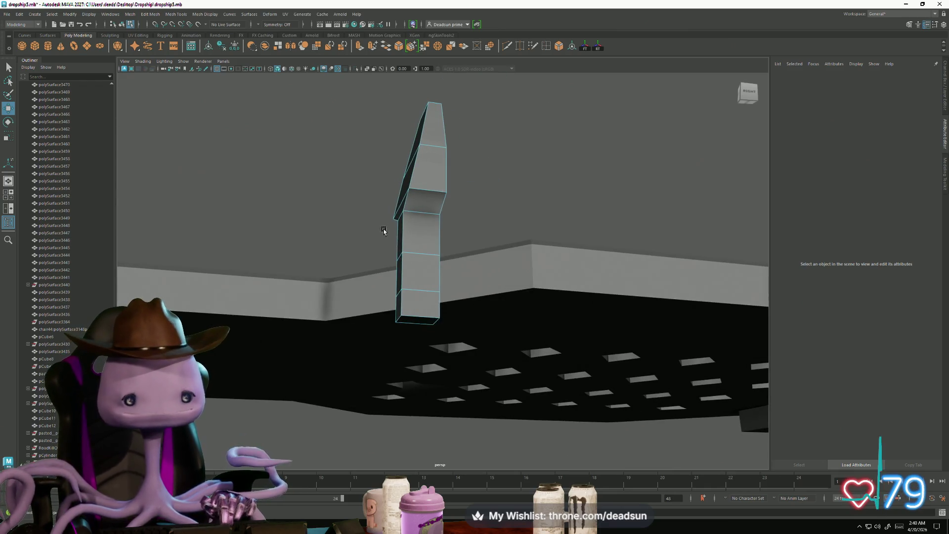
mouse_move(412, 262)
left_mouse_down("alt")
mouse_move(420, 237)
mouse_move(415, 251)
left_mouse_up("alt")
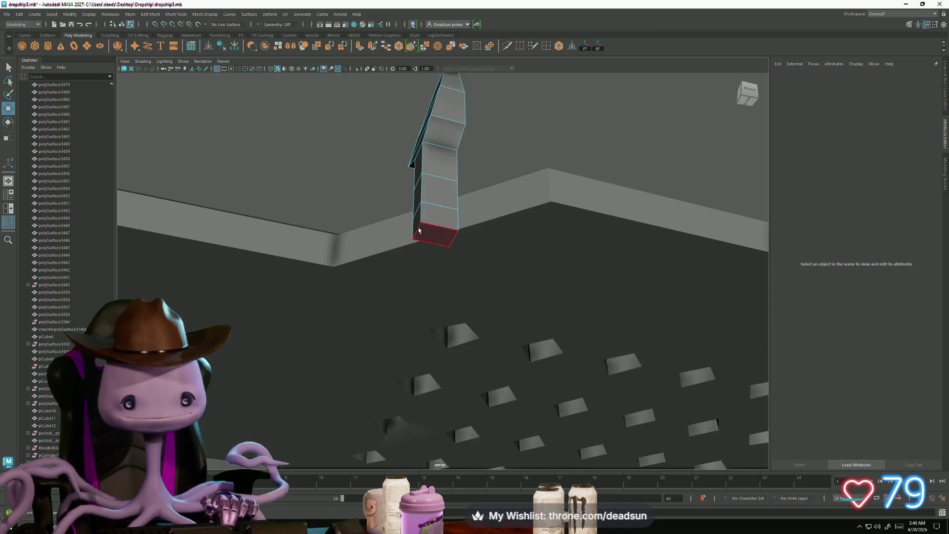
right_click_drag(419, 230, 348, 186)
left_click(415, 228)
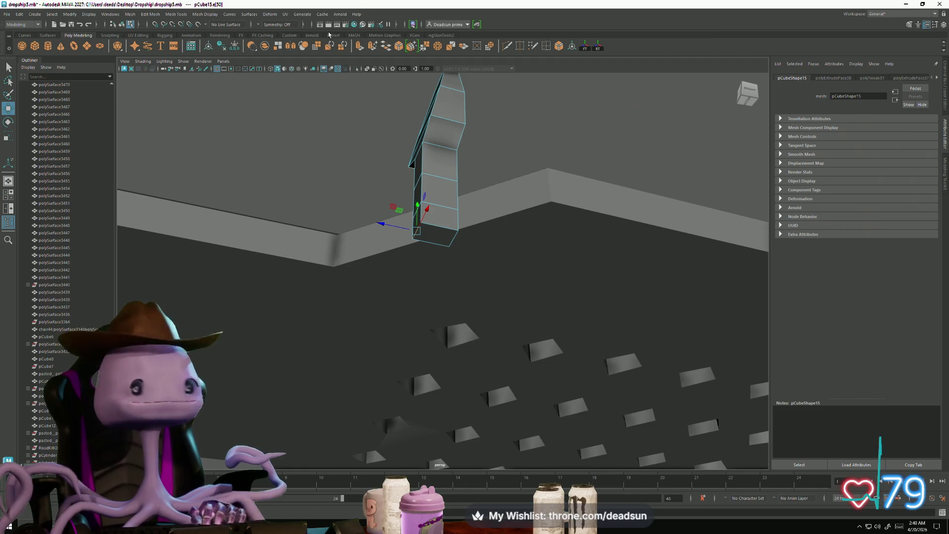
left_click(399, 48)
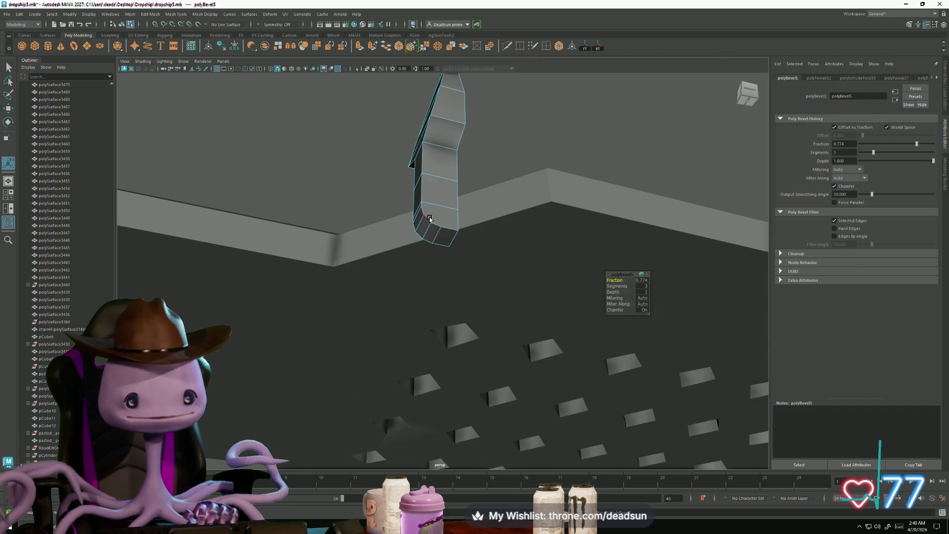
Extrude the column's top front and bevel faces and scale them narrower
left_click_drag(430, 217, 499, 247, "alt")
right_click_drag(372, 182, 386, 167)
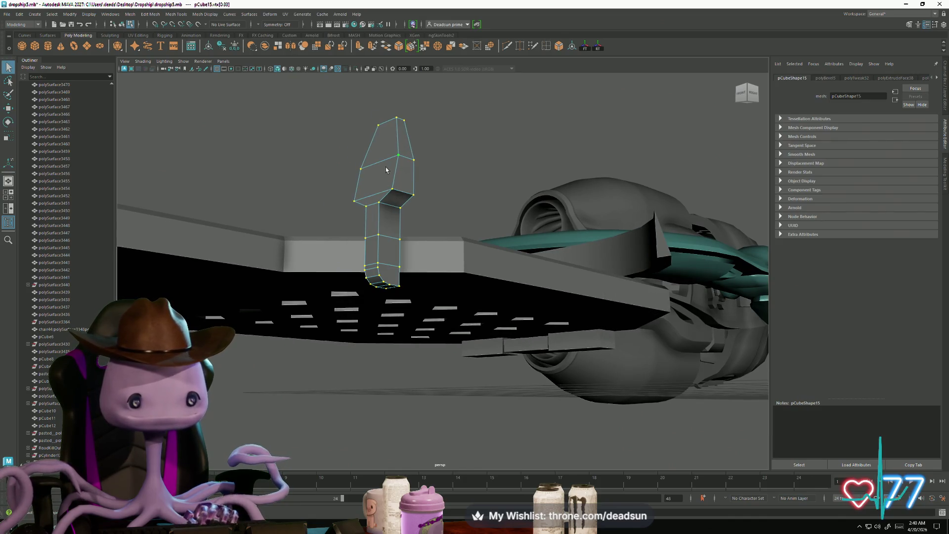
key("w")
left_click(388, 198)
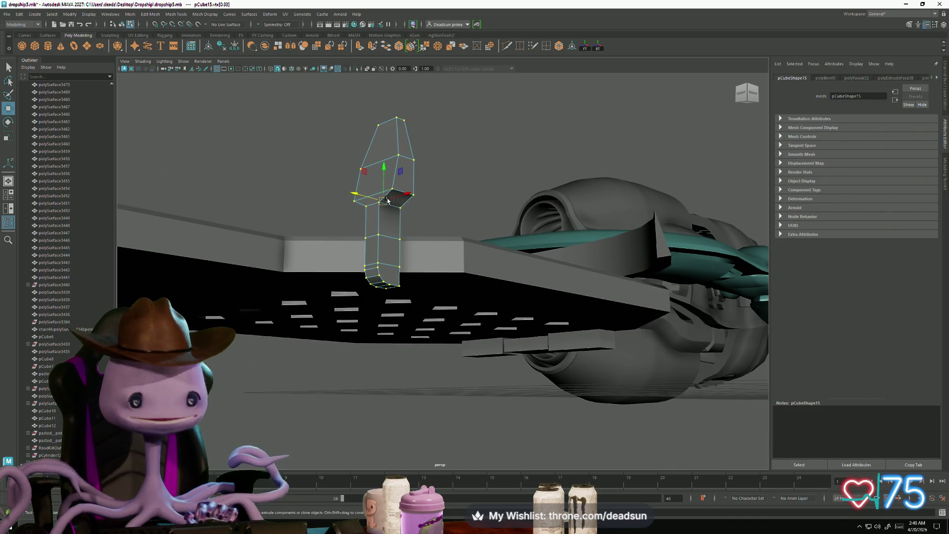
right_click_drag(381, 154, 381, 173)
left_click(383, 172)
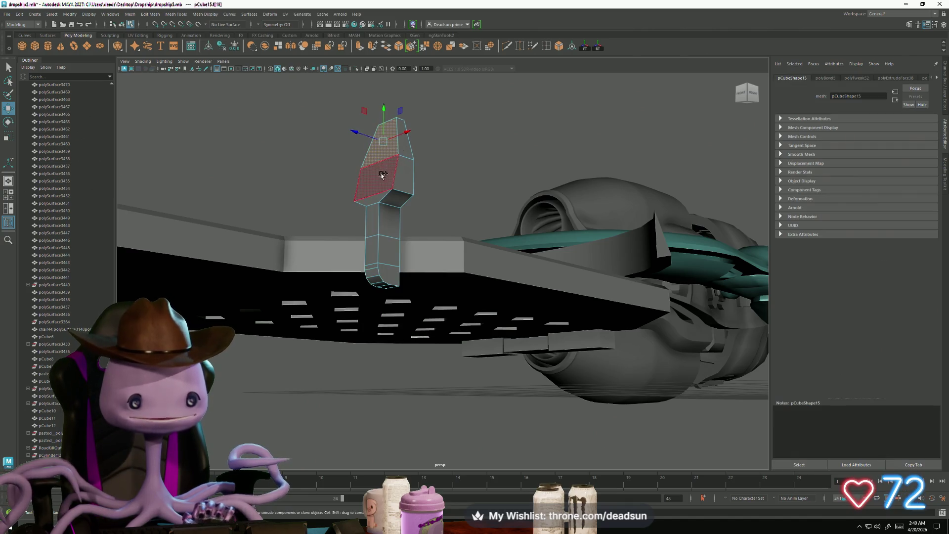
left_click(376, 202, "shift")
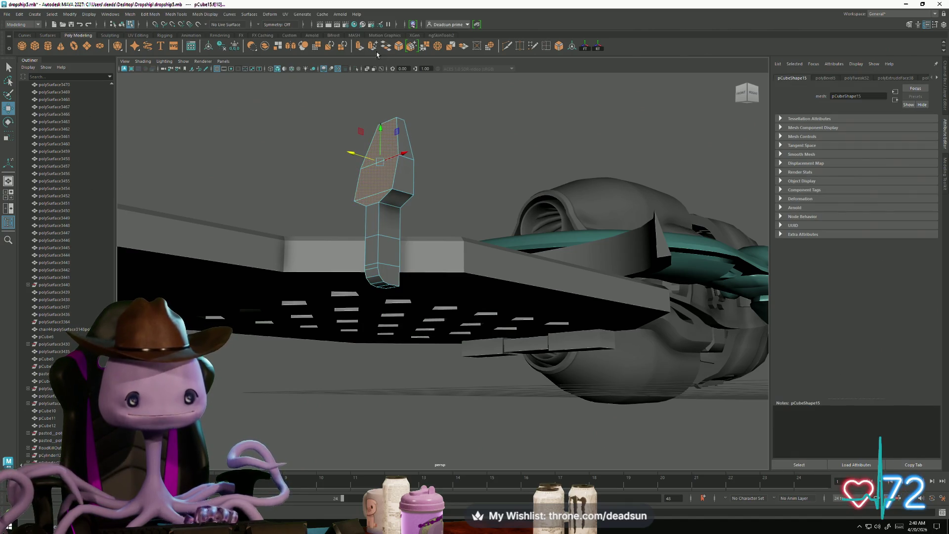
key("ctrl+e")
key("e")
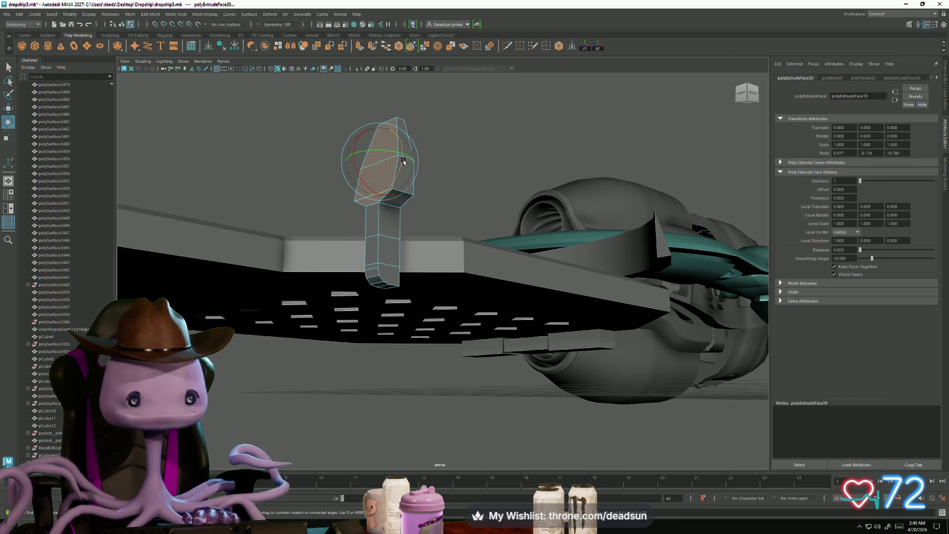
key("r")
left_click_drag(403, 158, 385, 158)
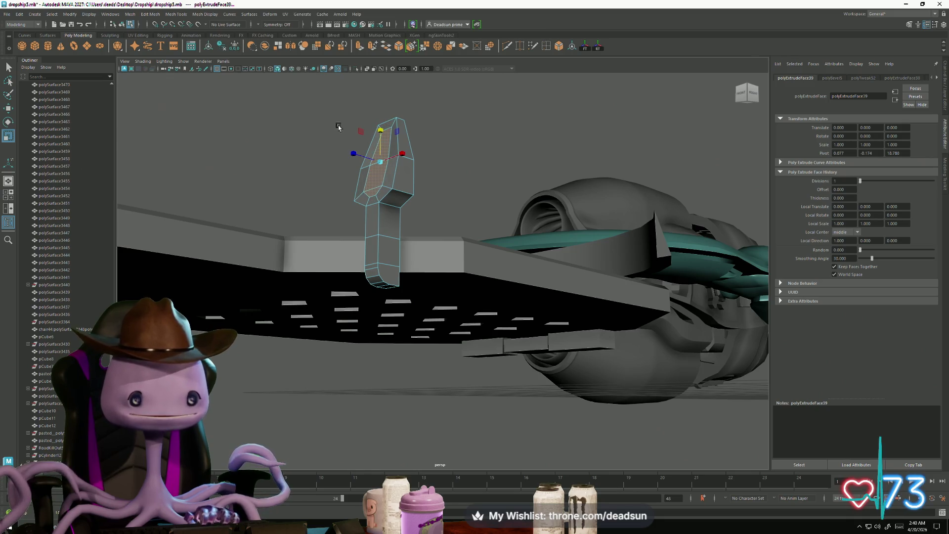
Shrink the extruded face slightly and extrude it again
key("w")
left_click_drag(370, 195, 386, 200, "alt")
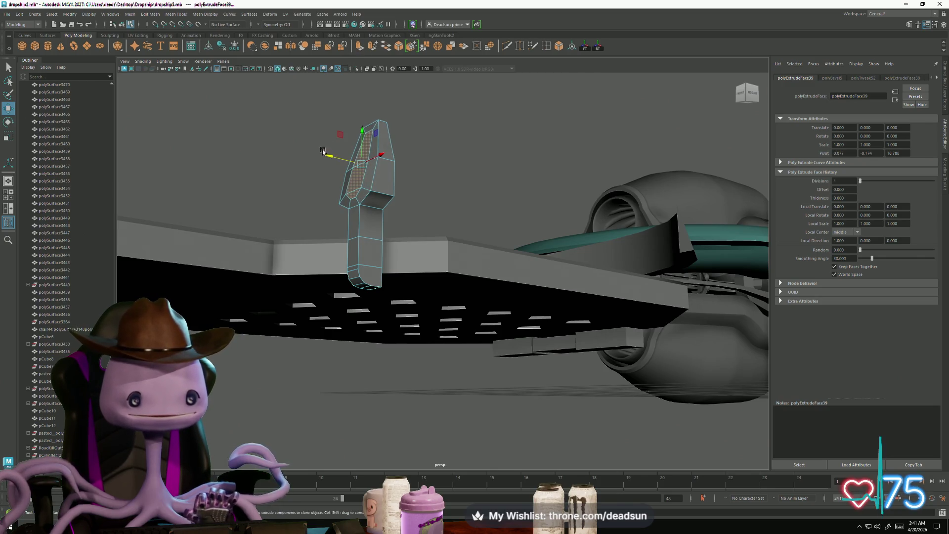
middle_click_drag(327, 155, 326, 154)
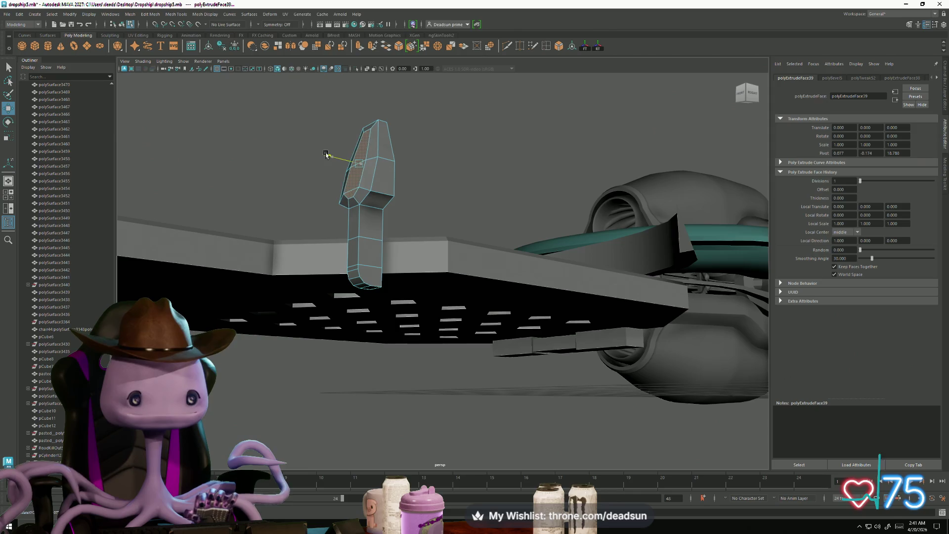
left_click(358, 46)
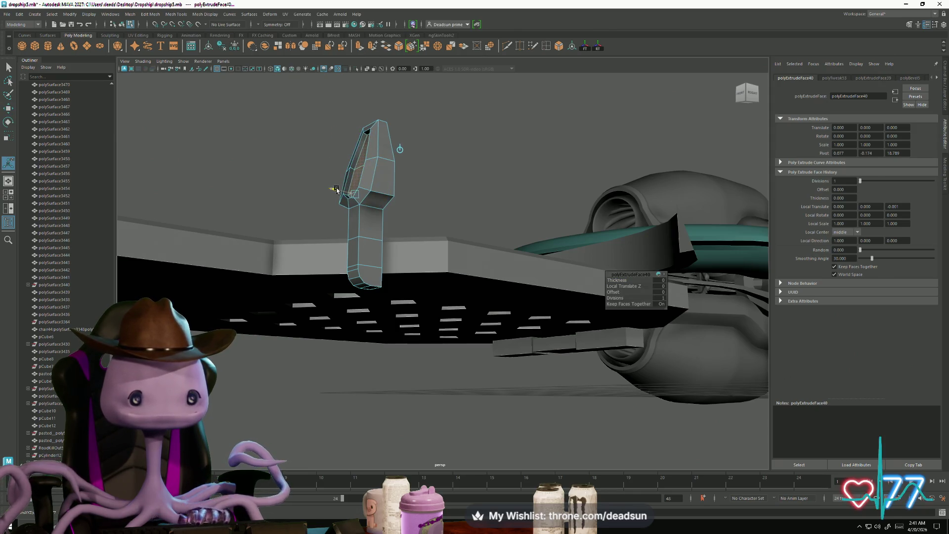
Rotate the whole part upright about its vertical axis by the deck edge
left_click_drag(338, 199, 487, 178, "alt")
right_click_drag(487, 178, 479, 201)
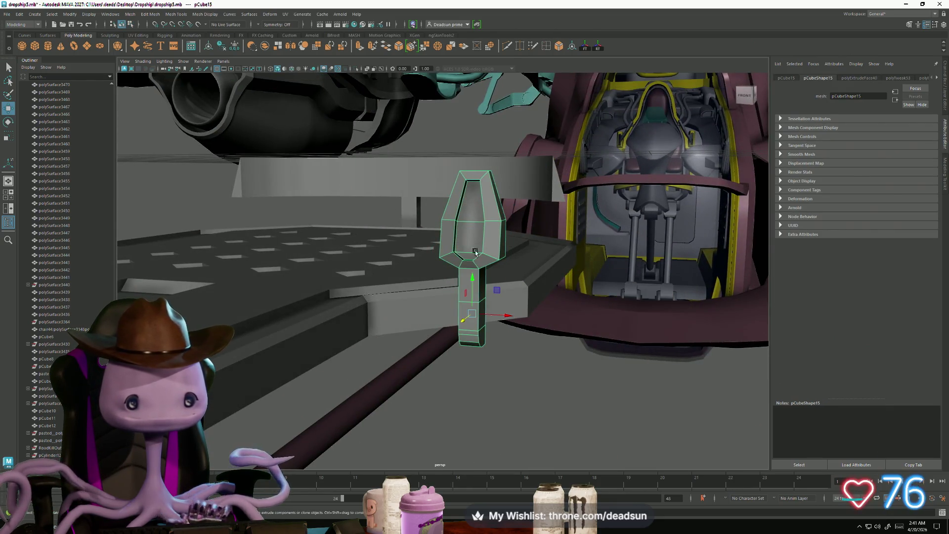
key("e")
mouse_move(479, 322)
left_mouse_down()
mouse_move(498, 323)
mouse_move(375, 328)
mouse_move(381, 343)
mouse_move(414, 347)
left_mouse_up()
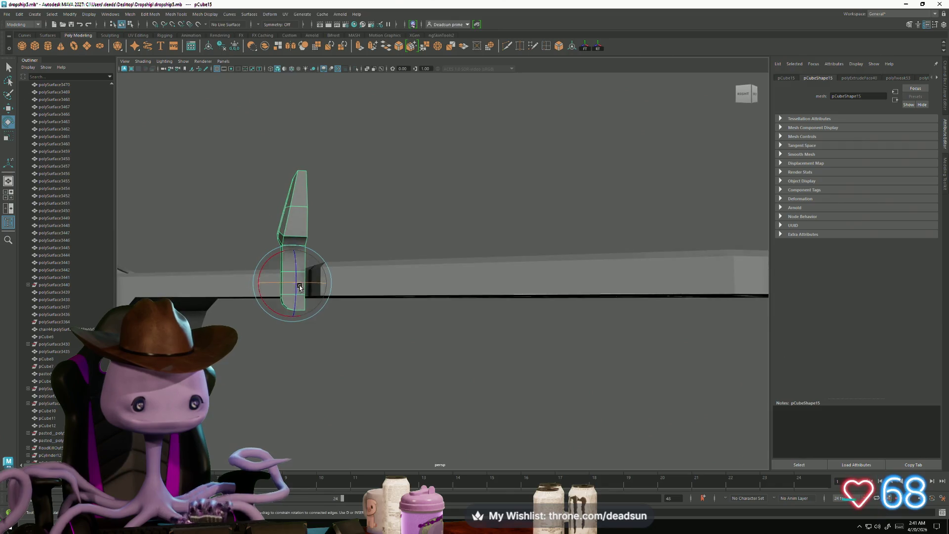
key("w")
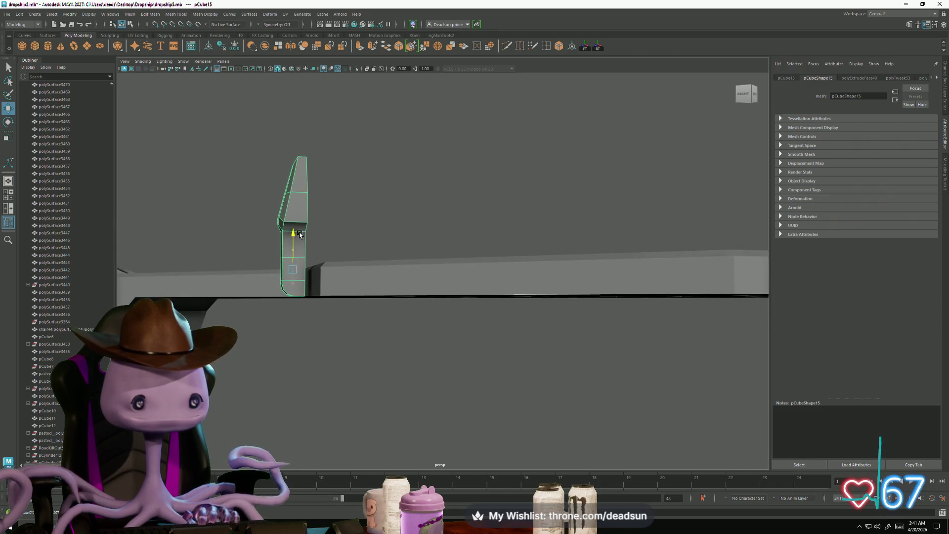
mouse_move(265, 270)
left_mouse_down("alt")
mouse_move(262, 247)
mouse_move(278, 225)
left_mouse_up("alt")
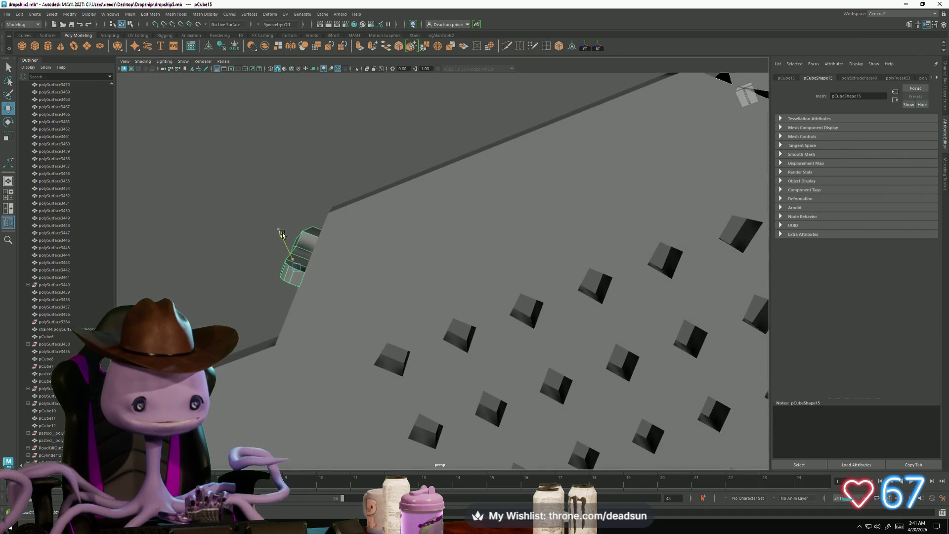
mouse_move(280, 236)
left_mouse_down("alt")
mouse_move(384, 322)
mouse_move(417, 318)
mouse_move(464, 348)
mouse_move(464, 316)
mouse_move(425, 319)
mouse_move(434, 304)
mouse_move(440, 350)
mouse_move(453, 334)
mouse_move(466, 352)
mouse_move(447, 320)
mouse_move(419, 330)
mouse_move(477, 322)
mouse_move(428, 322)
left_mouse_up("alt")
key("e")
key("w")
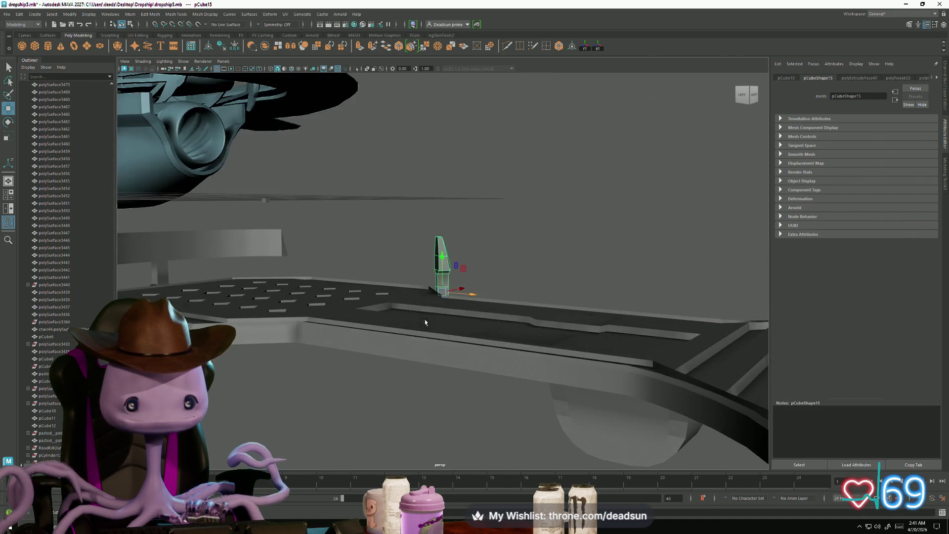
Lower pCube15 against the deck edge and raise its upper section
key("r")
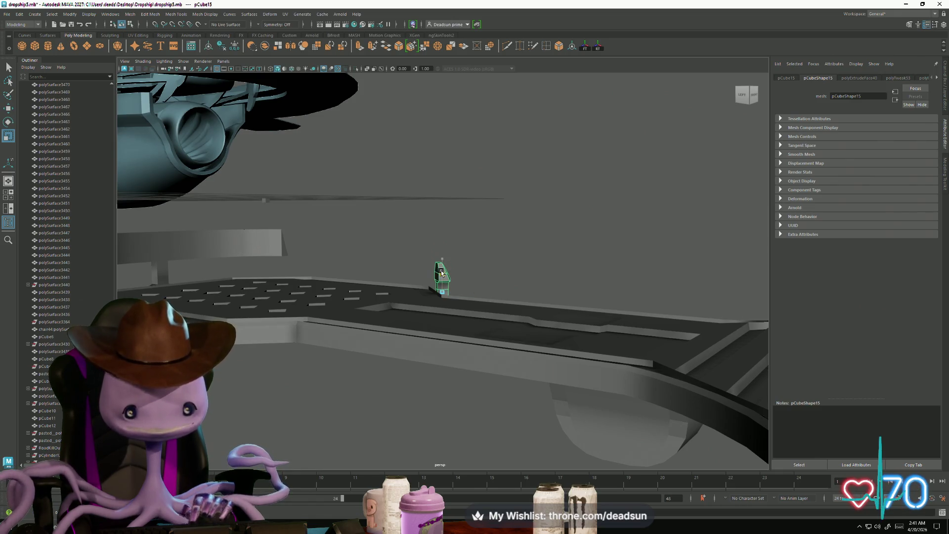
mouse_move(441, 270)
left_mouse_down("alt")
mouse_move(413, 294)
mouse_move(418, 305)
mouse_move(383, 296)
left_mouse_up("alt")
key("w")
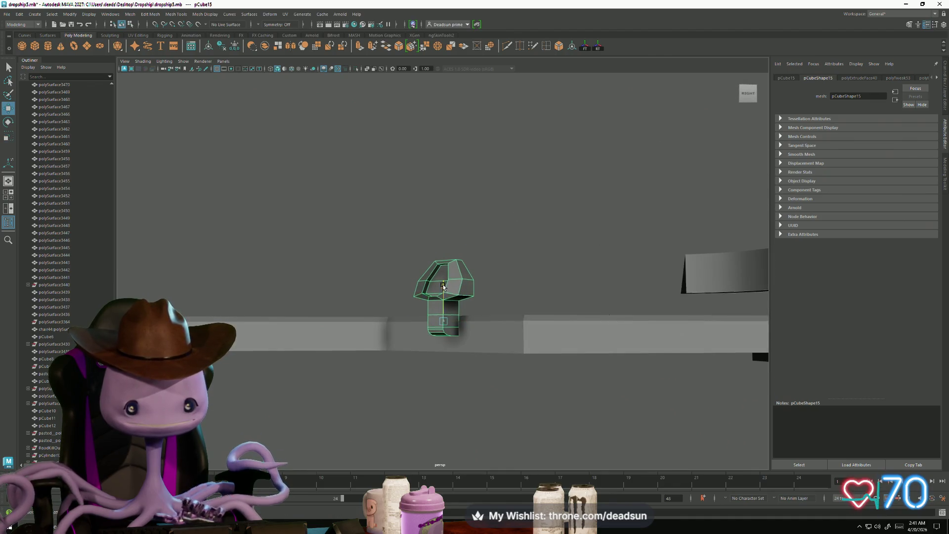
left_click_drag(442, 285, 443, 299)
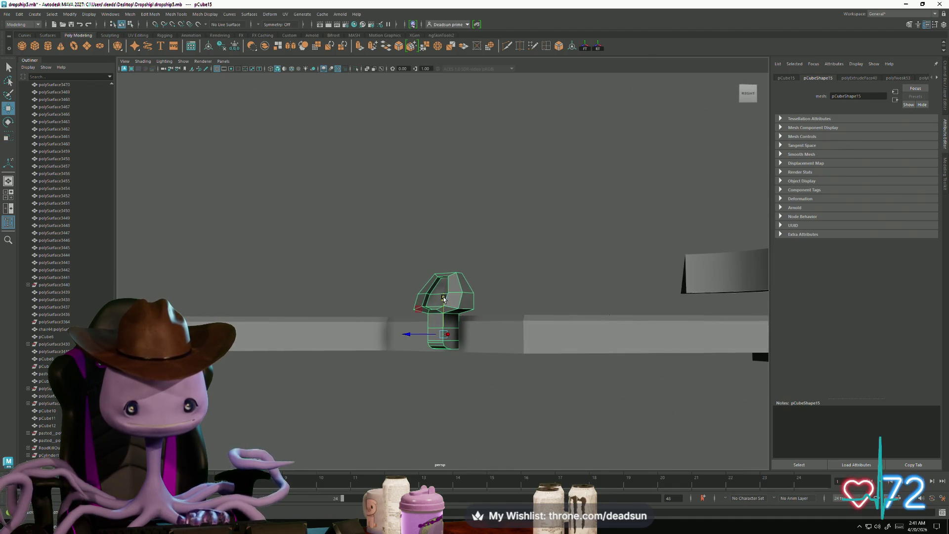
left_click_drag(443, 300, 449, 289)
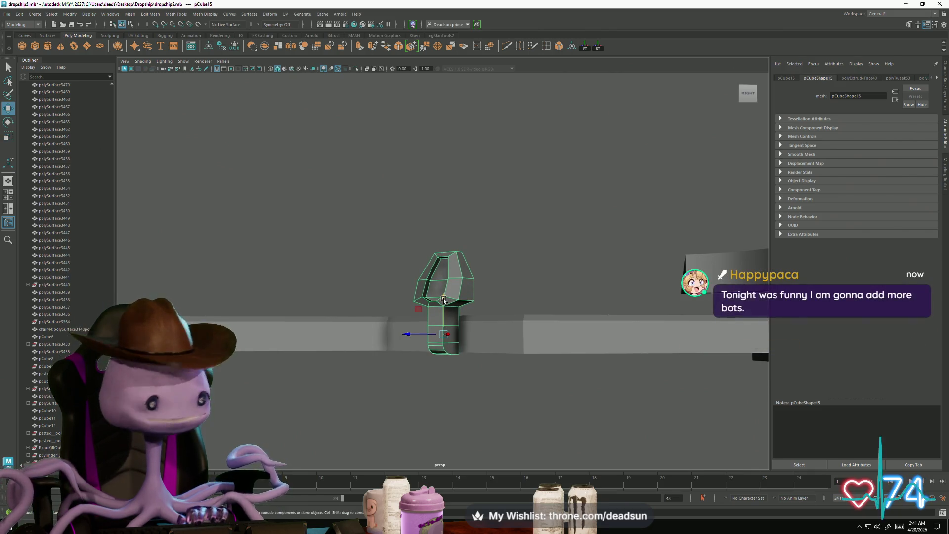
Frame the whole ship and orbit around the grated deck to review the lever part
mouse_move(443, 301)
left_mouse_down("alt")
mouse_move(474, 322)
mouse_move(485, 381)
mouse_move(549, 377)
left_mouse_up("alt")
left_click(548, 377)
key("a")
mouse_move(423, 304)
left_mouse_down("alt")
mouse_move(514, 265)
mouse_move(478, 265)
mouse_move(474, 332)
mouse_move(514, 326)
left_mouse_up("alt")
right_click_drag(514, 327, 680, 384, "alt")
left_click(427, 342)
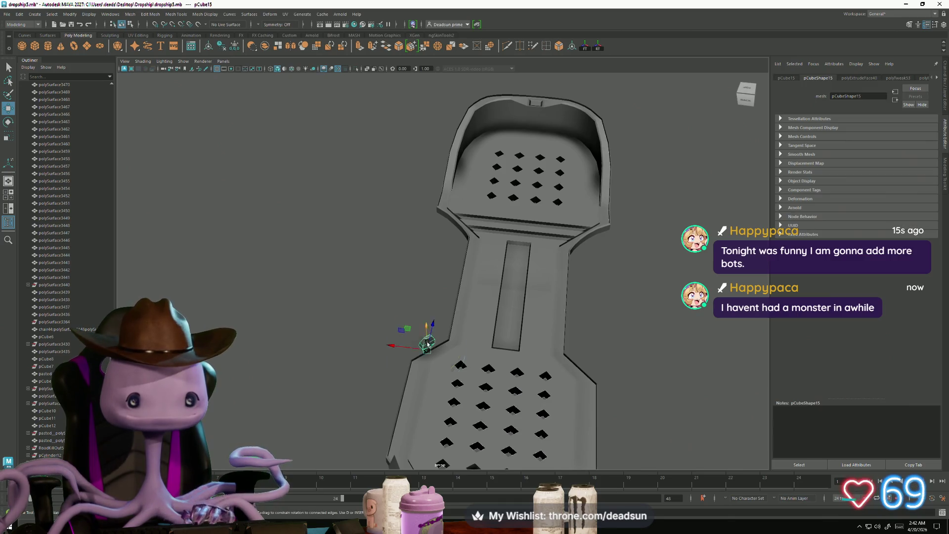
left_click(367, 371)
mouse_move(367, 371)
left_mouse_down("alt")
mouse_move(576, 349)
mouse_move(427, 337)
mouse_move(431, 351)
mouse_move(431, 329)
left_mouse_up("alt")
left_click(434, 320)
mouse_move(467, 359)
left_mouse_down("alt")
mouse_move(435, 341)
mouse_move(503, 344)
mouse_move(544, 364)
mouse_move(549, 405)
mouse_move(548, 383)
mouse_move(449, 352)
mouse_move(364, 353)
mouse_move(256, 198)
left_mouse_up("alt")
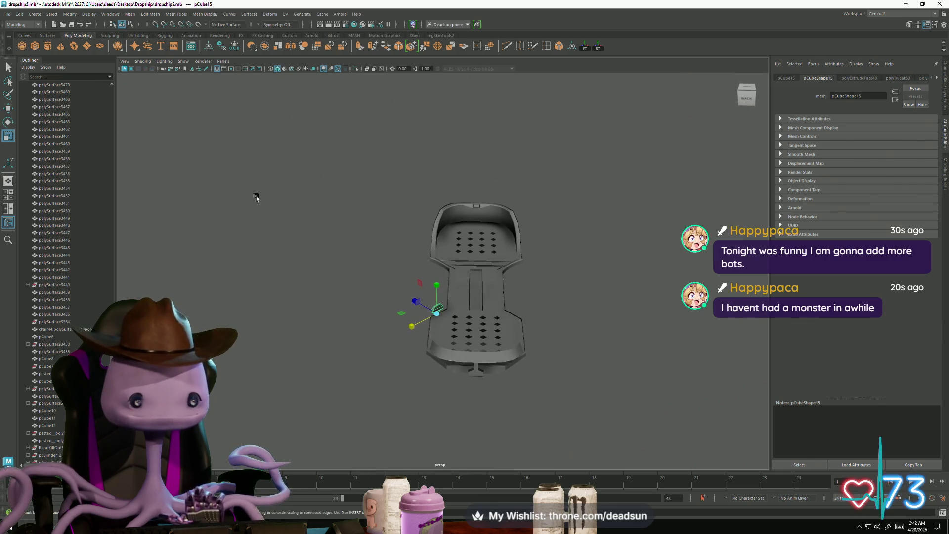
Mirror the selected pedal part and isolate the grater piece in the view
left_click(132, 17)
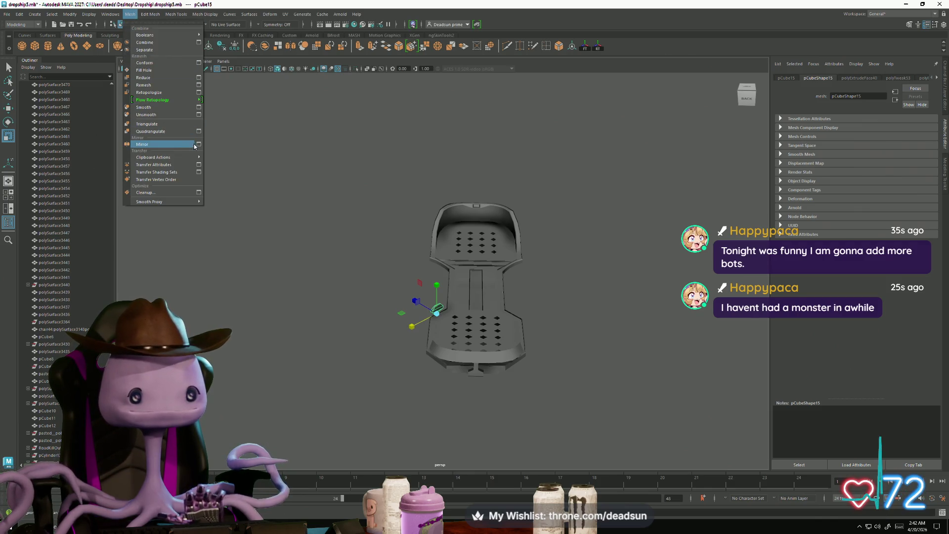
left_click(177, 149)
mouse_move(366, 282)
left_mouse_down("alt")
mouse_move(539, 274)
mouse_move(382, 300)
mouse_move(396, 306)
mouse_move(464, 278)
mouse_move(297, 320)
mouse_move(296, 339)
mouse_move(271, 323)
left_mouse_up("alt")
key("ctrl+1")
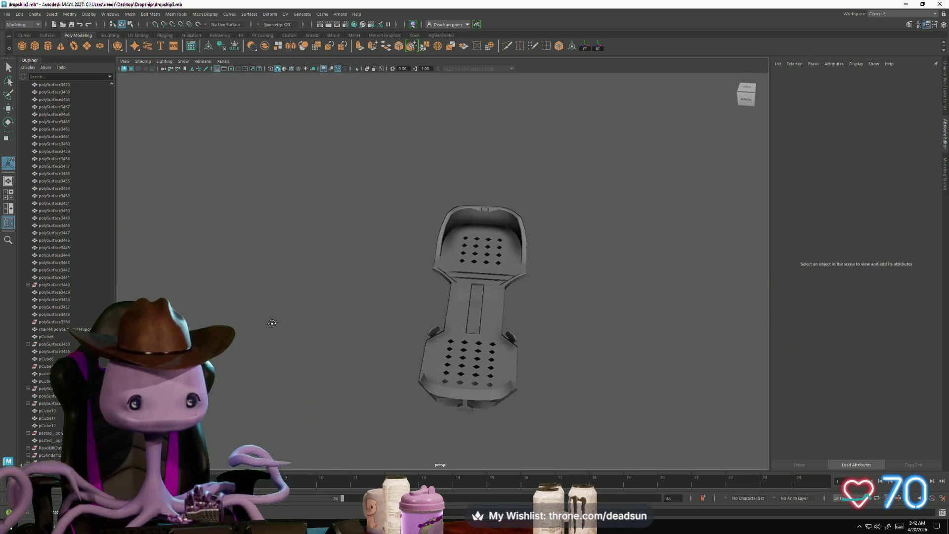
mouse_move(271, 322)
right_mouse_down("alt")
mouse_move(335, 326)
mouse_move(418, 306)
right_mouse_up("alt")
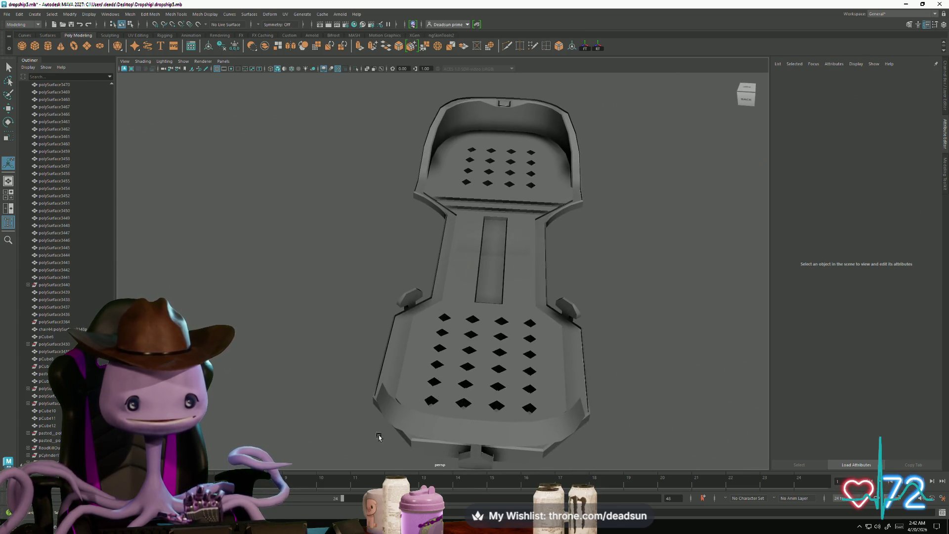
Tilt the curved lip pCube14 to about -37.4° around X
mouse_move(379, 437)
left_mouse_down("alt")
mouse_move(469, 425)
mouse_move(560, 373)
left_mouse_up("alt")
left_click(581, 251)
key("e")
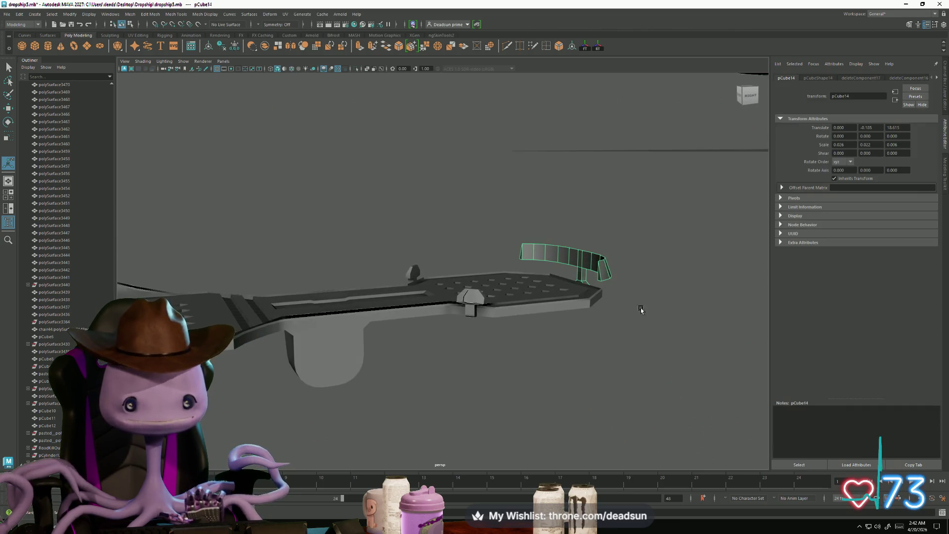
mouse_move(636, 309)
left_mouse_down("alt")
mouse_move(620, 312)
mouse_move(603, 284)
mouse_move(641, 294)
left_mouse_up("alt")
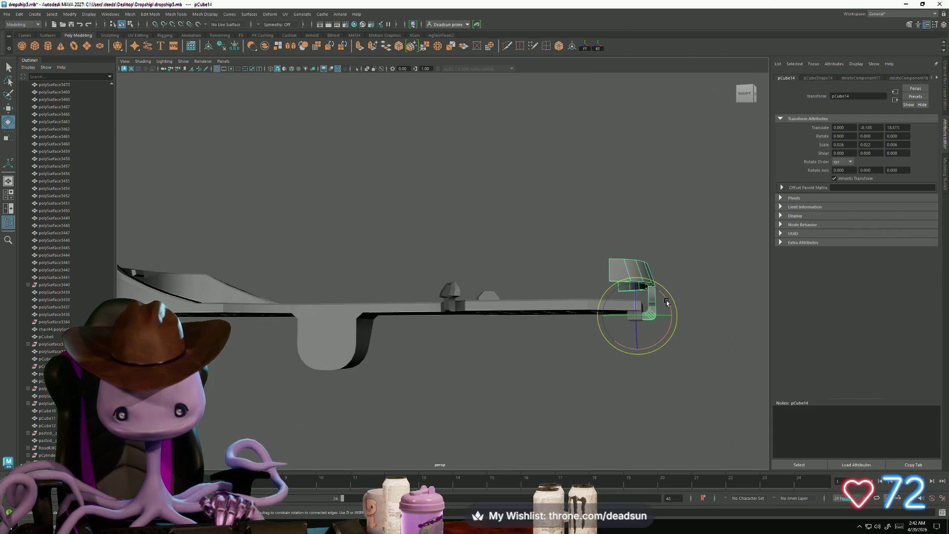
mouse_move(666, 303)
left_mouse_down()
mouse_move(673, 323)
mouse_move(435, 317)
mouse_move(599, 303)
mouse_move(435, 302)
mouse_move(514, 319)
mouse_move(514, 292)
mouse_move(519, 302)
left_mouse_up()
left_click(657, 346)
left_click(504, 315)
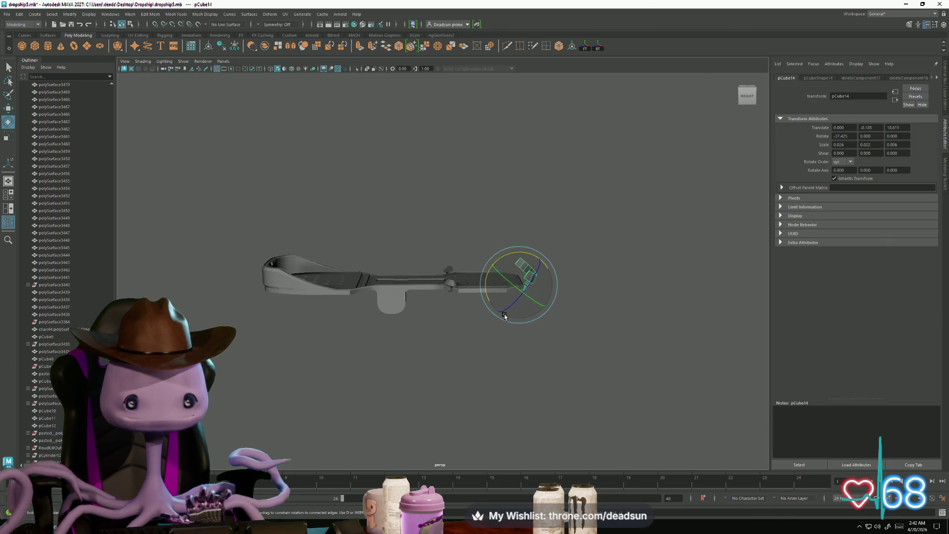
left_click(465, 326)
mouse_move(465, 327)
left_mouse_down("alt")
mouse_move(428, 360)
mouse_move(387, 355)
left_mouse_up("alt")
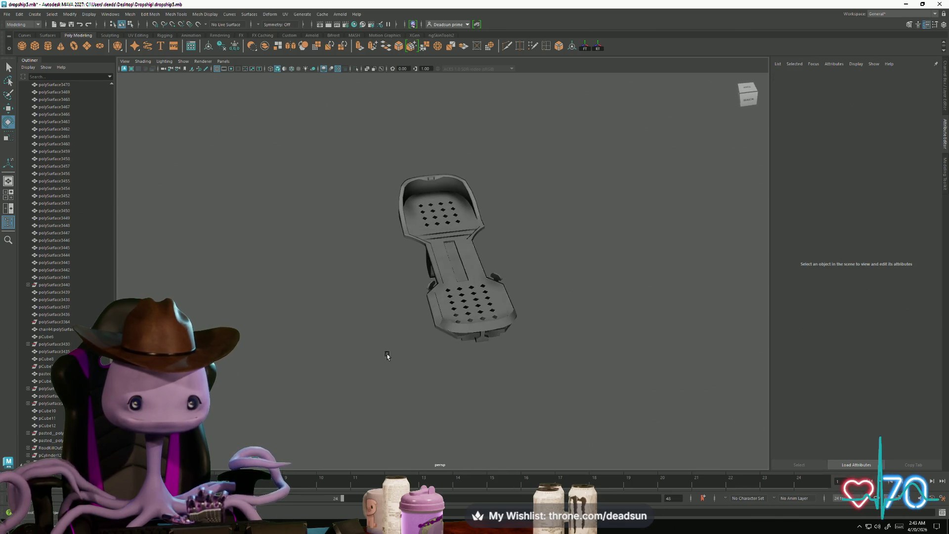
Apply Mesh > Cleanup to the pedal plate pCube13 to triangulate it
mouse_move(369, 179)
left_mouse_down()
mouse_move(502, 364)
mouse_move(203, 116)
left_mouse_up()
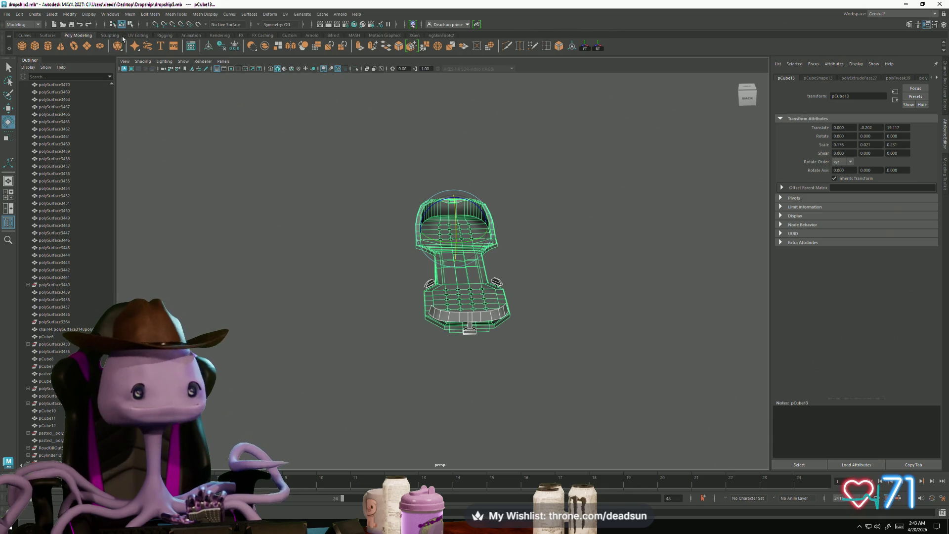
left_click(130, 13)
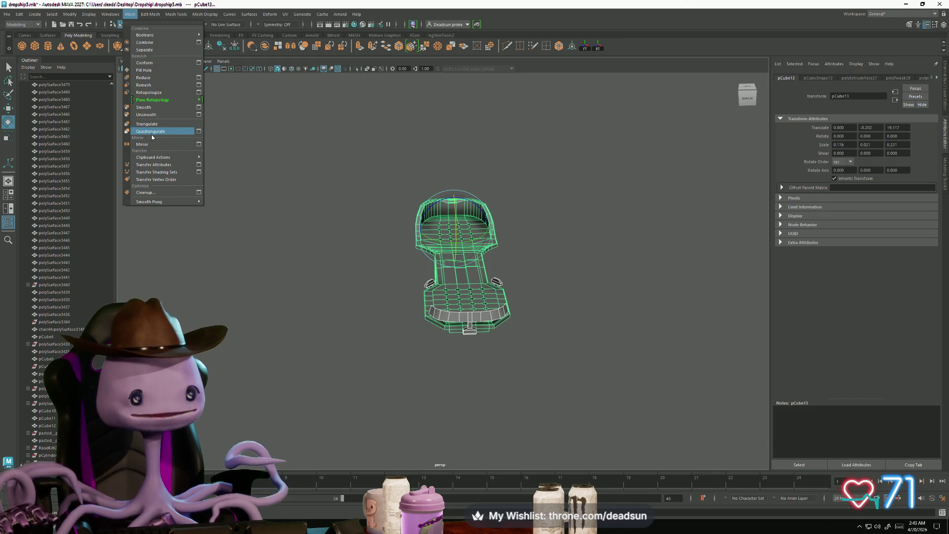
mouse_move(195, 99)
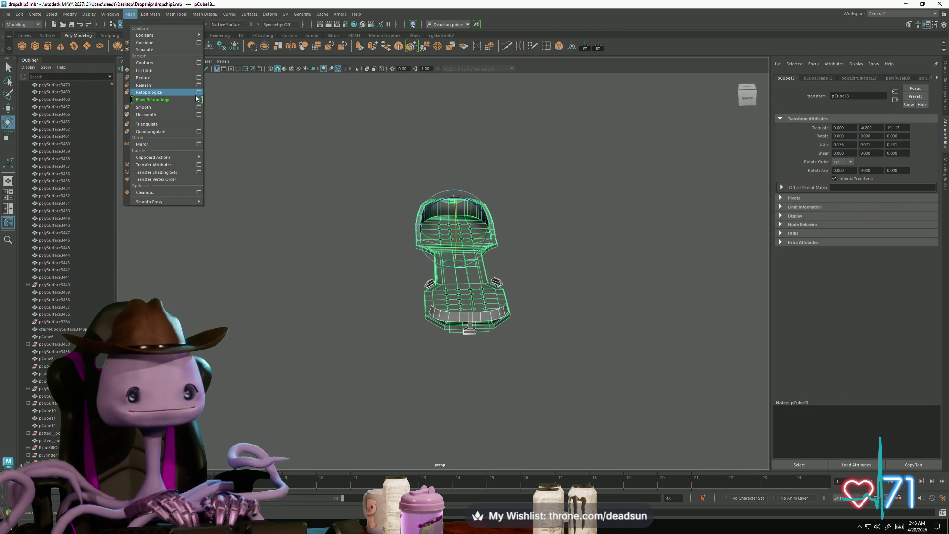
left_click(200, 192)
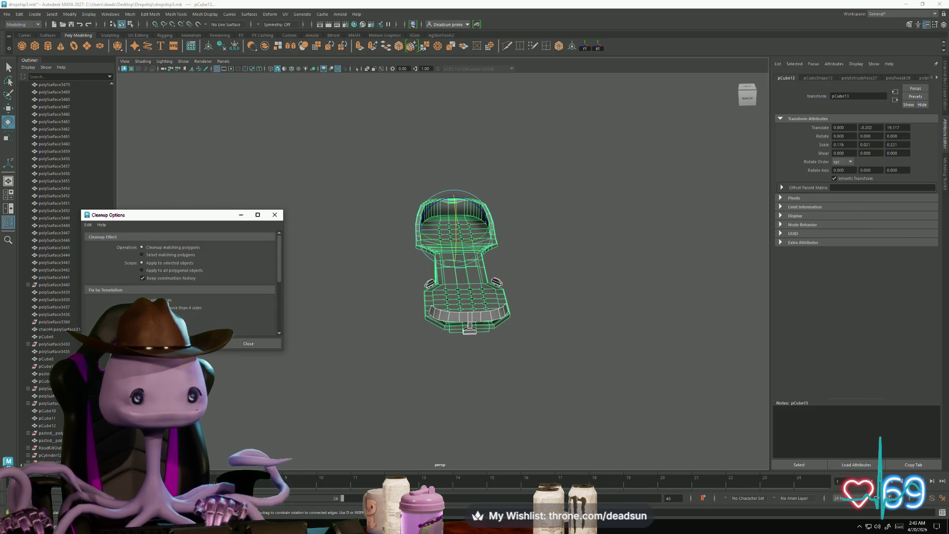
left_click(196, 343)
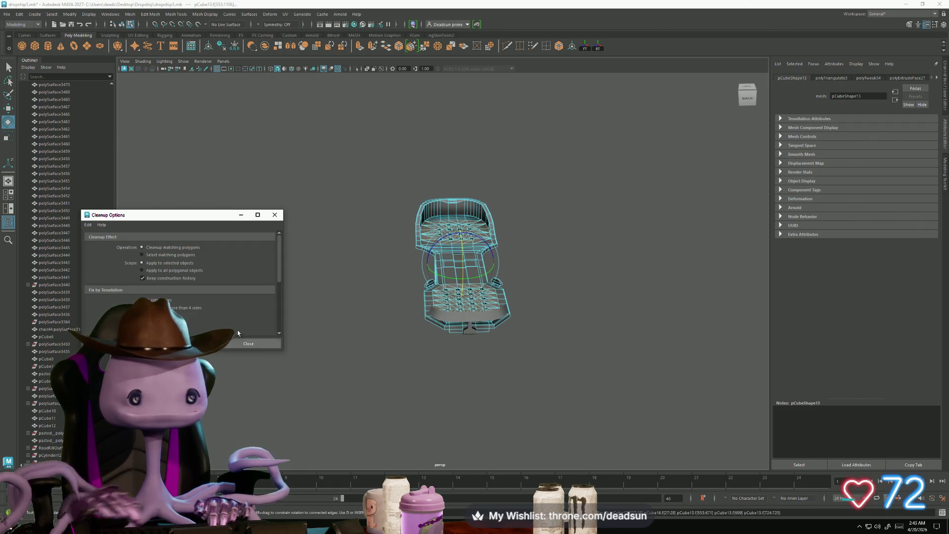
left_click(275, 215)
Combine the pedal plate pieces into a single mesh, pCube18
left_click_drag(398, 243, 321, 318, "alt")
right_click_drag(319, 324, 338, 186)
left_click(337, 185)
mouse_move(338, 186)
left_mouse_down("alt")
mouse_move(360, 248)
mouse_move(375, 223)
mouse_move(420, 257)
mouse_move(362, 269)
mouse_move(308, 201)
mouse_move(258, 161)
left_mouse_up("alt")
left_click(130, 14)
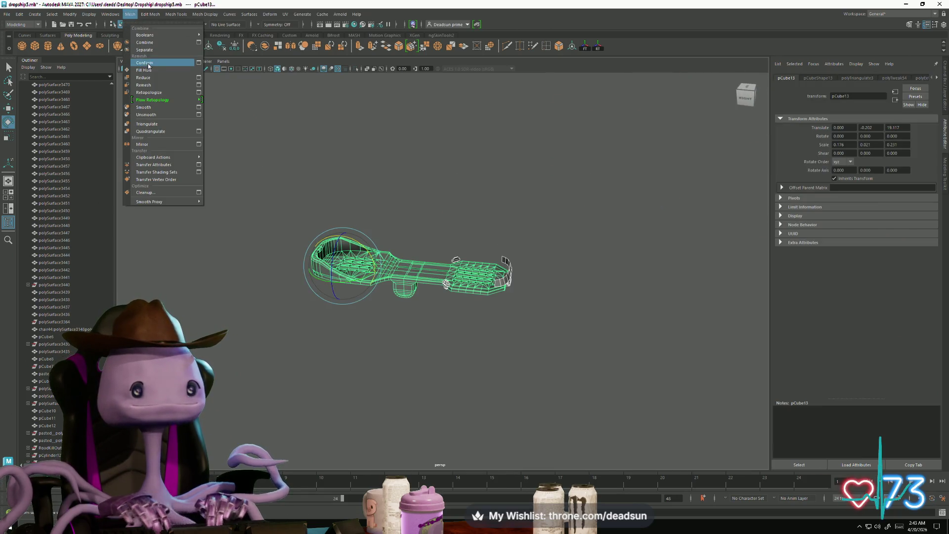
left_click(145, 43)
scroll(252, 208, "down", 5)
mouse_move(252, 208)
left_mouse_down("alt")
mouse_move(371, 247)
mouse_move(413, 311)
mouse_move(444, 287)
mouse_move(568, 300)
mouse_move(364, 284)
mouse_move(377, 290)
left_mouse_up("alt")
left_click(459, 312)
Move the combined pedal pCube18 along Z and X into the dropship cockpit
key("w")
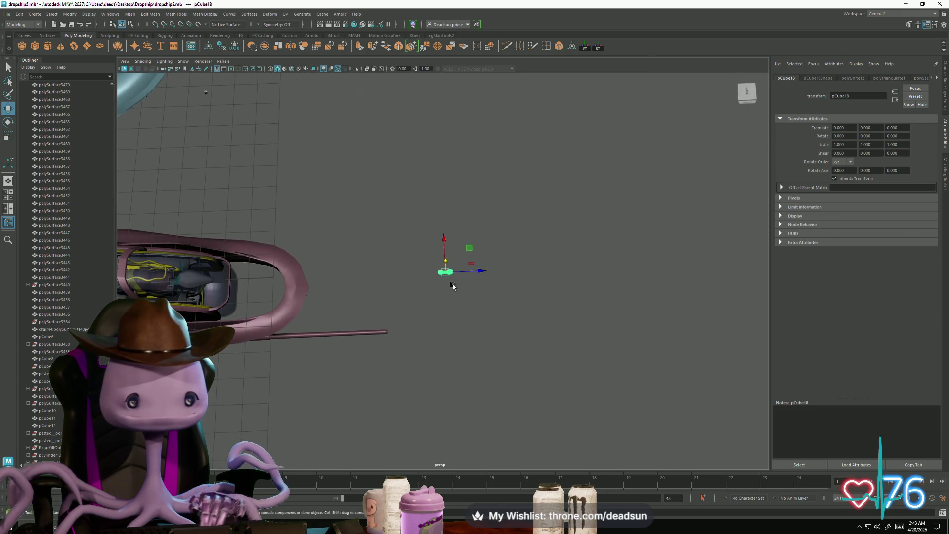
left_click_drag(473, 274, 241, 272)
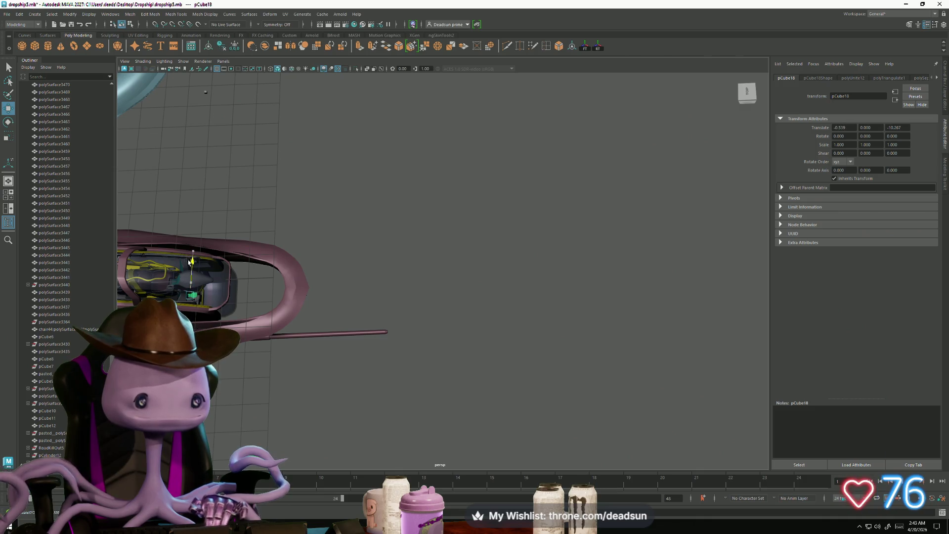
key("f")
mouse_move(195, 267)
left_mouse_down("alt")
mouse_move(370, 282)
mouse_move(274, 254)
mouse_move(268, 237)
left_mouse_up("alt")
left_click_drag(470, 274, 544, 280)
Delete the old yellow pedal part polySurface3457 from the cockpit
left_click(544, 320)
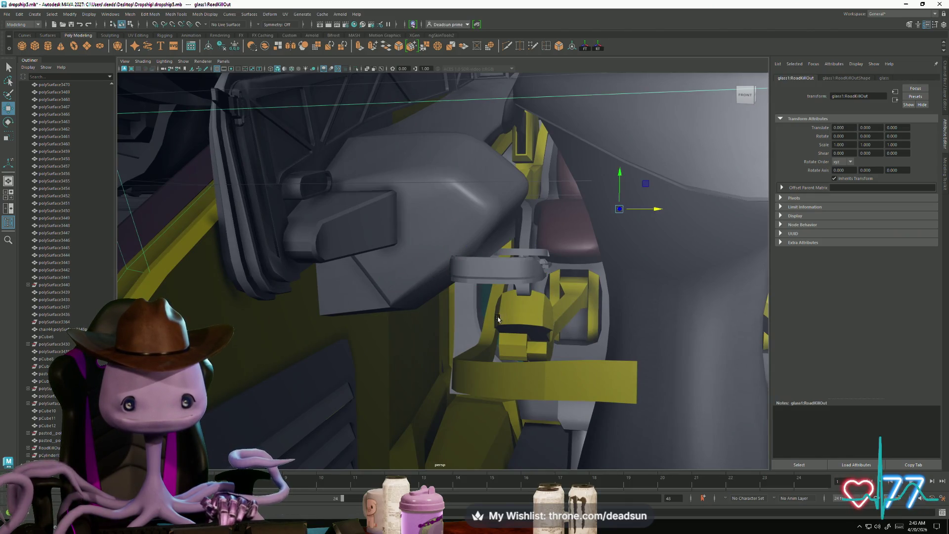
scroll(497, 318, "up", 5)
left_click(517, 322)
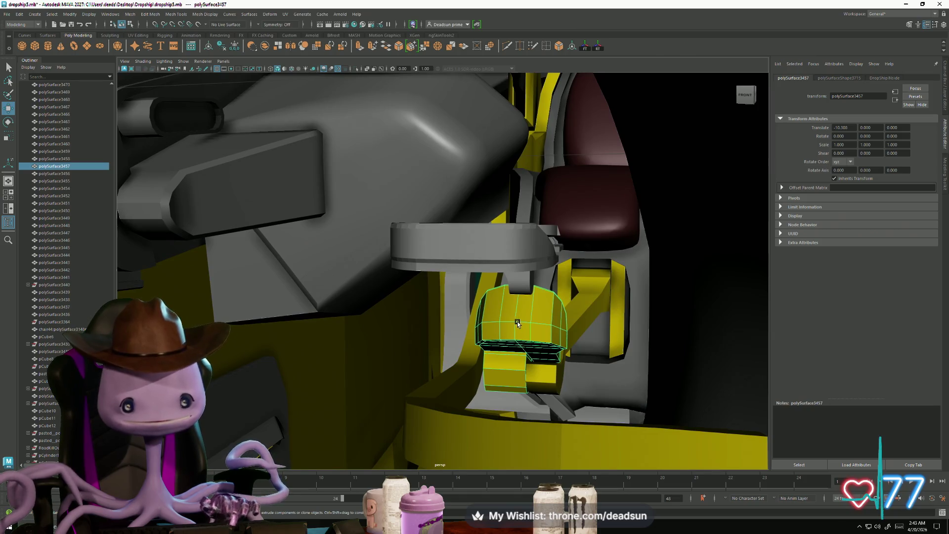
left_click_drag(517, 324, 512, 327, "alt")
key("Delete")
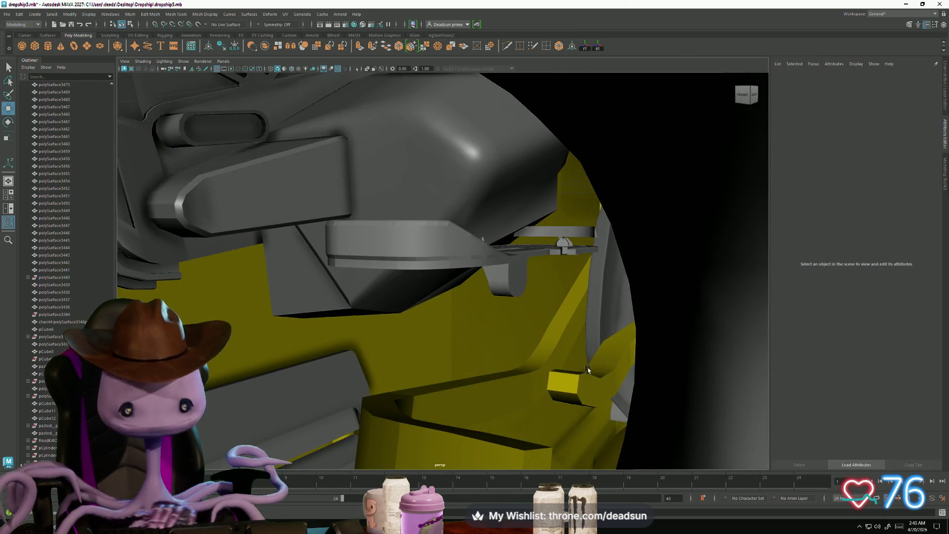
Rotate the grey pedal pCube18 so it lies flat
left_click(587, 370)
left_click(442, 258)
key("f")
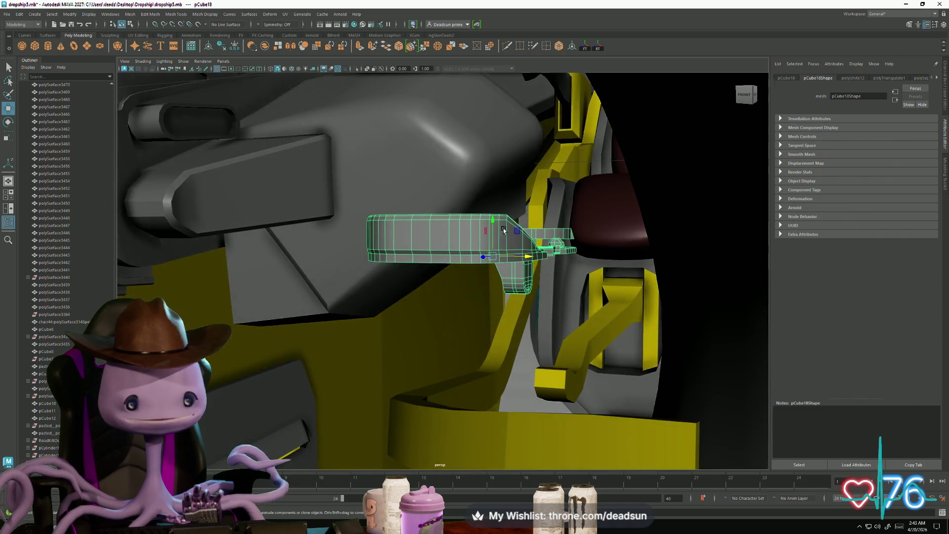
mouse_move(491, 218)
left_mouse_down()
mouse_move(494, 321)
mouse_move(530, 364)
mouse_move(445, 366)
mouse_move(506, 340)
mouse_move(543, 351)
mouse_move(579, 340)
mouse_move(472, 261)
mouse_move(486, 254)
mouse_move(452, 257)
mouse_move(489, 308)
mouse_move(471, 312)
mouse_move(452, 282)
mouse_move(488, 338)
mouse_move(466, 320)
left_mouse_up()
Shrink the pedal uniformly and stretch it wider along X
key("r")
left_click_drag(427, 276, 390, 283)
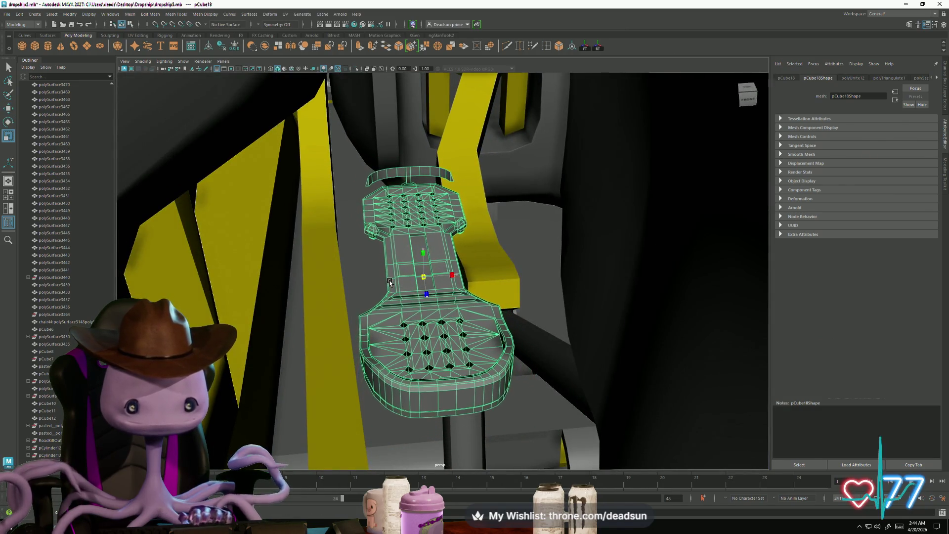
left_click_drag(454, 277, 462, 277)
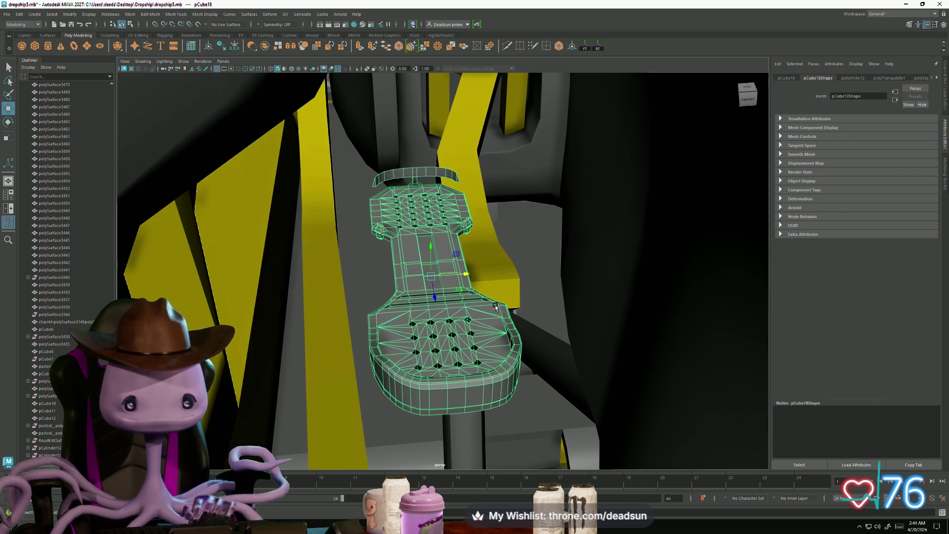
left_click_drag(495, 307, 505, 272, "alt")
left_click(498, 339)
mouse_move(498, 339)
left_mouse_down("alt")
mouse_move(368, 304)
mouse_move(428, 312)
mouse_move(395, 326)
left_mouse_up("alt")
scroll(361, 335, "up", 3)
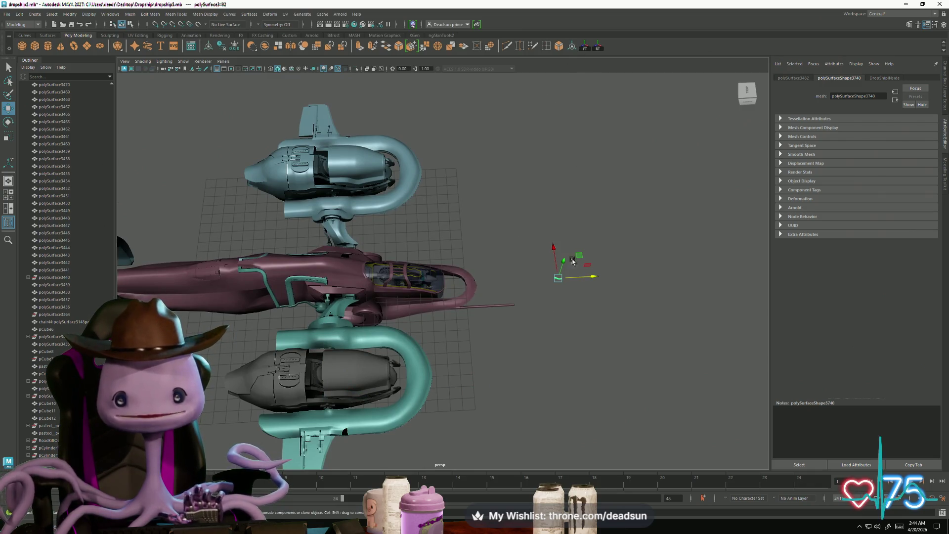
Isolate the yellow bar and extrude its end face
key("ctrl+1")
key("f")
mouse_move(534, 338)
left_mouse_down("alt")
mouse_move(520, 372)
mouse_move(565, 378)
mouse_move(635, 349)
mouse_move(360, 317)
mouse_move(434, 354)
mouse_move(385, 346)
left_mouse_up("alt")
right_click_drag(386, 345, 353, 304)
left_click(352, 304)
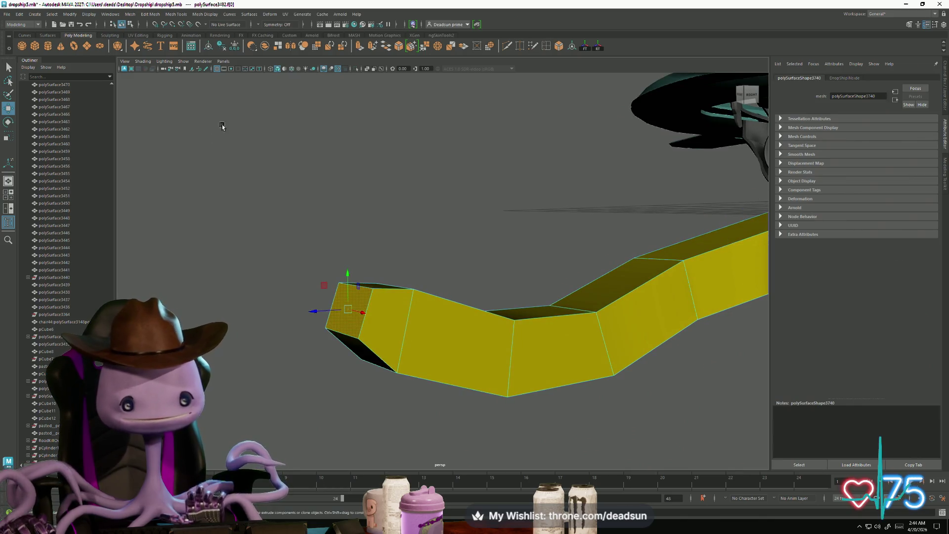
left_click(359, 46)
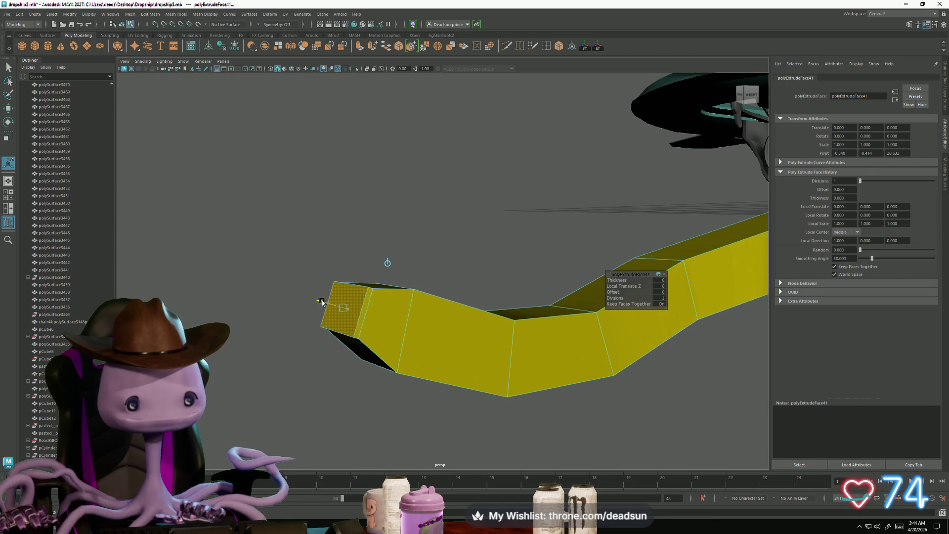
key("r")
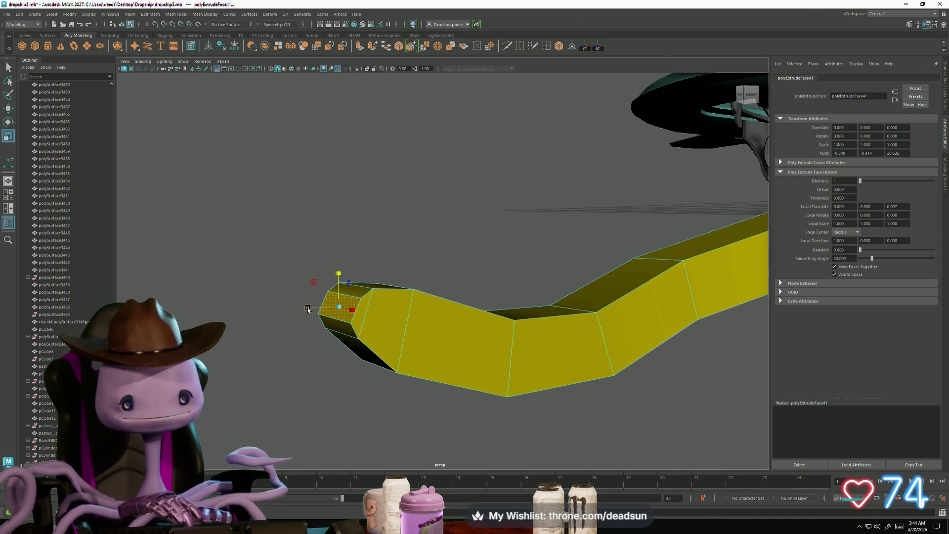
Select an edge loop near the bar's flared far end
mouse_move(316, 309)
left_mouse_down("alt")
mouse_move(440, 304)
mouse_move(488, 330)
left_mouse_up("alt")
right_click(398, 293)
left_click(393, 275)
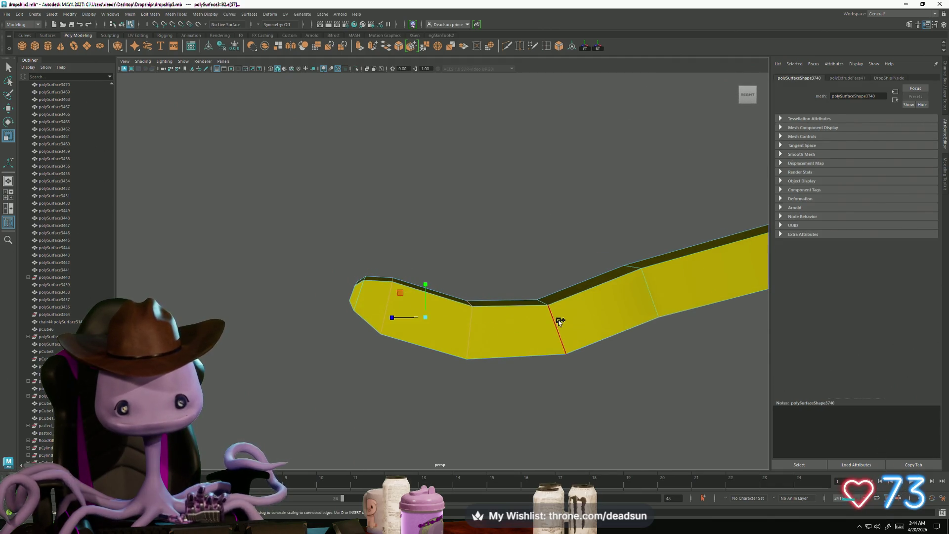
mouse_move(645, 289)
left_mouse_down("alt")
mouse_move(636, 299)
mouse_move(514, 296)
left_mouse_up("alt")
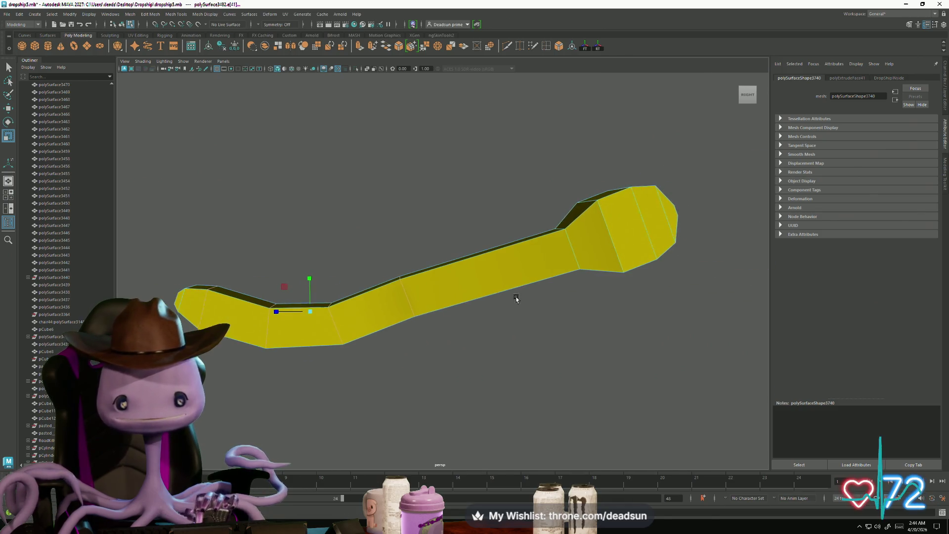
left_click(540, 240, "shift")
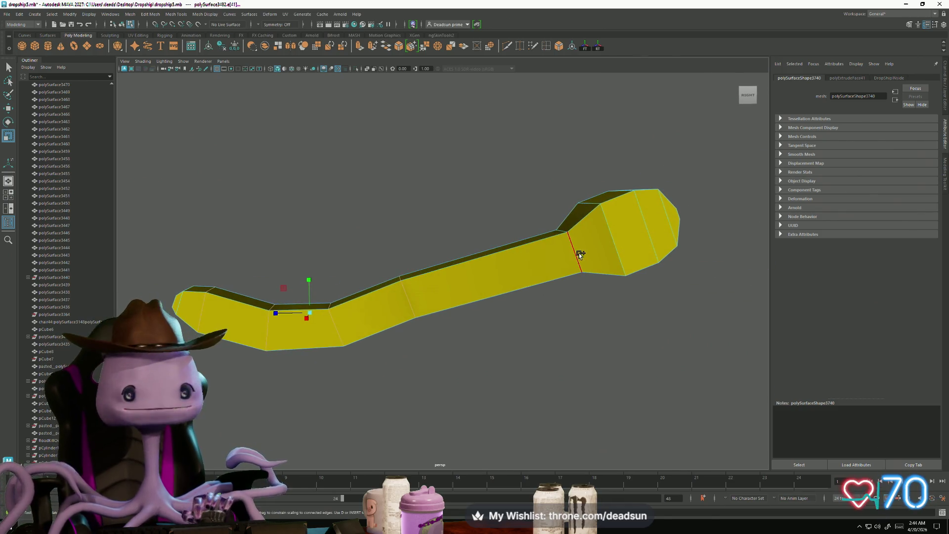
mouse_move(579, 254)
left_mouse_down("alt")
mouse_move(447, 314)
mouse_move(395, 257)
left_mouse_up("alt")
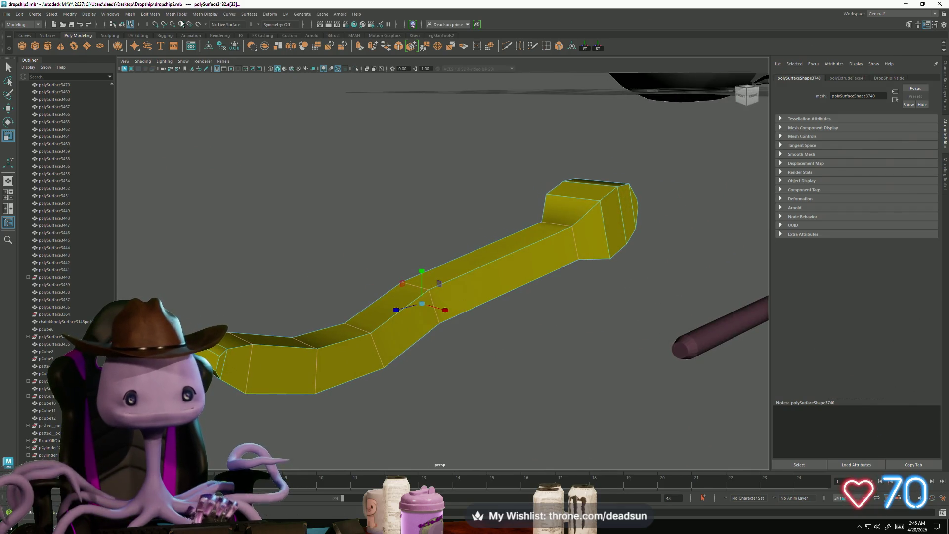
Bevel the selected edges with fraction 0.774 and 2 segments, then close Bevel Options
left_click(126, 15)
mouse_move(151, 15)
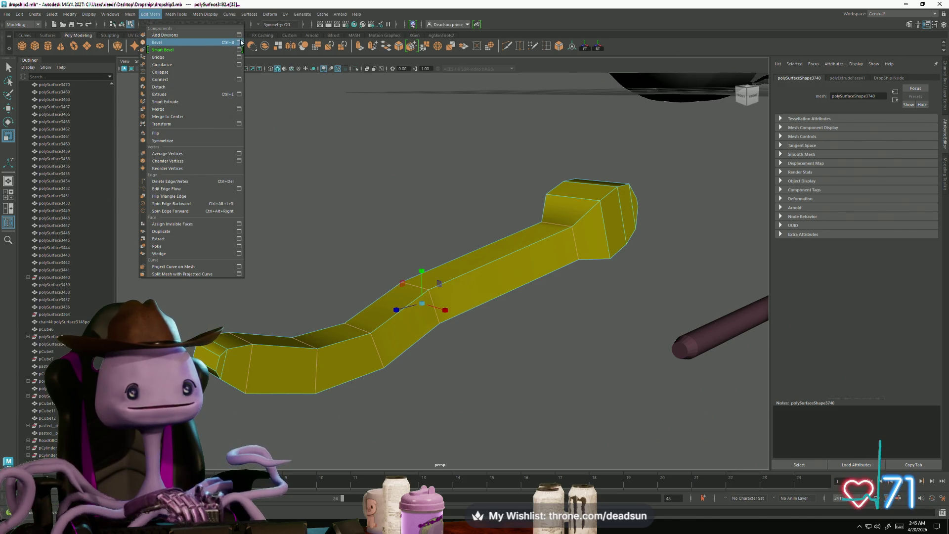
left_click(238, 42)
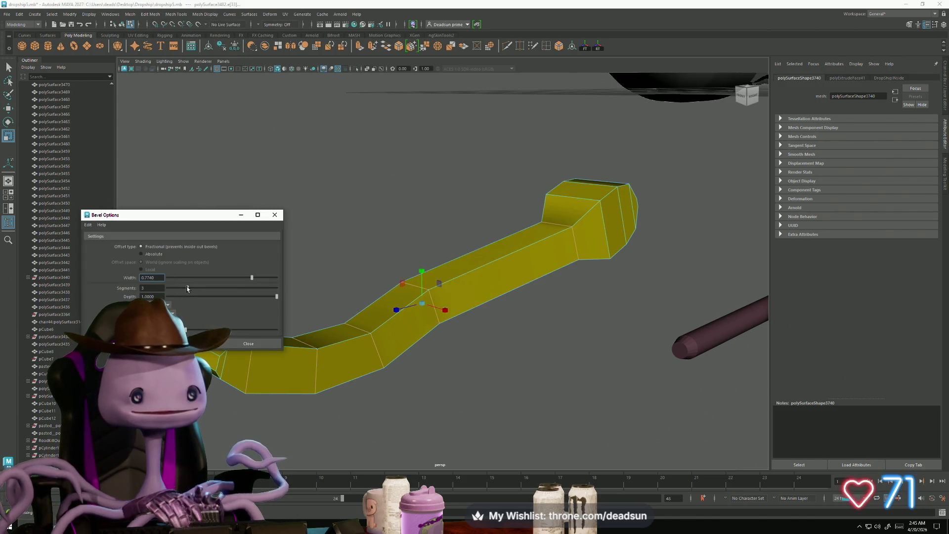
left_click_drag(188, 288, 176, 288)
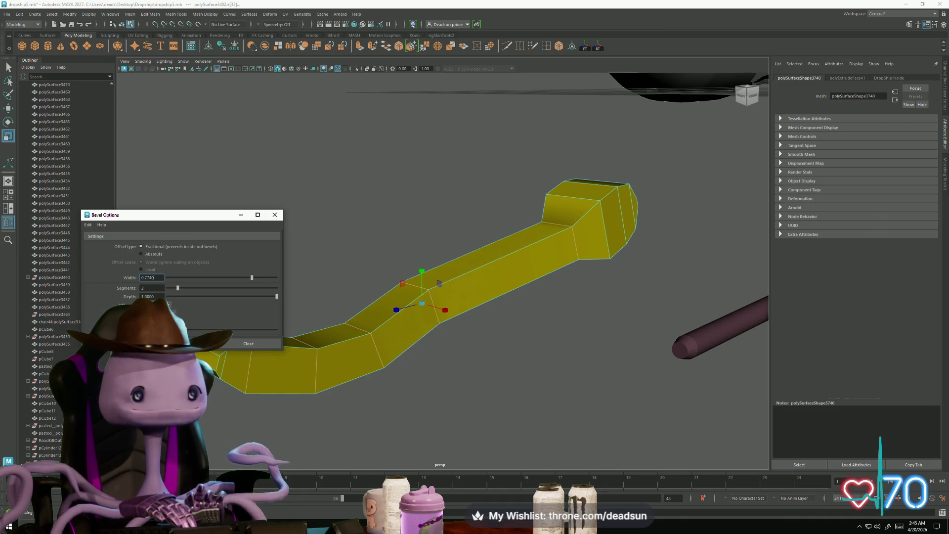
left_click(182, 344)
left_click_drag(292, 391, 315, 402, "alt")
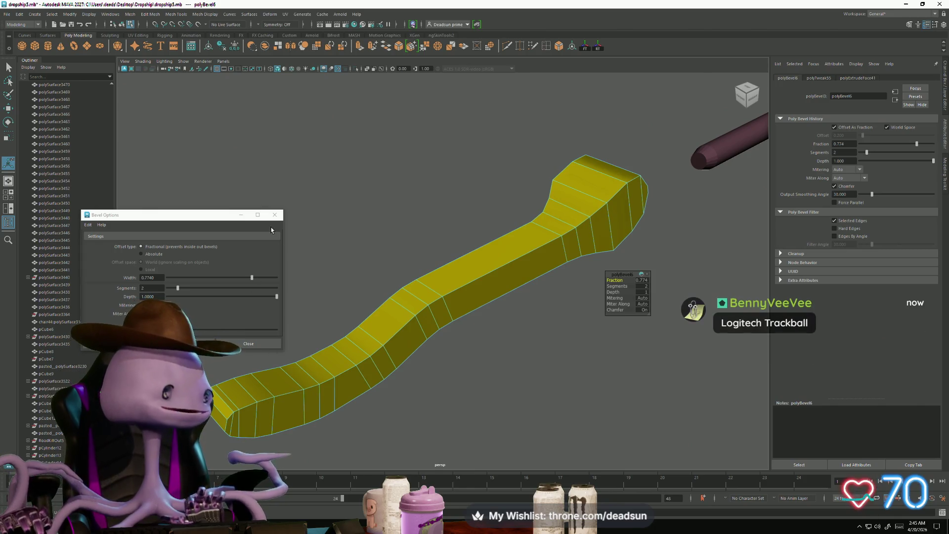
left_click(275, 215)
Select the edge loop around the bar's end cap, ready to rotate it
mouse_move(275, 222)
right_mouse_down("alt")
mouse_move(295, 332)
mouse_move(278, 340)
right_mouse_up("alt")
double_click(278, 341)
key("e")
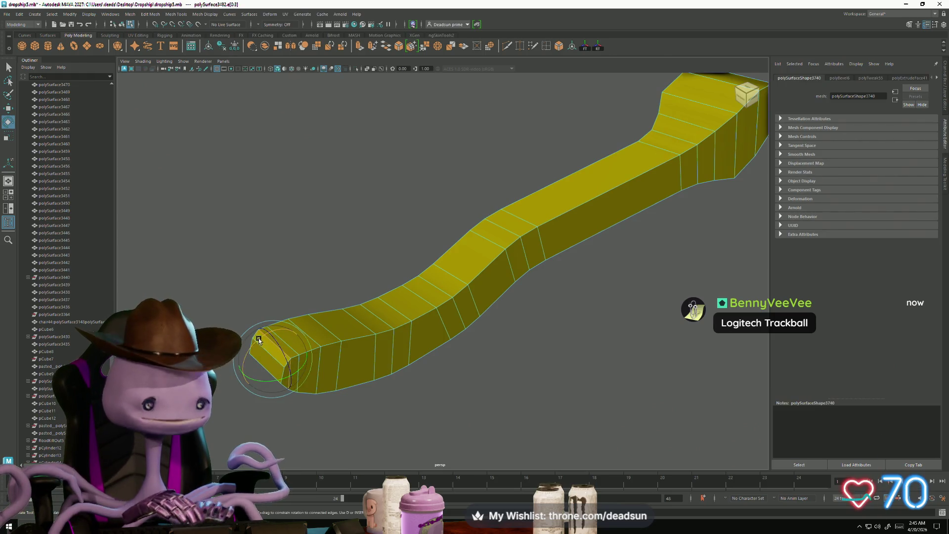
key("f")
left_click_drag(369, 345, 328, 321, "alt")
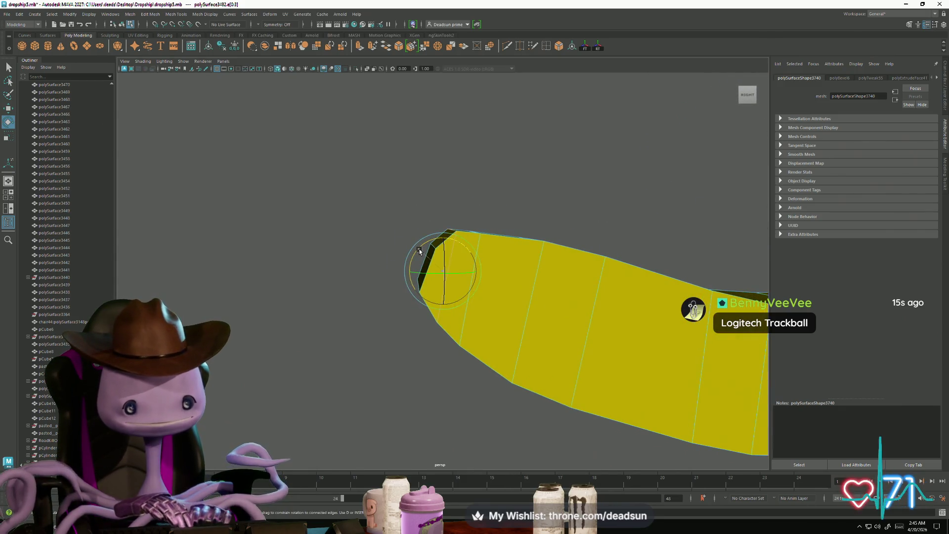
key("w")
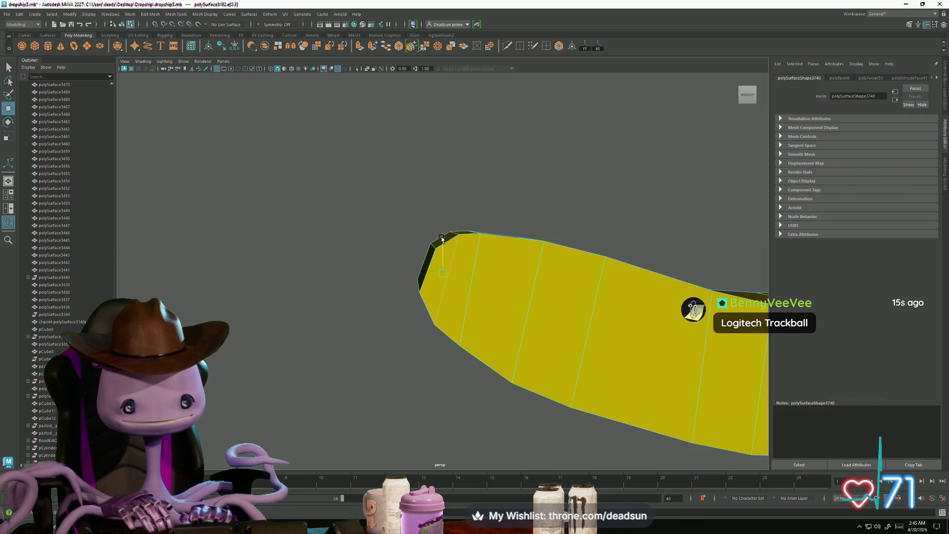
left_click_drag(439, 257, 420, 288, "alt")
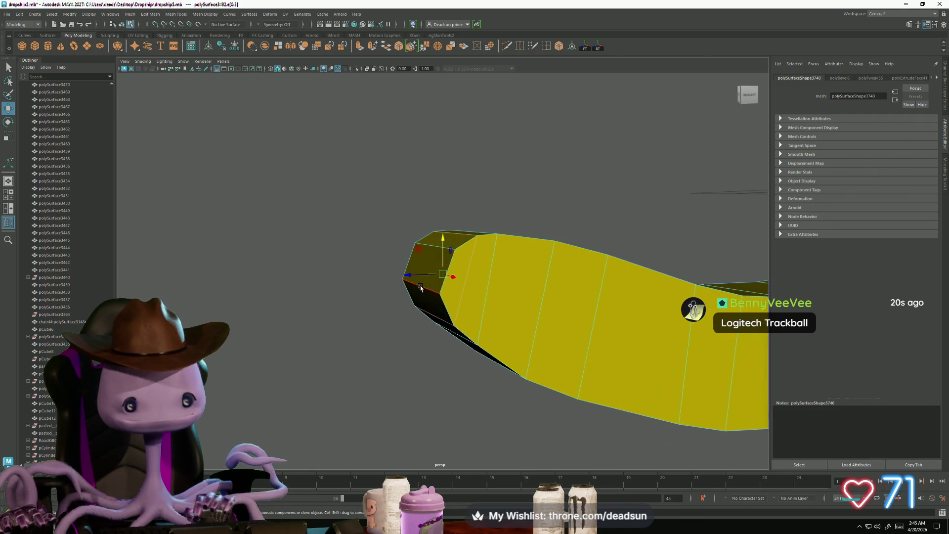
key("e")
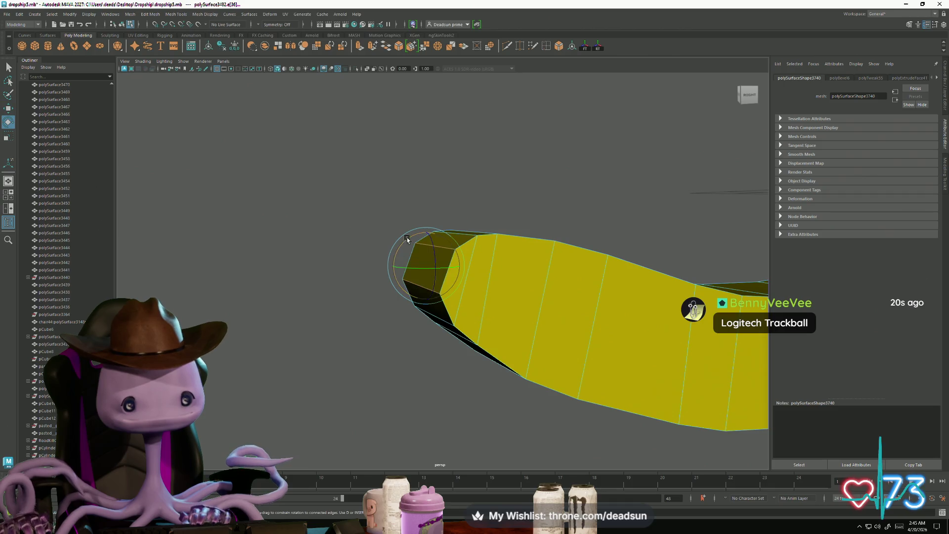
key("w")
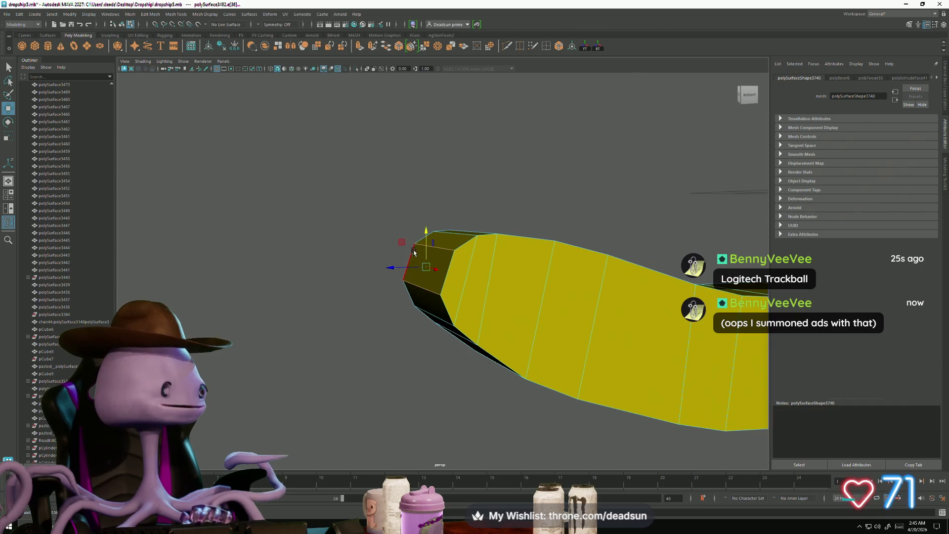
mouse_move(417, 236)
left_mouse_down("alt")
mouse_move(438, 289)
mouse_move(434, 277)
mouse_move(537, 282)
mouse_move(514, 276)
mouse_move(441, 297)
mouse_move(441, 349)
mouse_move(436, 318)
mouse_move(461, 289)
mouse_move(457, 267)
left_mouse_up("alt")
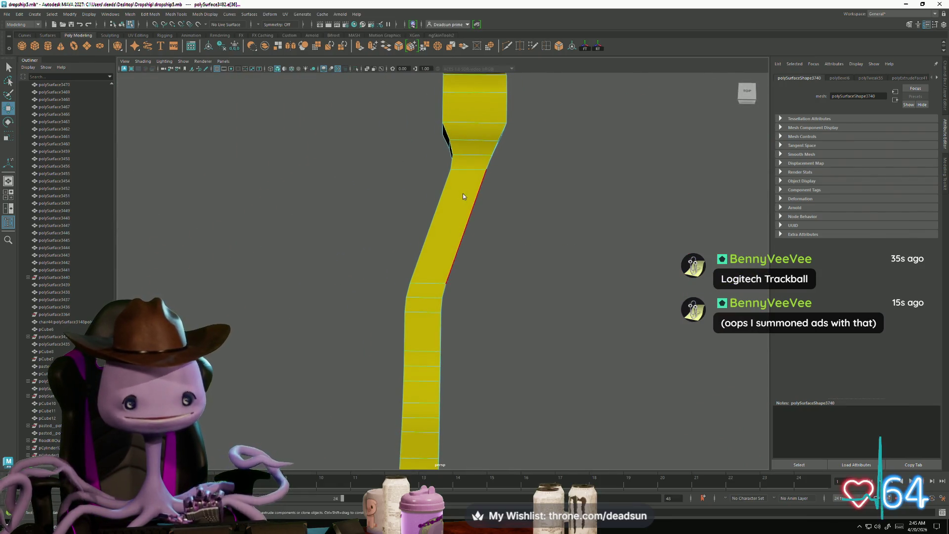
Select the six faces running down the bar's top strip and extrude them
mouse_move(463, 196)
right_mouse_down()
mouse_move(455, 195)
mouse_move(455, 212)
right_mouse_up()
left_click(469, 164)
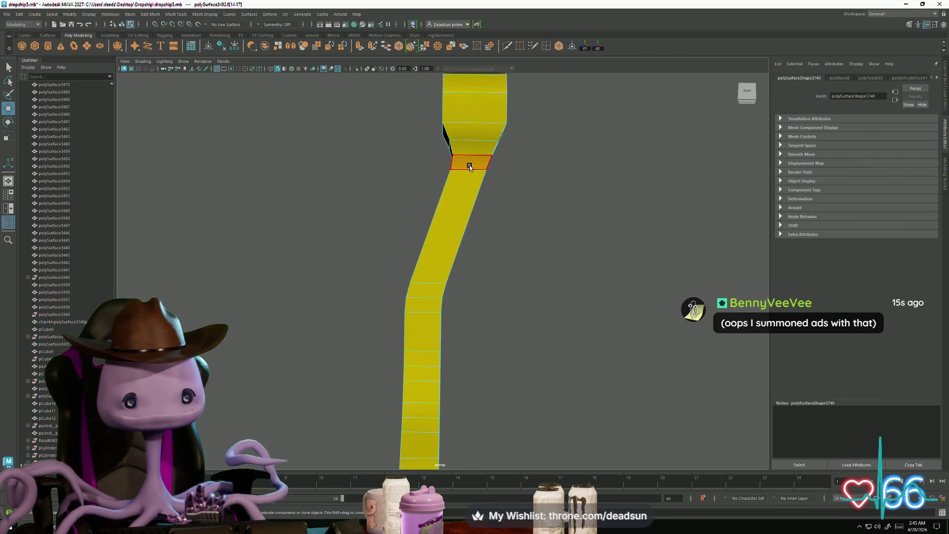
left_click(461, 195)
left_click(423, 293, "shift")
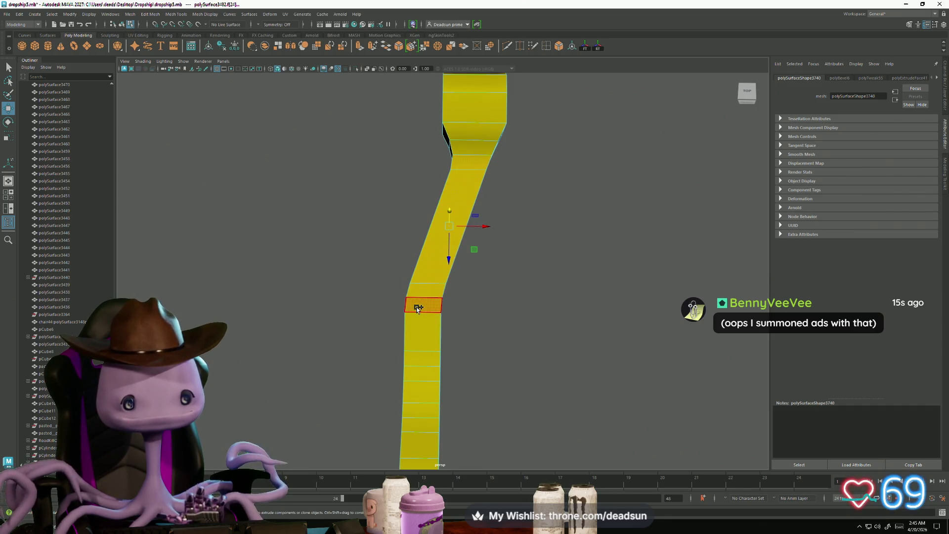
left_click(422, 316, "shift")
left_click(420, 346, "shift")
left_click(420, 375, "shift")
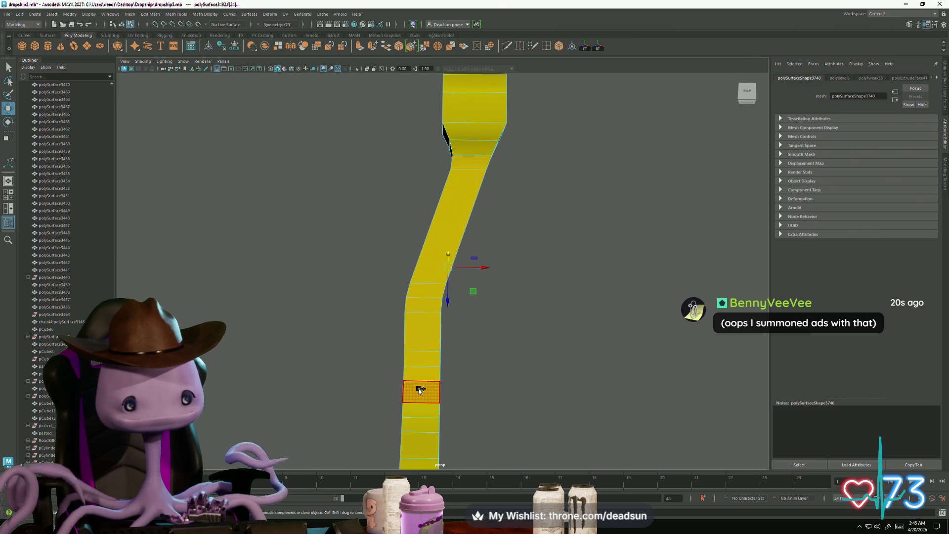
mouse_move(420, 389)
left_mouse_down("alt")
mouse_move(416, 328)
mouse_move(416, 344)
left_mouse_up("alt")
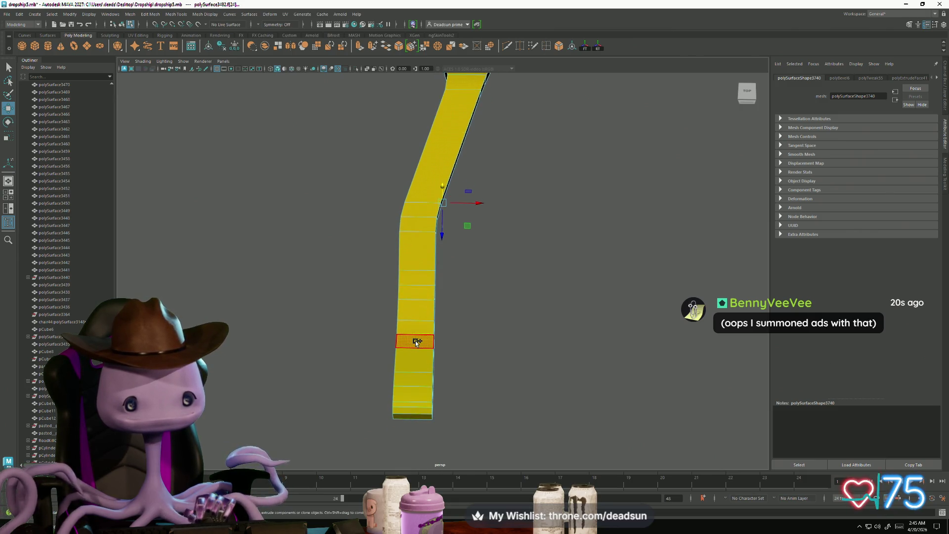
mouse_move(429, 376)
left_mouse_down("alt")
mouse_move(410, 277)
mouse_move(411, 335)
mouse_move(430, 366)
mouse_move(450, 301)
mouse_move(474, 328)
mouse_move(435, 294)
left_mouse_up("alt")
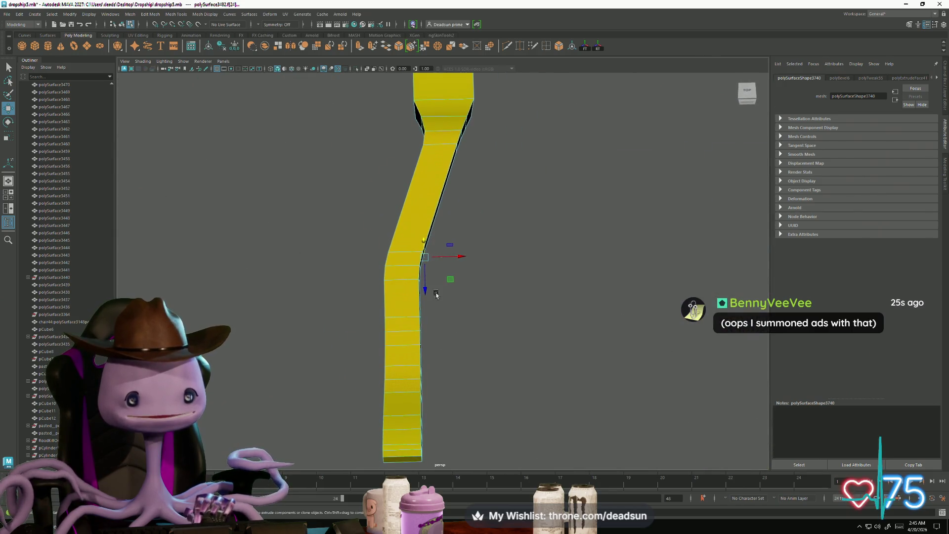
left_click(359, 46)
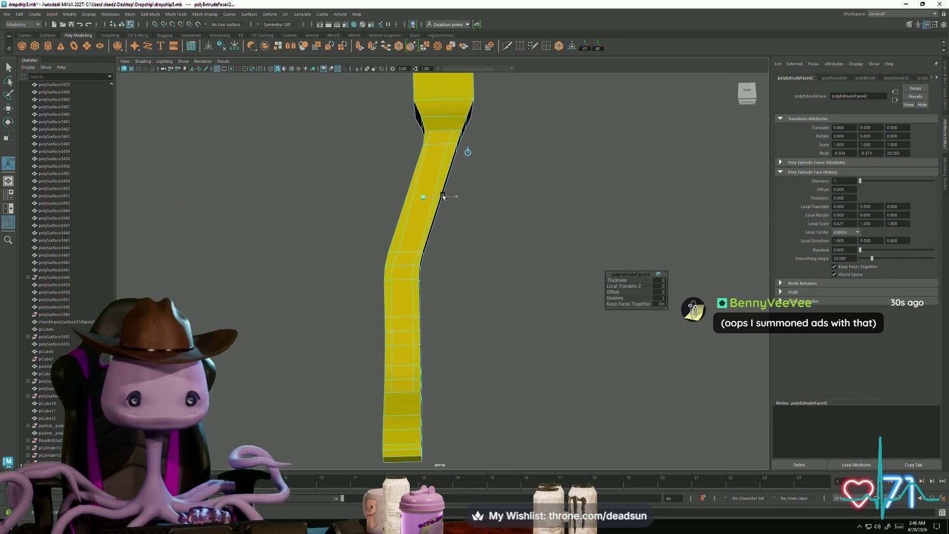
Narrow the extruded strip across the bar into an inset band
left_click_drag(444, 196, 442, 197)
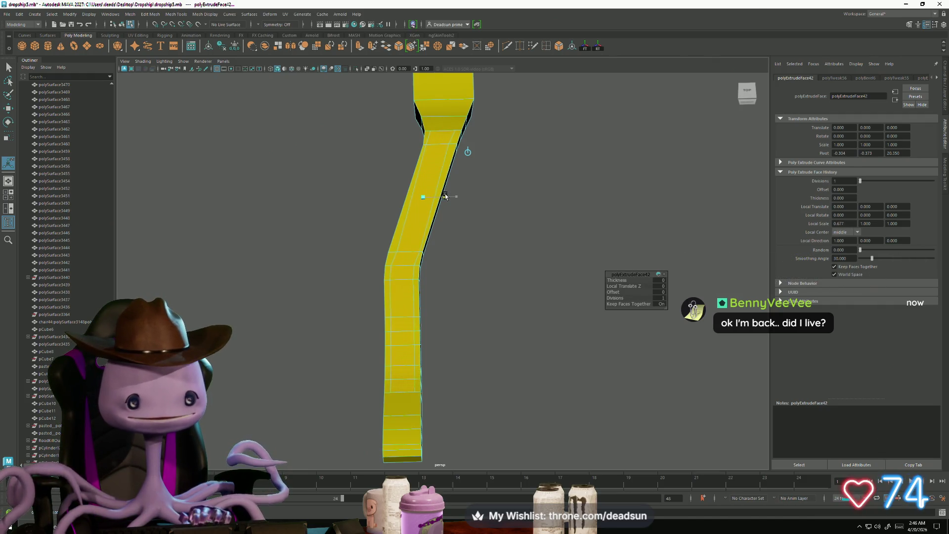
mouse_move(424, 198)
left_mouse_down("alt")
mouse_move(448, 208)
mouse_move(472, 254)
mouse_move(455, 235)
mouse_move(467, 328)
mouse_move(447, 399)
left_mouse_up("alt")
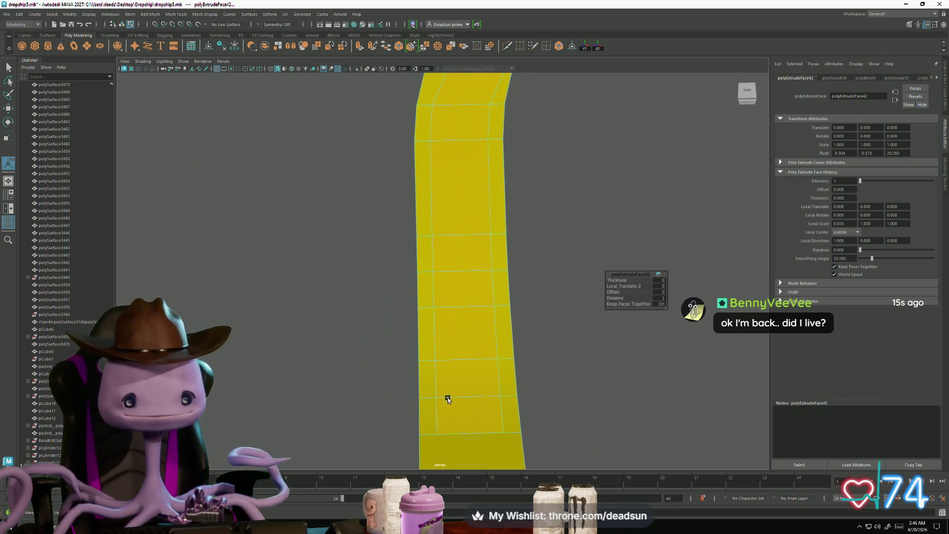
right_click_drag(470, 439, 469, 433)
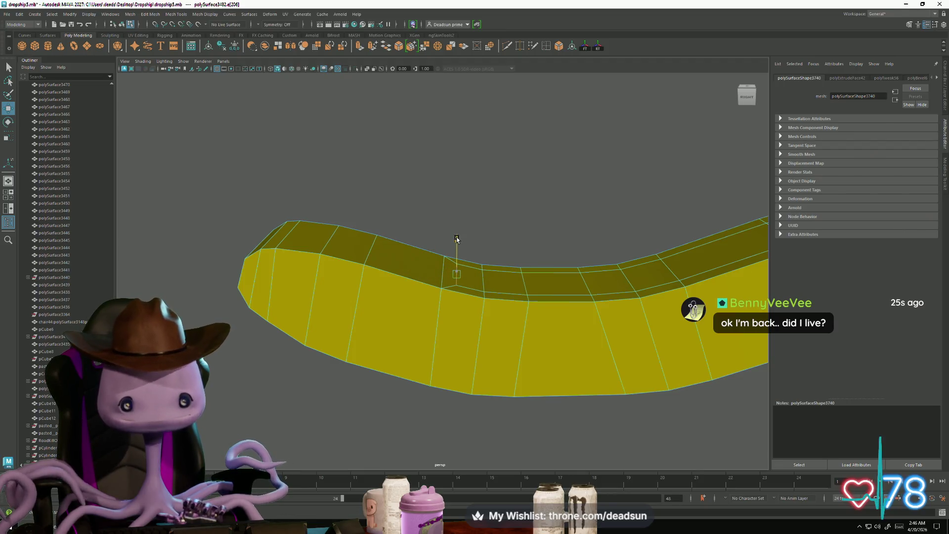
mouse_move(456, 239)
left_mouse_down("alt")
mouse_move(462, 395)
mouse_move(514, 416)
mouse_move(472, 326)
left_mouse_up("alt")
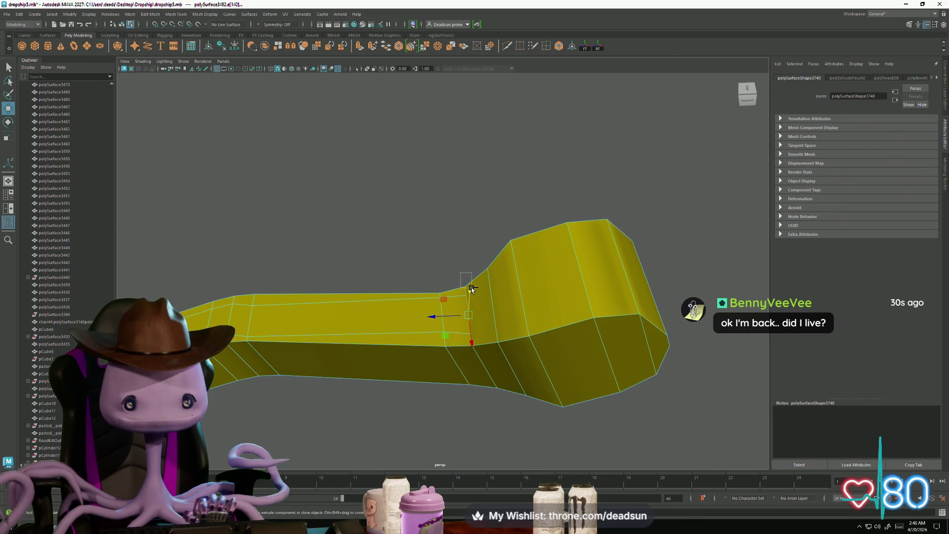
Slide the edge where the bar widens along its length and select the neighbouring face
left_click_drag(472, 290, 472, 290)
left_click_drag(472, 290, 439, 334, "alt")
right_click_drag(438, 333, 478, 334, "alt")
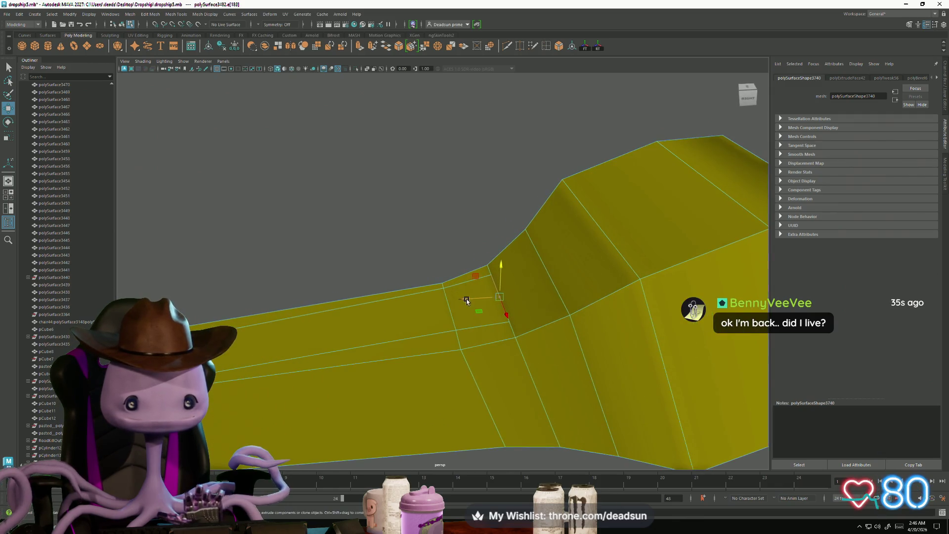
mouse_move(466, 300)
left_mouse_down()
mouse_move(452, 300)
mouse_move(457, 290)
left_mouse_up()
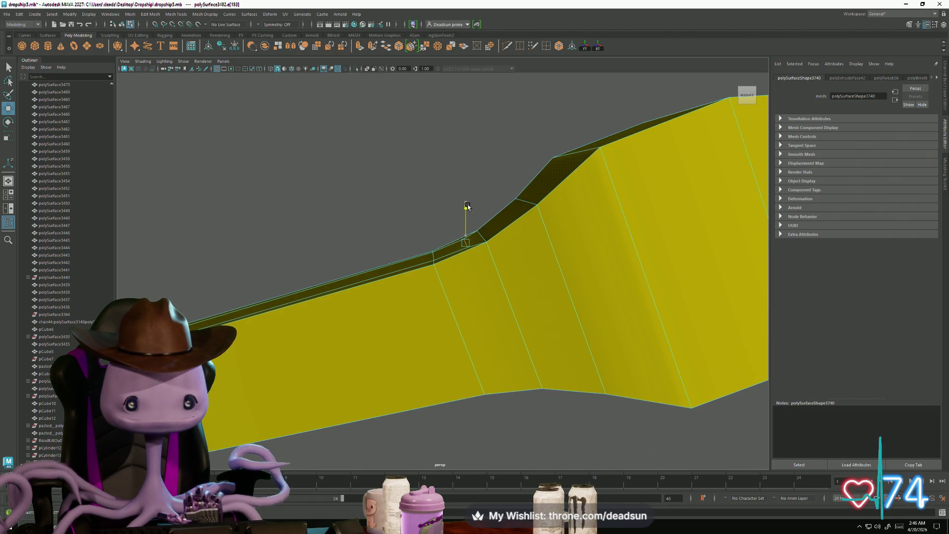
mouse_move(467, 206)
left_mouse_down("alt")
mouse_move(394, 305)
mouse_move(415, 331)
mouse_move(477, 348)
mouse_move(462, 341)
mouse_move(479, 293)
left_mouse_up("alt")
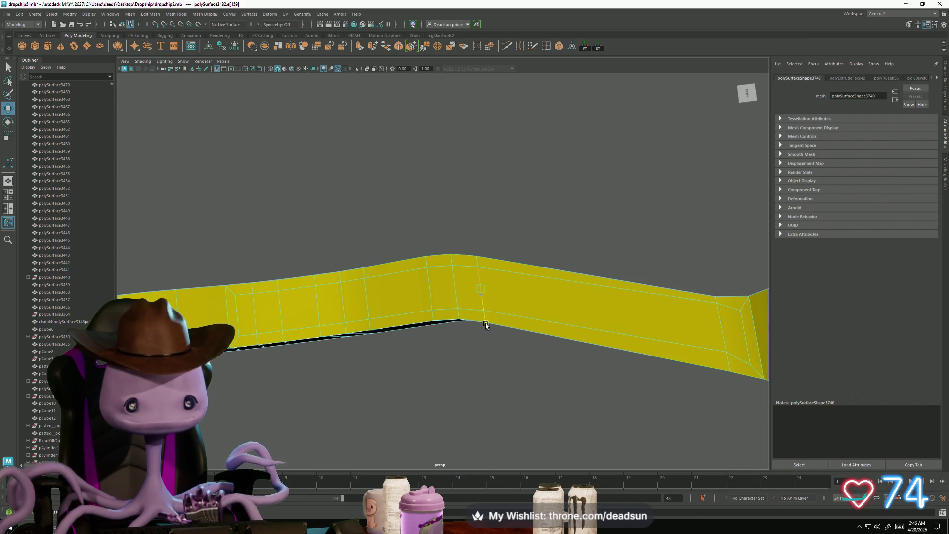
mouse_move(485, 325)
left_mouse_down("alt")
mouse_move(430, 352)
mouse_move(408, 317)
left_mouse_up("alt")
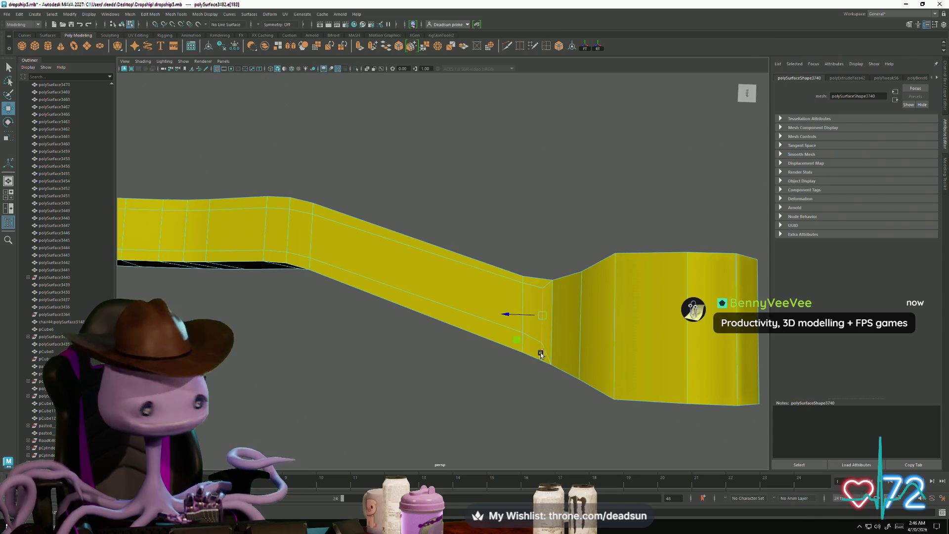
right_click_drag(490, 297, 504, 305)
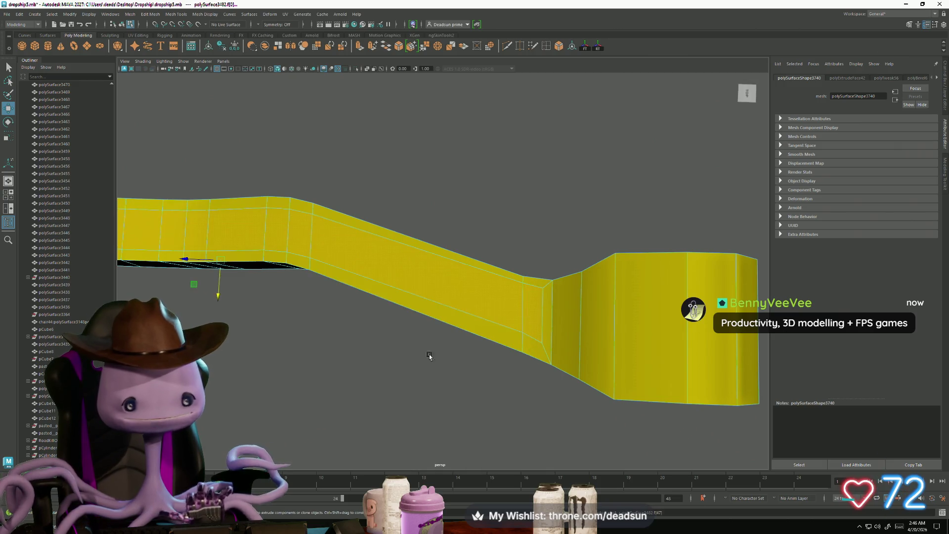
mouse_move(429, 356)
left_mouse_down("alt")
mouse_move(485, 356)
mouse_move(514, 328)
mouse_move(551, 338)
mouse_move(494, 324)
left_mouse_up("alt")
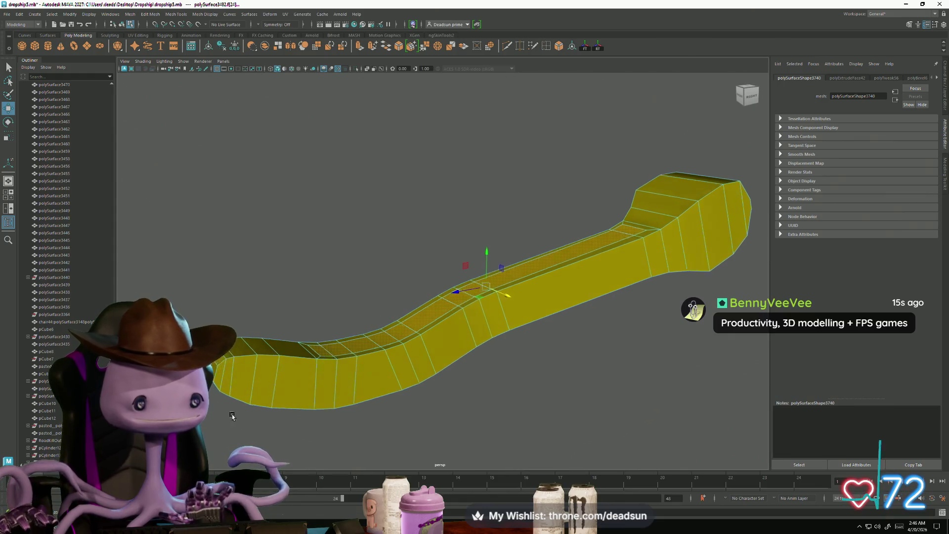
mouse_move(209, 390)
left_mouse_down("alt")
mouse_move(282, 405)
mouse_move(311, 351)
mouse_move(354, 387)
mouse_move(335, 366)
mouse_move(326, 320)
mouse_move(267, 406)
mouse_move(356, 384)
mouse_move(438, 392)
mouse_move(360, 379)
mouse_move(443, 435)
mouse_move(426, 402)
left_mouse_up("alt")
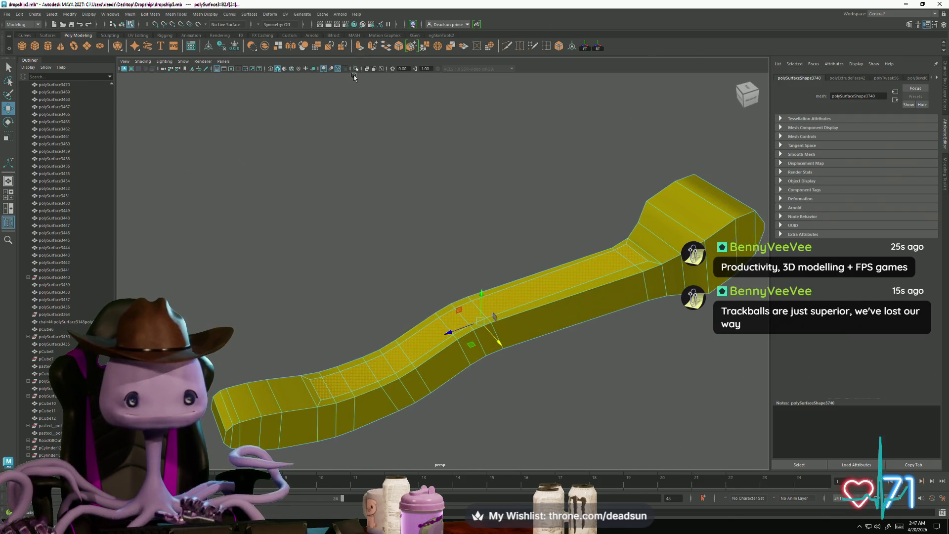
Extrude the top faces again and sink them inward (Local Translate Z -0.010) into a groove
key("ctrl+e")
left_click_drag(546, 269, 548, 275)
mouse_move(503, 335)
left_mouse_down("alt")
mouse_move(468, 253)
mouse_move(478, 272)
mouse_move(365, 330)
left_mouse_up("alt")
Move the groove's upper end edge sideways along X
right_click_drag(365, 330, 363, 334)
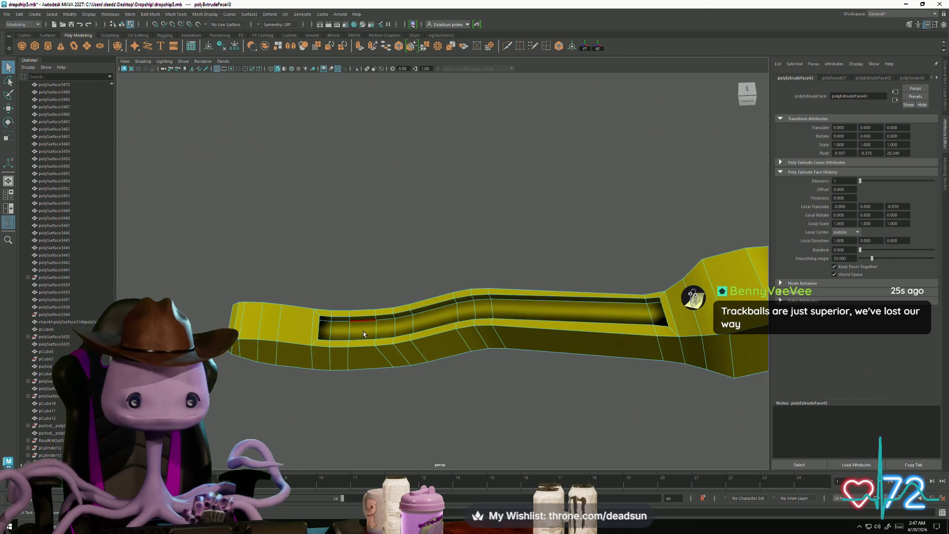
left_click(367, 324)
mouse_move(367, 324)
left_mouse_down("alt")
mouse_move(299, 318)
mouse_move(386, 292)
left_mouse_up("alt")
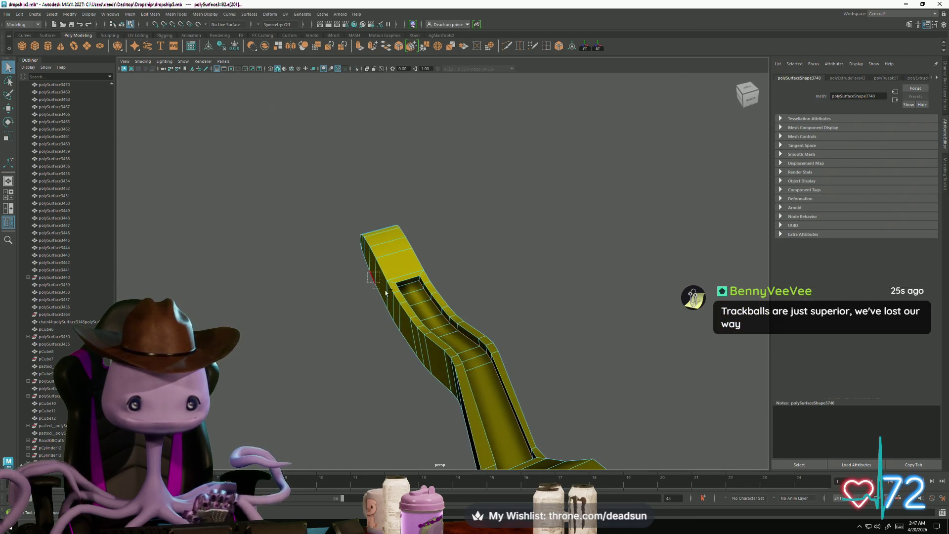
mouse_move(396, 359)
left_mouse_down("alt")
mouse_move(533, 362)
mouse_move(521, 297)
left_mouse_up("alt")
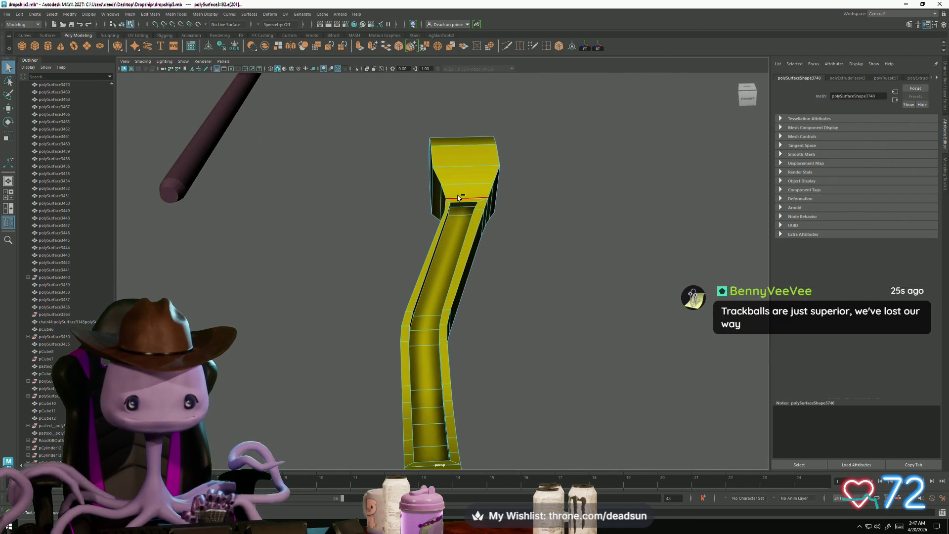
key("w")
left_click_drag(468, 315, 465, 138)
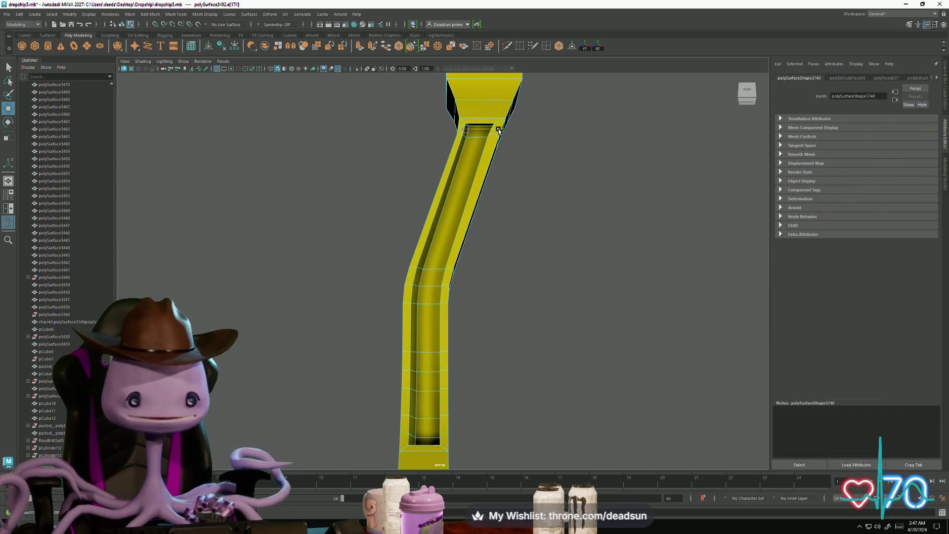
Slide an edge on the channel's inner rim to reshape the trough's wall
left_click(497, 155)
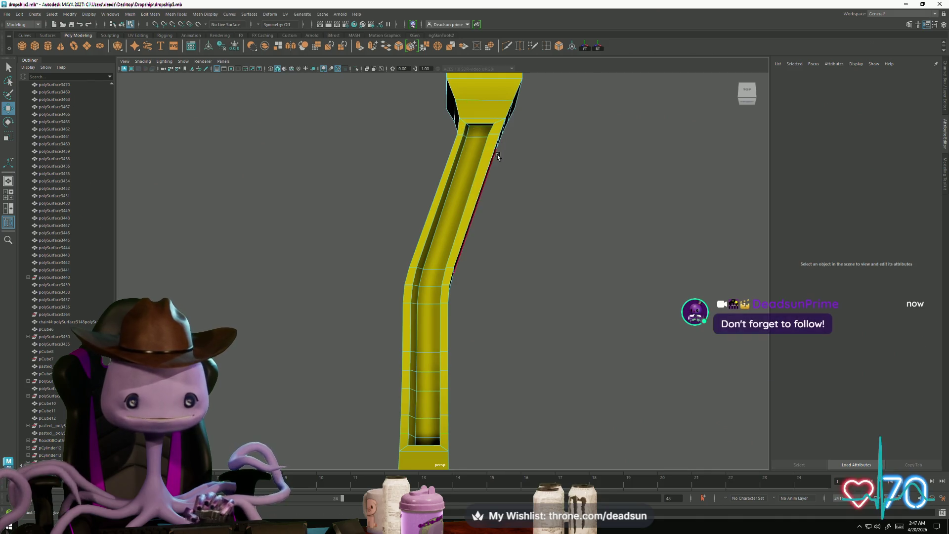
left_click(469, 132)
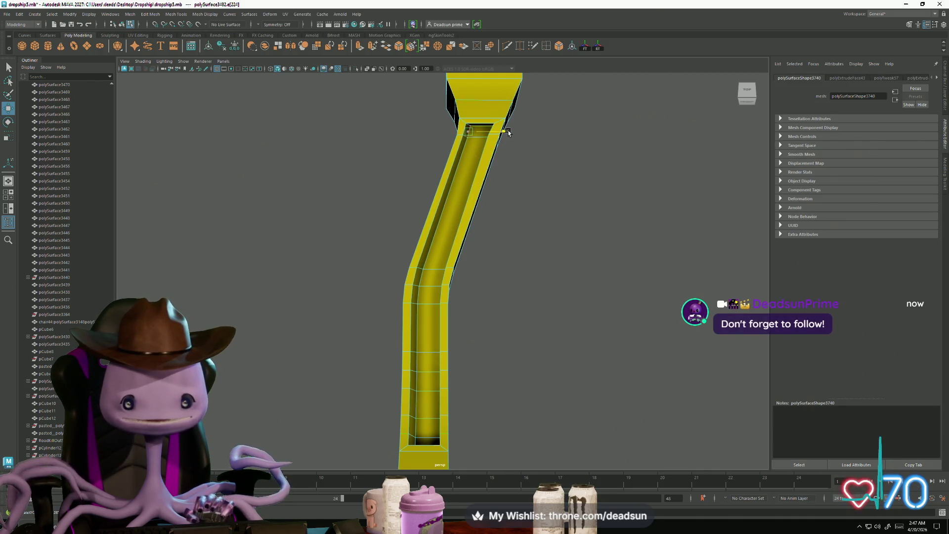
mouse_move(496, 166)
left_mouse_down("alt")
mouse_move(491, 250)
mouse_move(509, 237)
mouse_move(546, 307)
mouse_move(513, 275)
left_mouse_up("alt")
right_click_drag(461, 277, 451, 272)
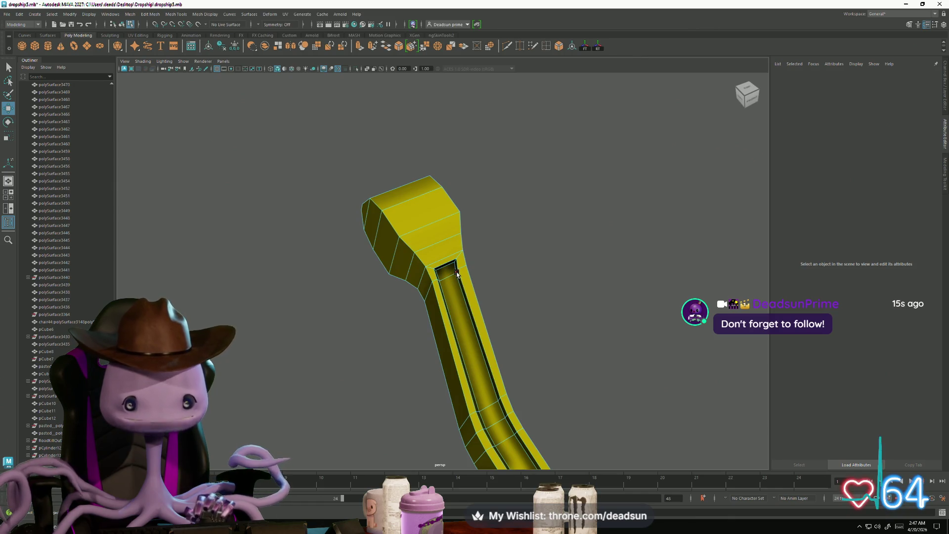
left_click(457, 274)
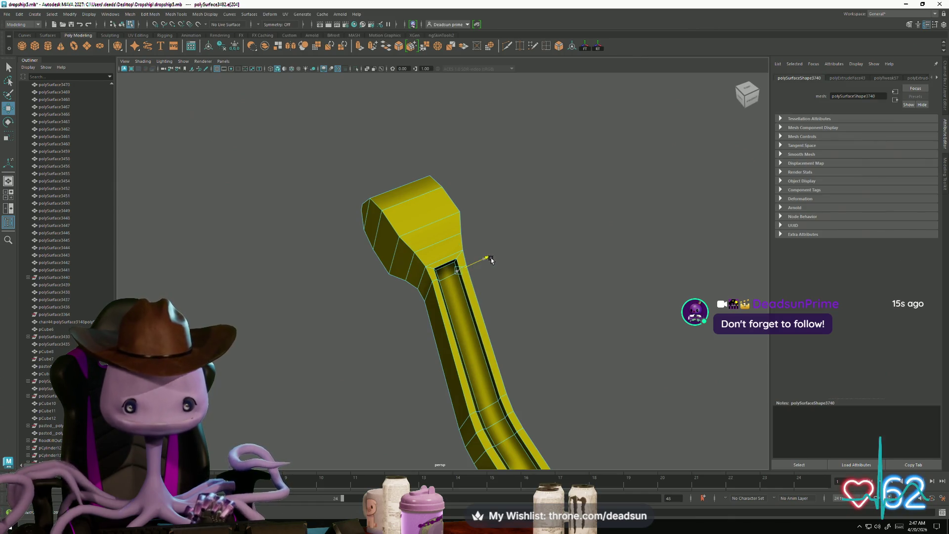
mouse_move(491, 260)
left_mouse_down("alt")
mouse_move(483, 300)
mouse_move(470, 298)
mouse_move(481, 309)
left_mouse_up("alt")
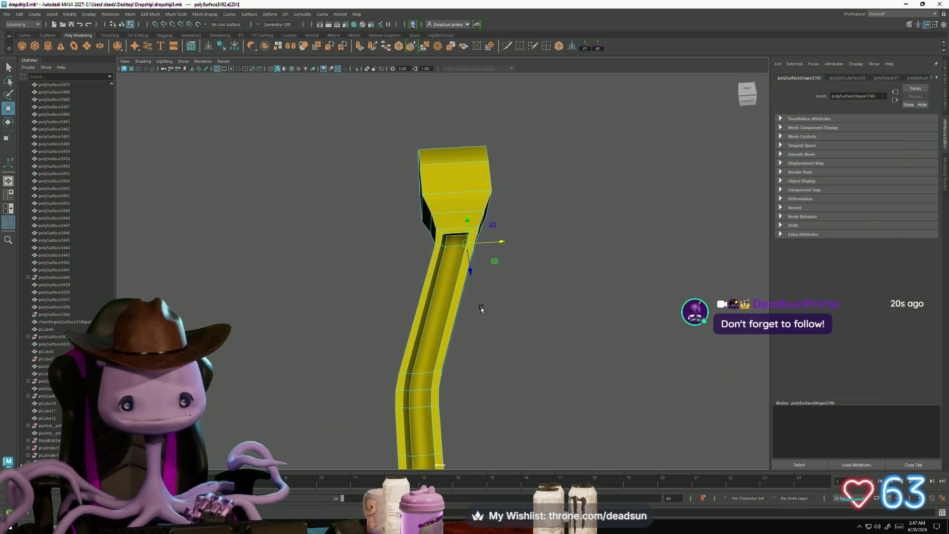
mouse_move(496, 271)
left_mouse_down("alt")
mouse_move(532, 258)
mouse_move(476, 293)
left_mouse_up("alt")
left_click(475, 293)
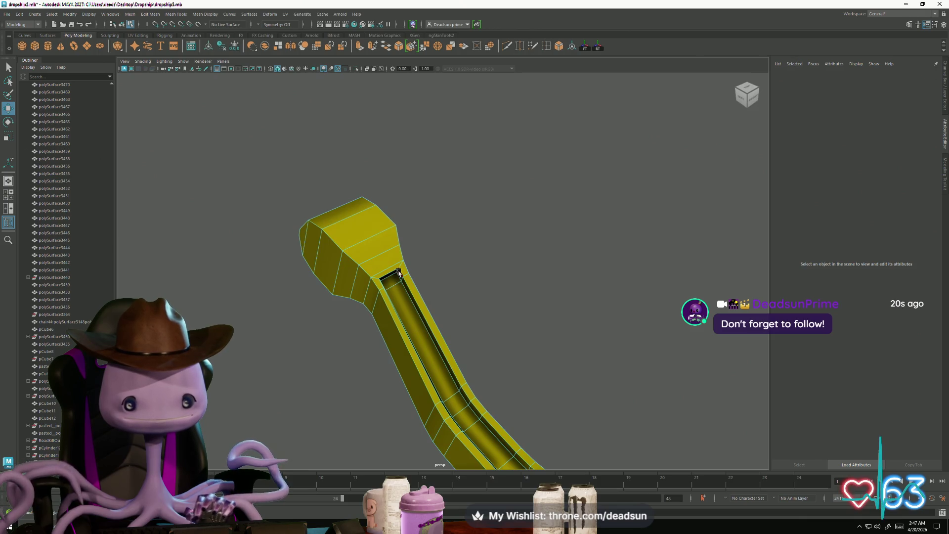
mouse_move(397, 271)
left_mouse_down("alt")
mouse_move(433, 321)
mouse_move(474, 348)
mouse_move(359, 338)
left_mouse_up("alt")
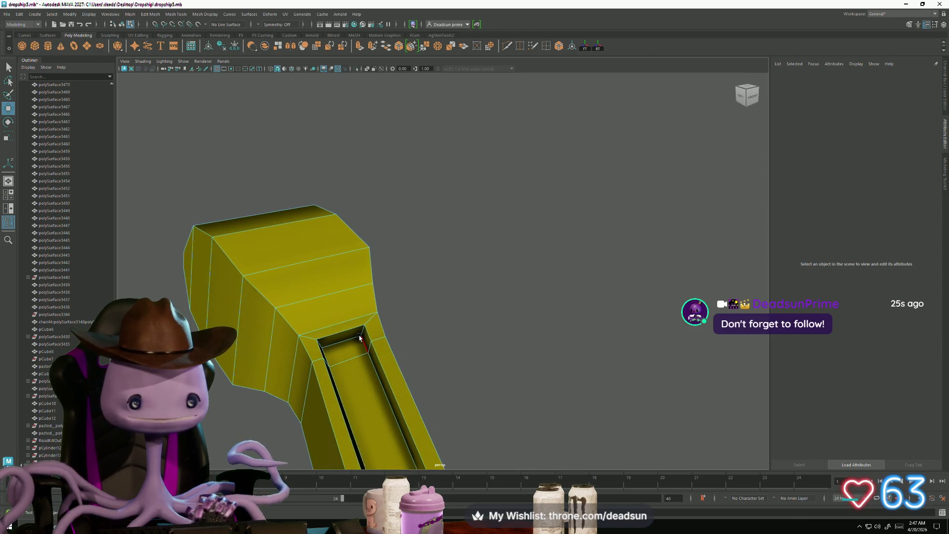
left_click(362, 331)
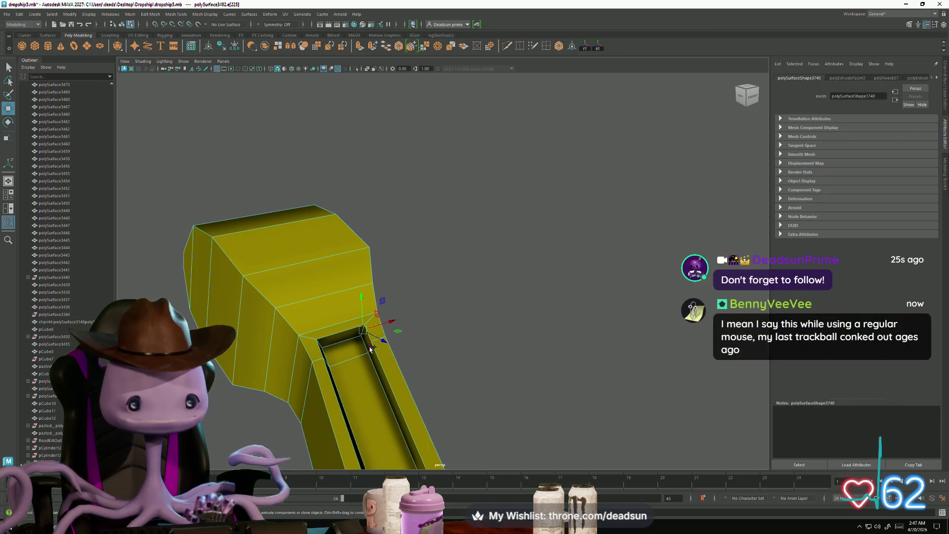
left_click_drag(389, 331, 379, 233)
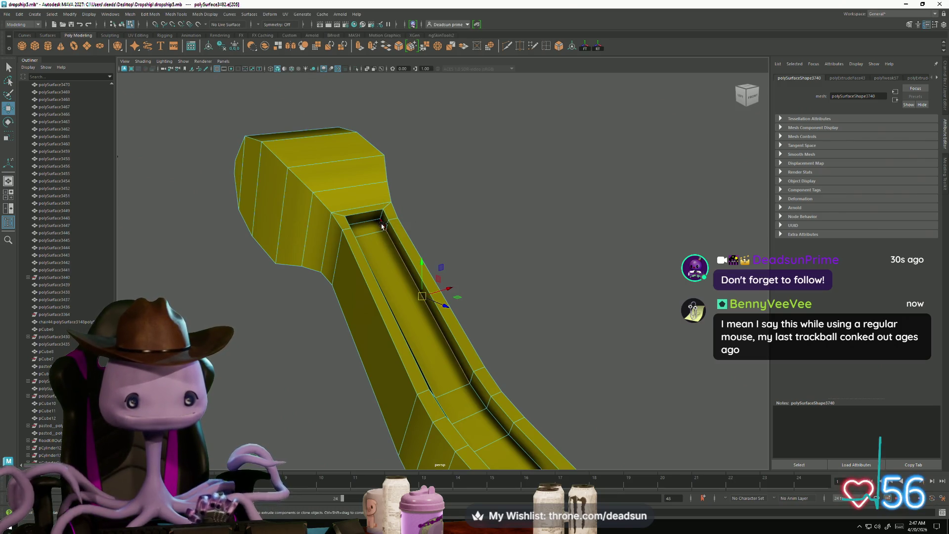
mouse_move(525, 417)
right_mouse_down("alt")
mouse_move(472, 385)
mouse_move(473, 404)
right_mouse_up("alt")
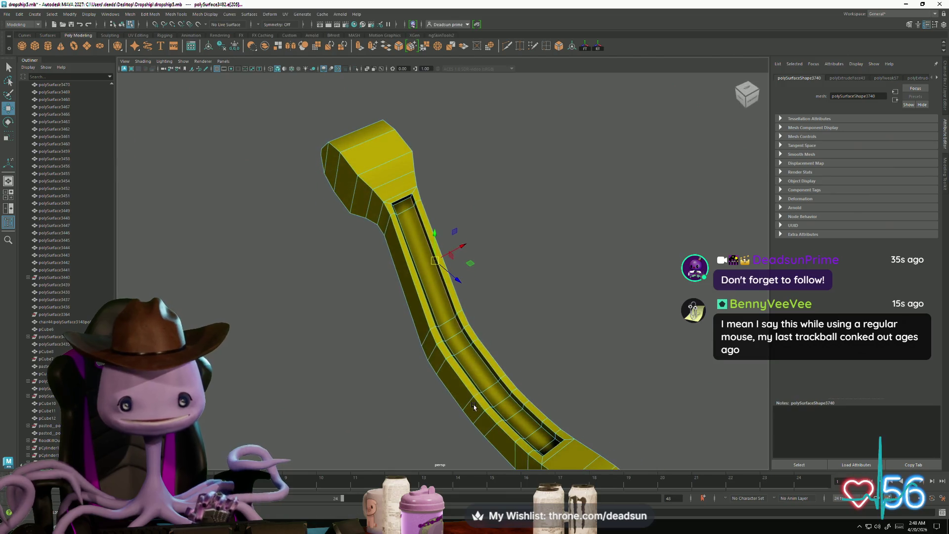
Add two more channel edges and bevel them, adding edge loops
left_click(465, 339, "shift")
left_click(479, 363, "shift")
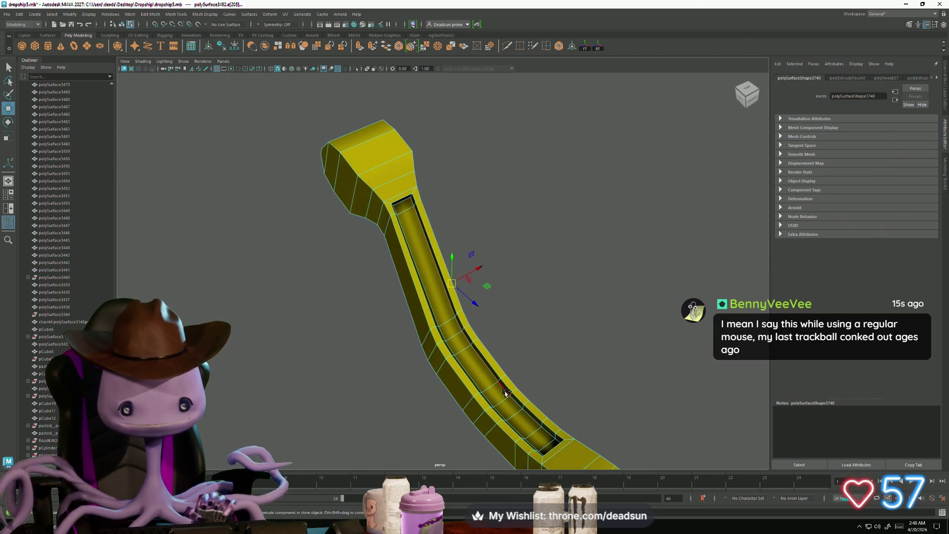
mouse_move(539, 431)
left_mouse_down("alt")
mouse_move(688, 311)
mouse_move(677, 312)
left_mouse_up("alt")
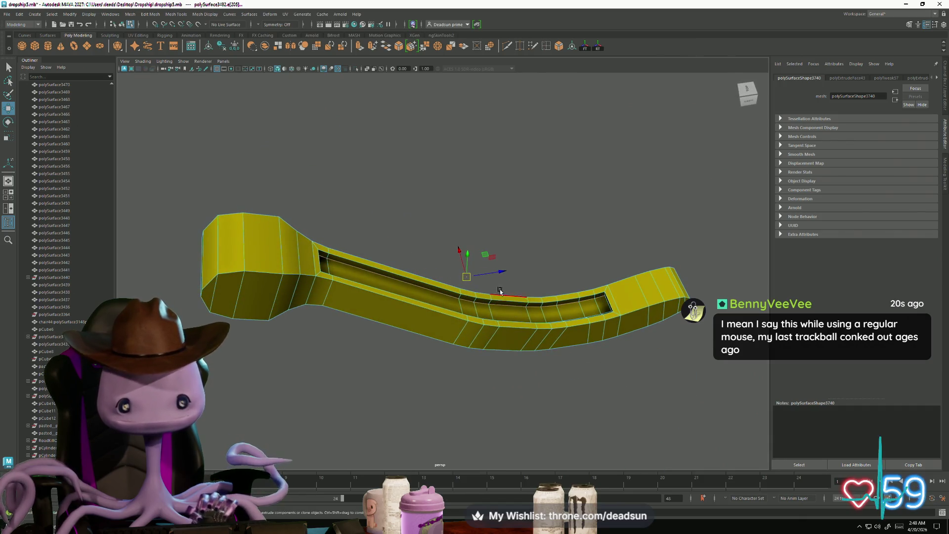
mouse_move(499, 291)
left_mouse_down("alt")
mouse_move(388, 279)
mouse_move(398, 264)
left_mouse_up("alt")
key("ctrl+b")
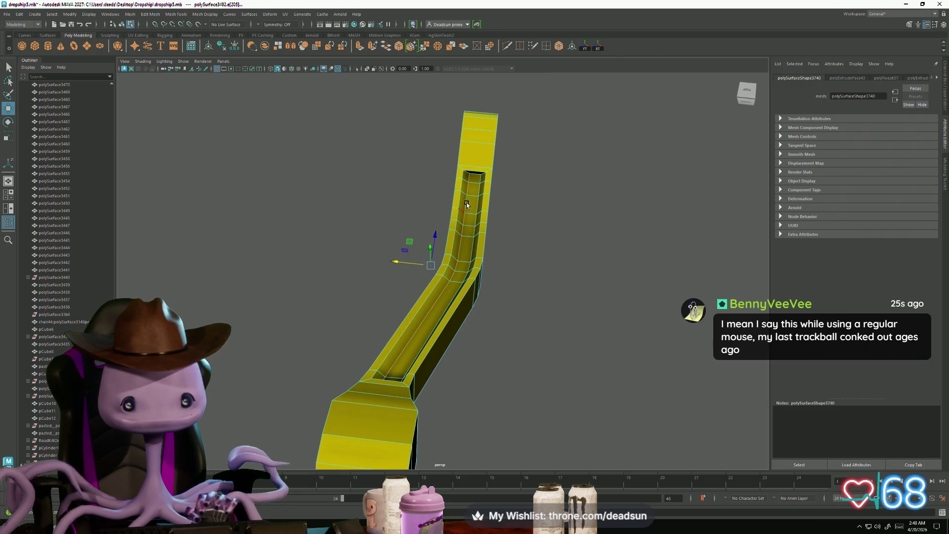
Inspect the bevelled trough from several angles and select one of its long edges
left_click_drag(519, 211, 510, 277, "alt")
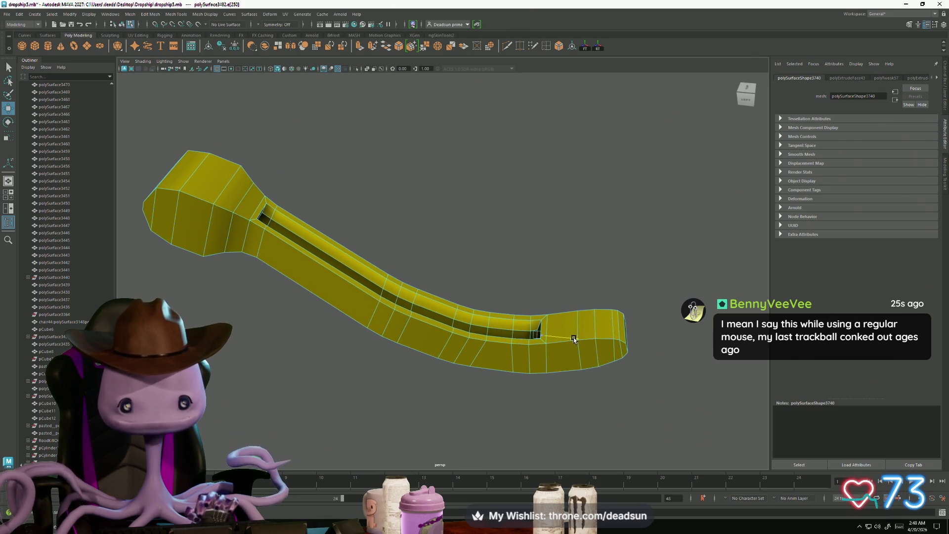
mouse_move(573, 338)
left_mouse_down("alt")
mouse_move(549, 320)
mouse_move(542, 297)
mouse_move(370, 271)
left_mouse_up("alt")
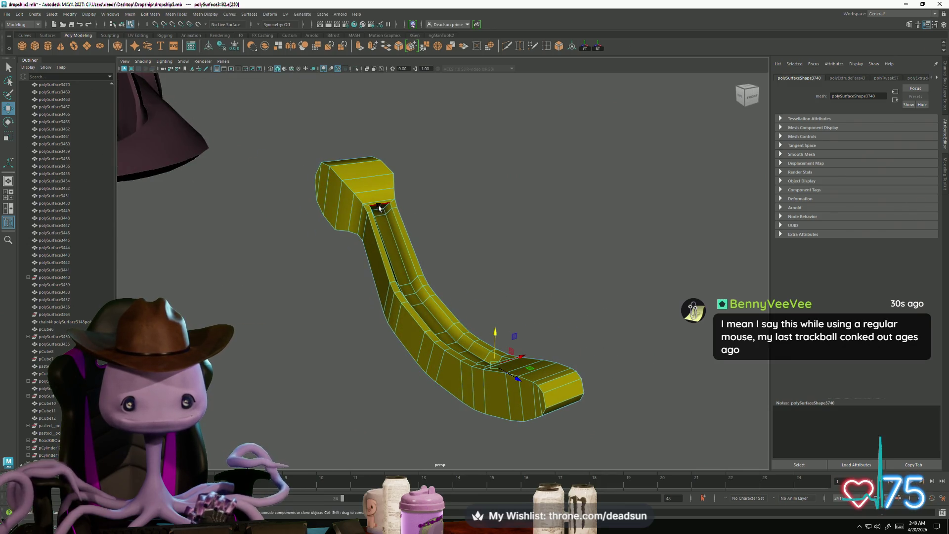
key("f")
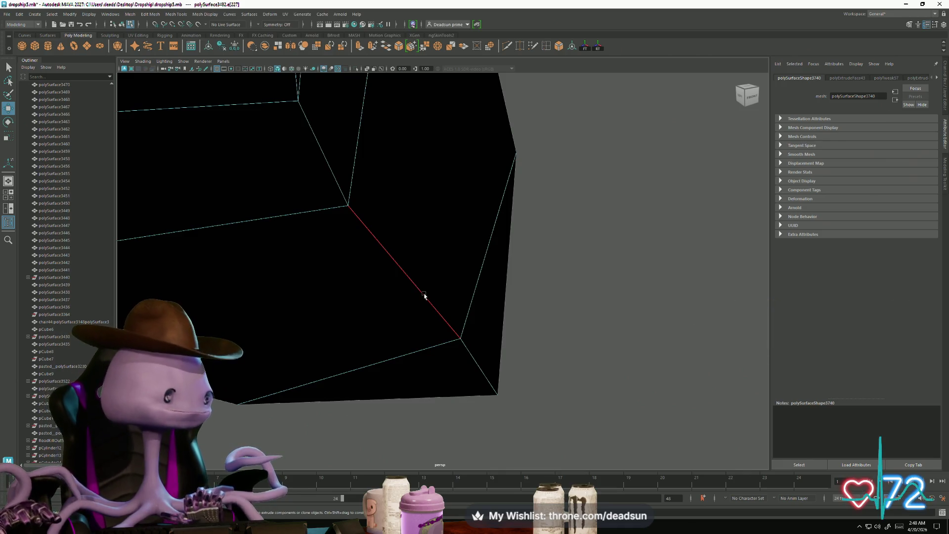
scroll(346, 281, "down", 10)
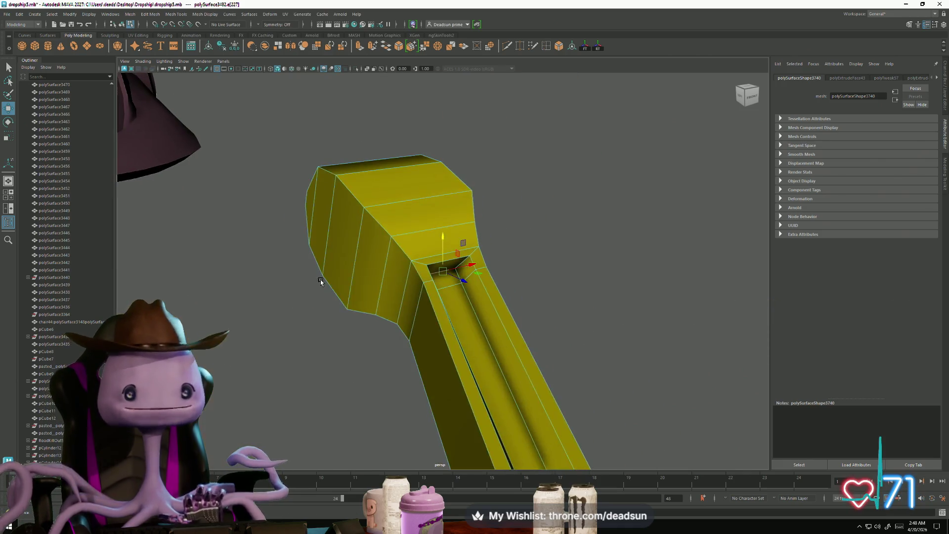
left_click_drag(320, 280, 415, 284, "alt")
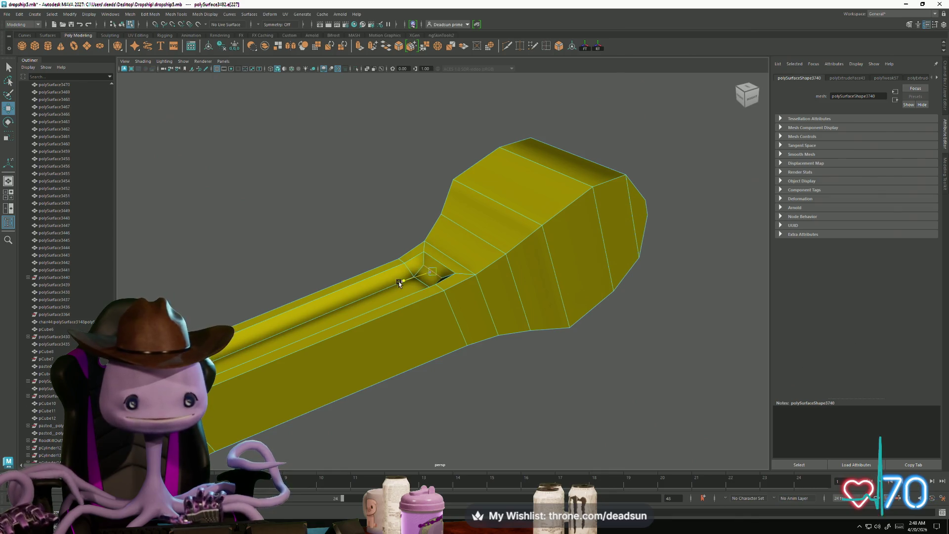
mouse_move(422, 298)
left_mouse_down("alt")
mouse_move(416, 311)
mouse_move(450, 313)
mouse_move(446, 331)
mouse_move(408, 303)
left_mouse_up("alt")
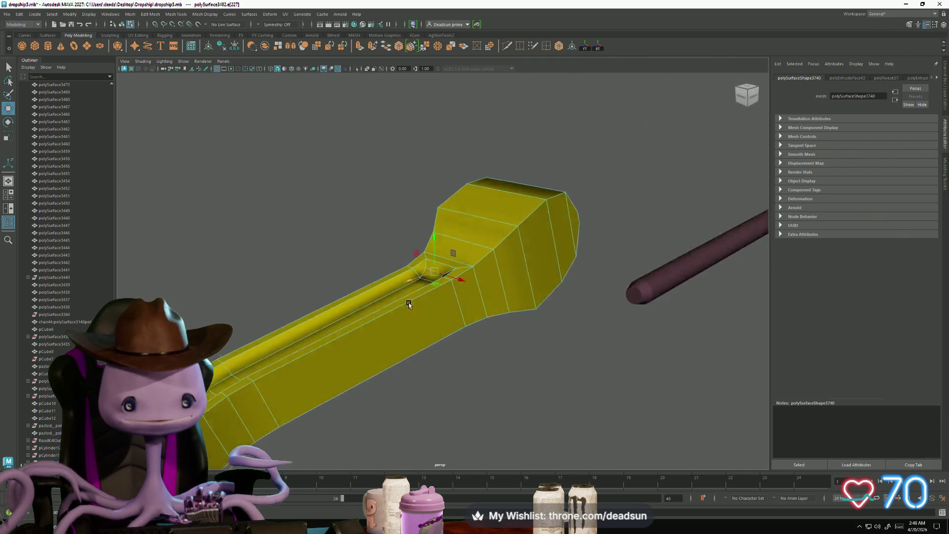
scroll(408, 303, "up", 5)
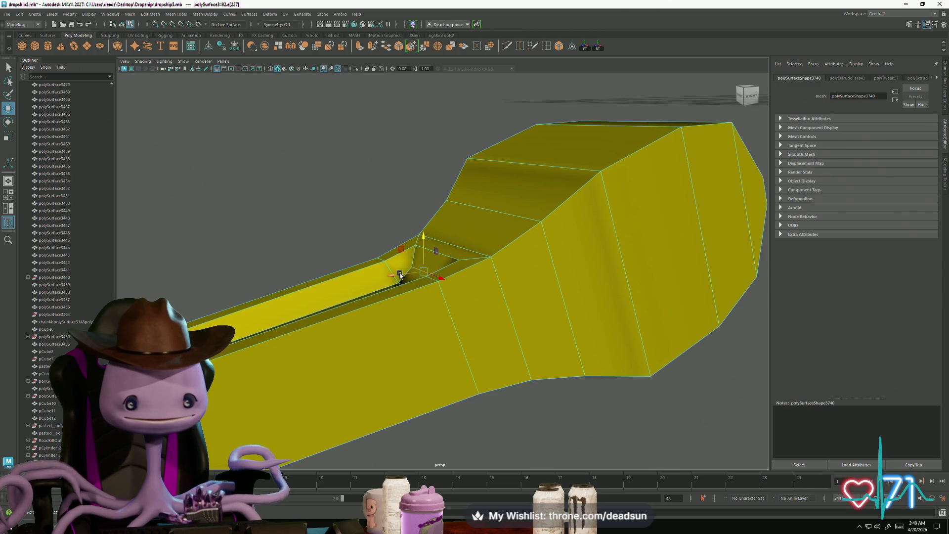
mouse_move(395, 274)
left_mouse_down("alt")
mouse_move(366, 298)
mouse_move(461, 325)
mouse_move(433, 309)
left_mouse_up("alt")
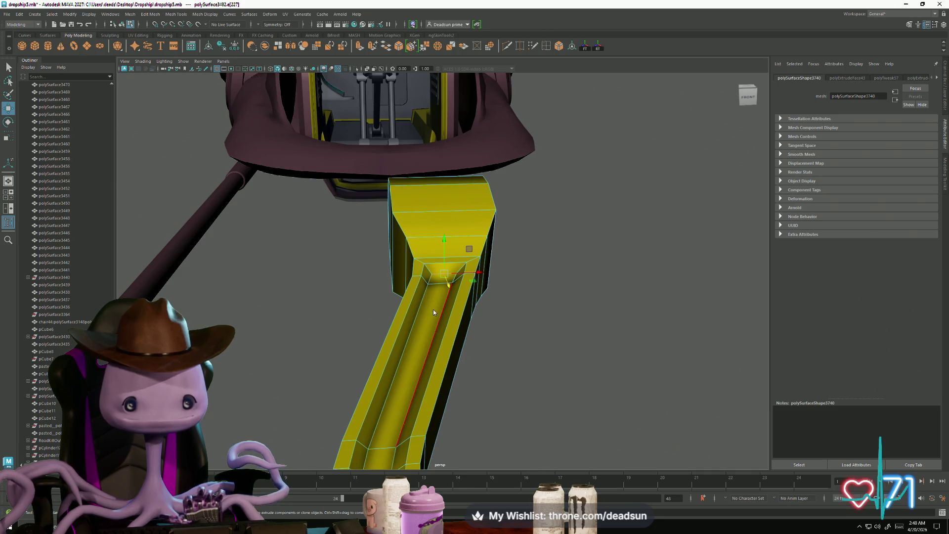
left_click(527, 296)
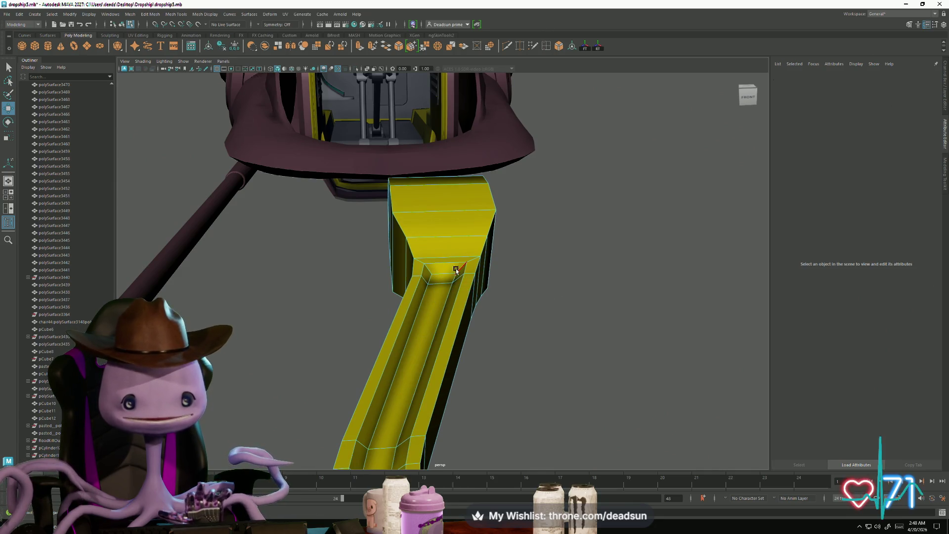
left_click(412, 356)
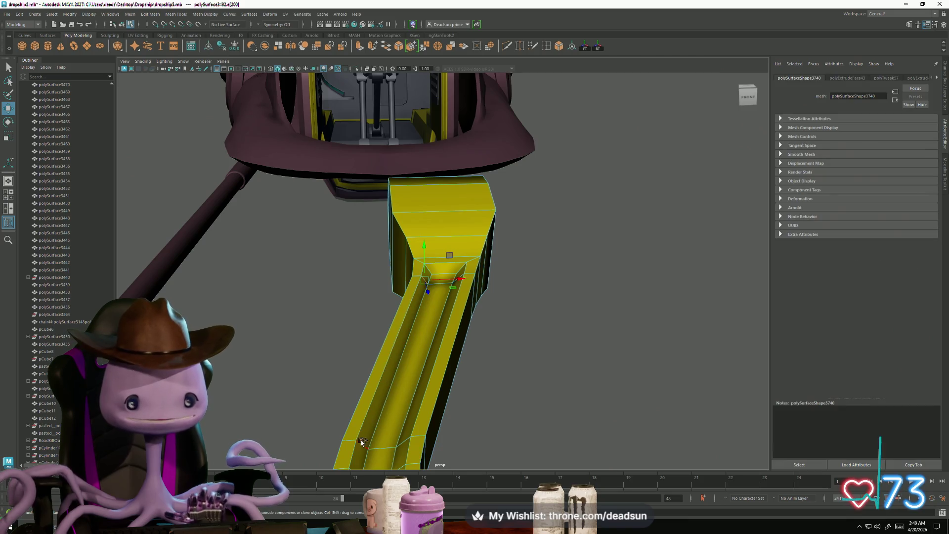
mouse_move(435, 282)
left_mouse_down("alt")
mouse_move(423, 329)
mouse_move(445, 361)
mouse_move(434, 277)
mouse_move(413, 340)
mouse_move(334, 349)
mouse_move(428, 402)
mouse_move(376, 372)
left_mouse_up("alt")
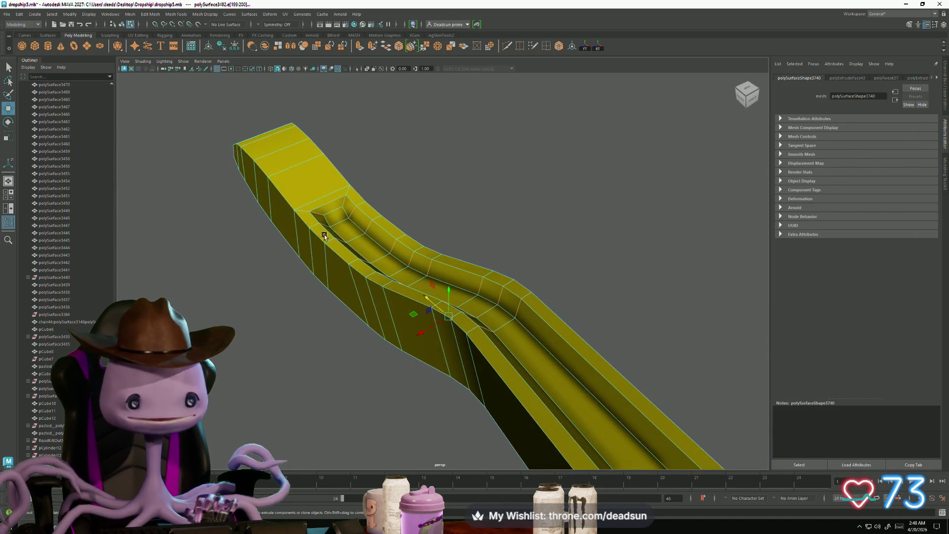
left_click(149, 15)
Soften the shading across the trough's edges
mouse_move(171, 16)
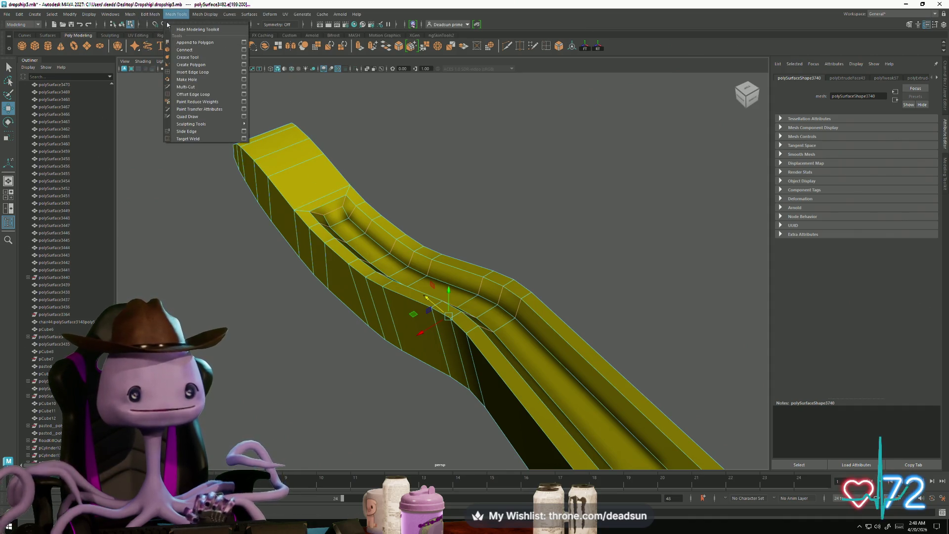
mouse_move(131, 15)
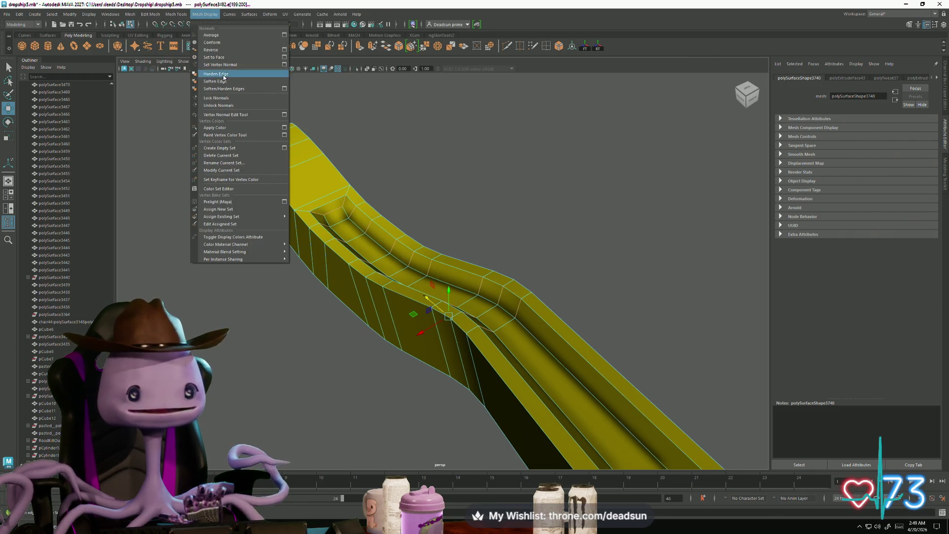
left_click(229, 81)
left_click_drag(341, 207, 364, 225, "alt")
mouse_move(365, 226)
right_mouse_down()
mouse_move(353, 220)
mouse_move(438, 186)
right_mouse_up()
left_click_drag(438, 187, 371, 245, "alt")
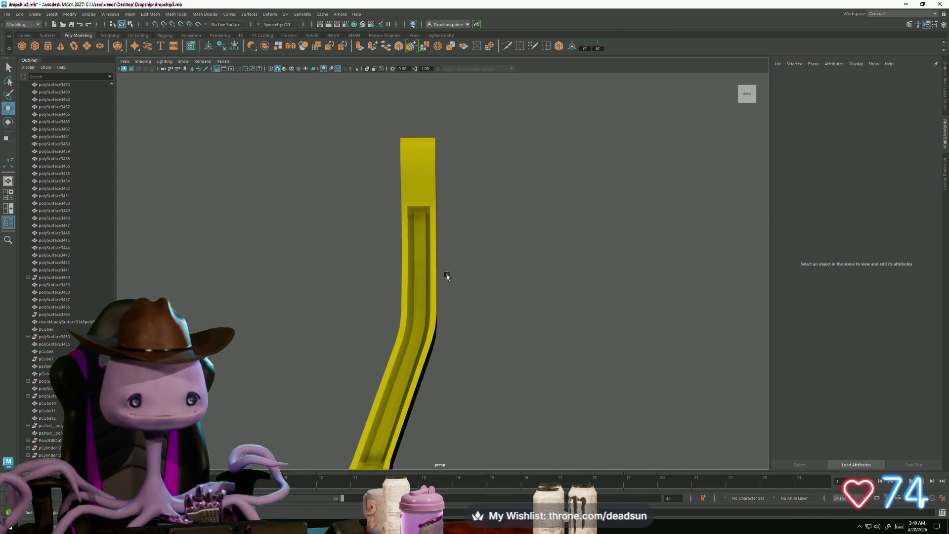
mouse_move(446, 275)
left_mouse_down("alt")
mouse_move(485, 225)
mouse_move(445, 293)
left_mouse_up("alt")
Select edges on the lever's lower block and harden them for crisp, flat shading
left_click(635, 316)
mouse_move(635, 316)
left_mouse_down("alt")
mouse_move(604, 356)
mouse_move(608, 318)
mouse_move(499, 290)
mouse_move(482, 316)
mouse_move(457, 317)
left_mouse_up("alt")
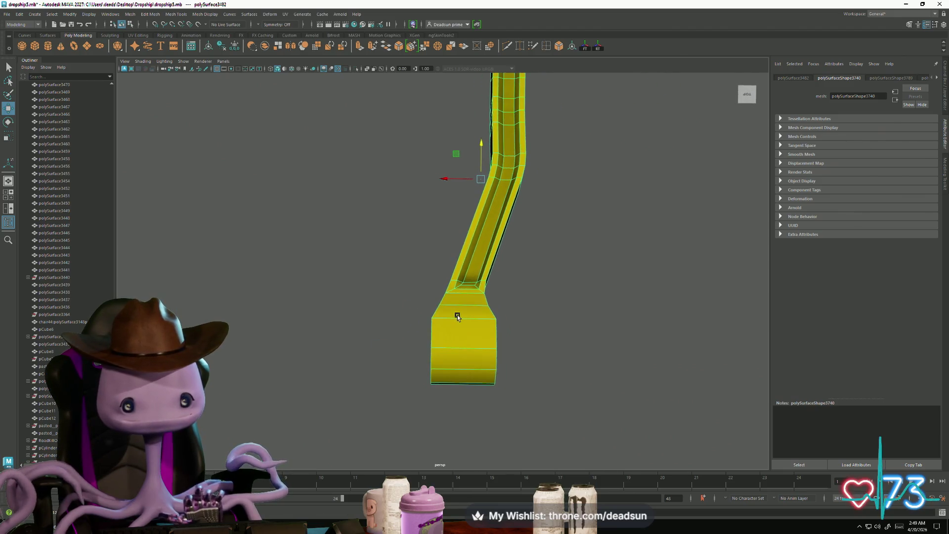
mouse_move(470, 420)
left_mouse_down("alt")
mouse_move(457, 387)
mouse_move(474, 402)
mouse_move(449, 391)
mouse_move(455, 383)
left_mouse_up("alt")
right_click(460, 299)
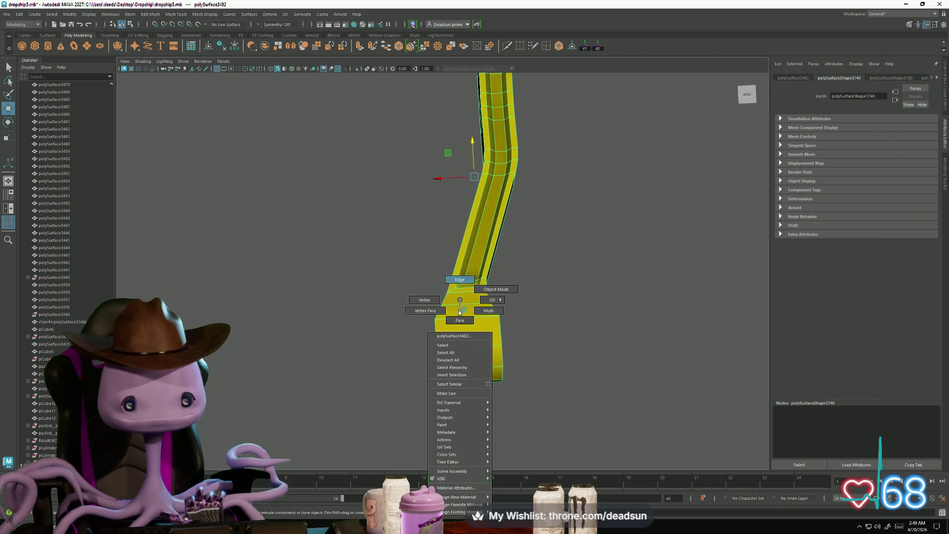
left_click(454, 285)
left_click_drag(473, 417, 464, 394, "alt")
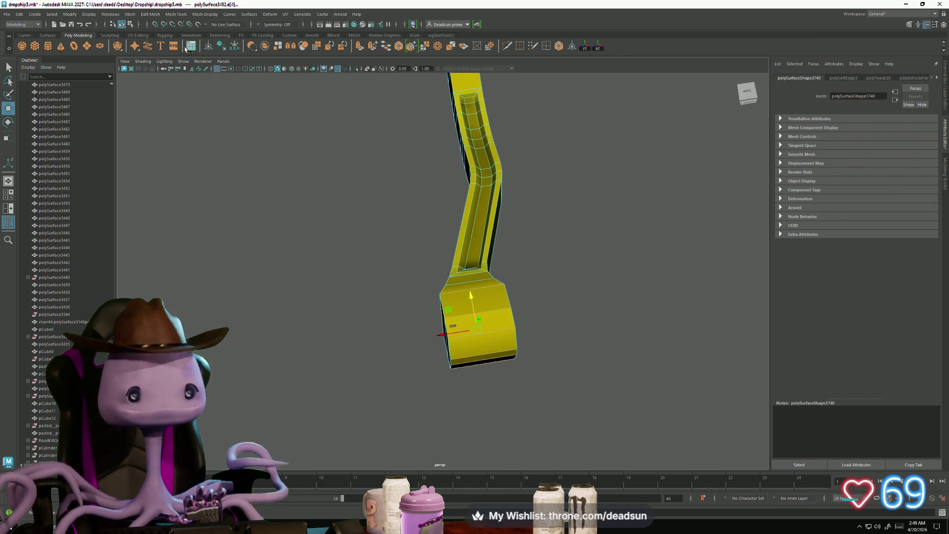
left_click(146, 16)
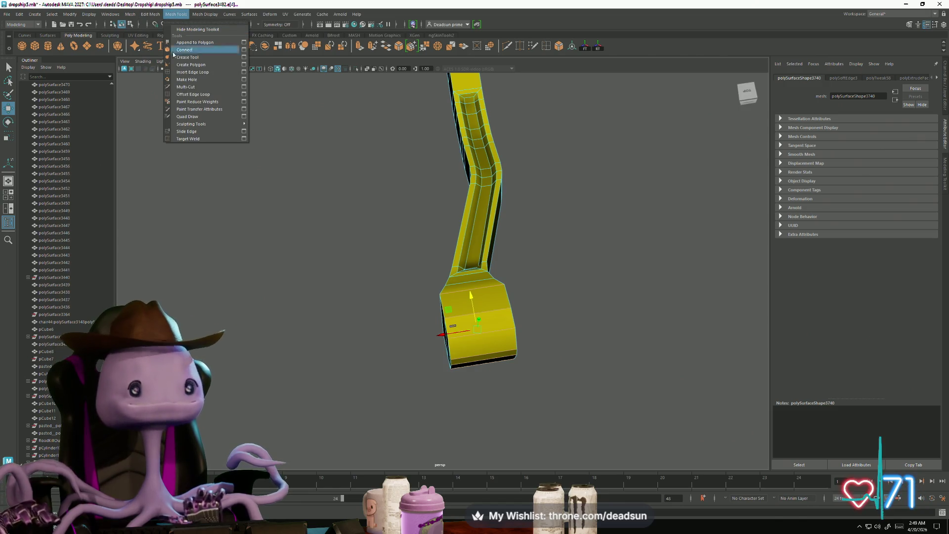
mouse_move(212, 14)
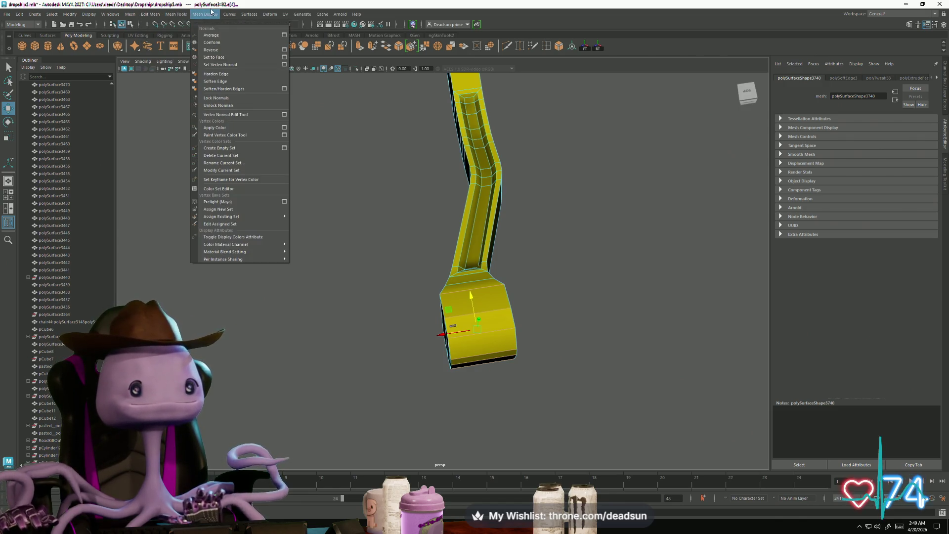
left_click(218, 78)
Check the lever's hardened shading and select its long top edge
mouse_move(454, 202)
left_mouse_down("alt")
mouse_move(593, 176)
mouse_move(455, 239)
mouse_move(349, 318)
left_mouse_up("alt")
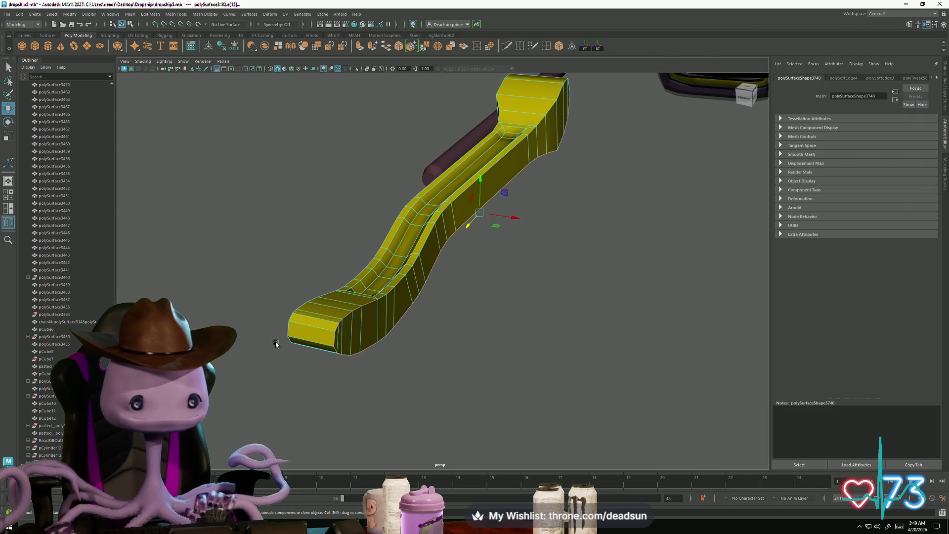
left_click_drag(275, 344, 299, 351, "alt")
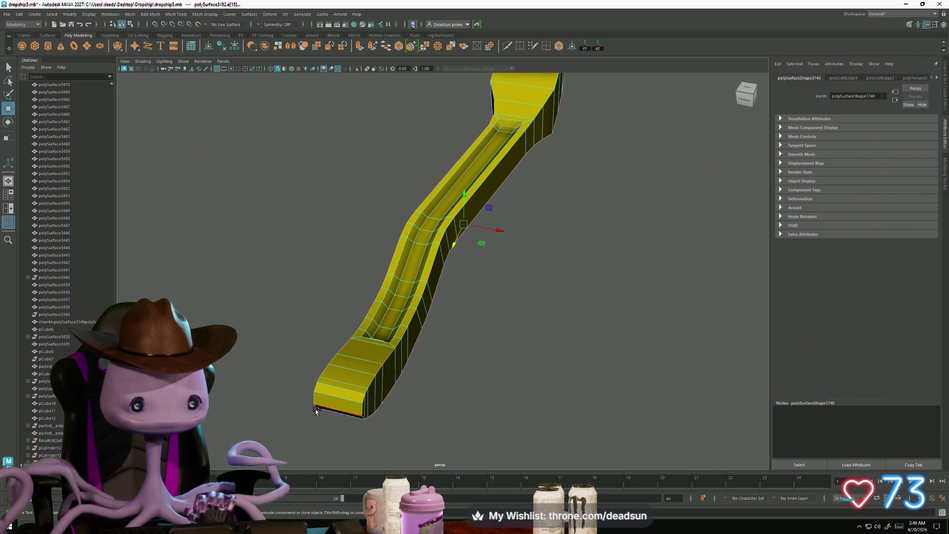
mouse_move(316, 410)
left_mouse_down("alt")
mouse_move(304, 300)
mouse_move(341, 262)
mouse_move(322, 250)
mouse_move(215, 316)
mouse_move(350, 277)
mouse_move(256, 280)
mouse_move(265, 321)
mouse_move(381, 250)
mouse_move(345, 329)
mouse_move(470, 303)
mouse_move(494, 339)
mouse_move(489, 324)
mouse_move(404, 320)
mouse_move(430, 366)
mouse_move(469, 349)
mouse_move(470, 383)
mouse_move(330, 273)
left_mouse_up("alt")
left_click(373, 244)
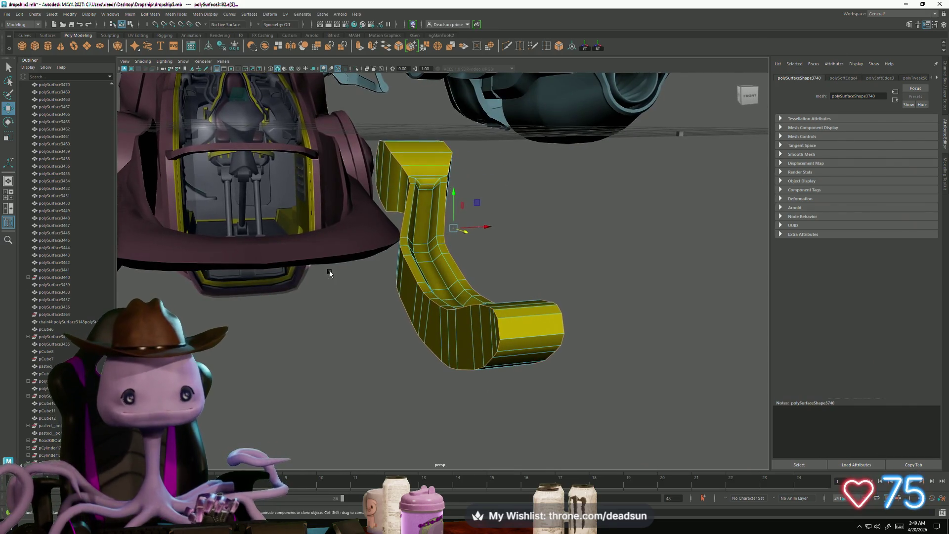
Bevel the yellow lever's selected edges at width 0.5068, redoing the narrower first attempt
left_click(142, 14)
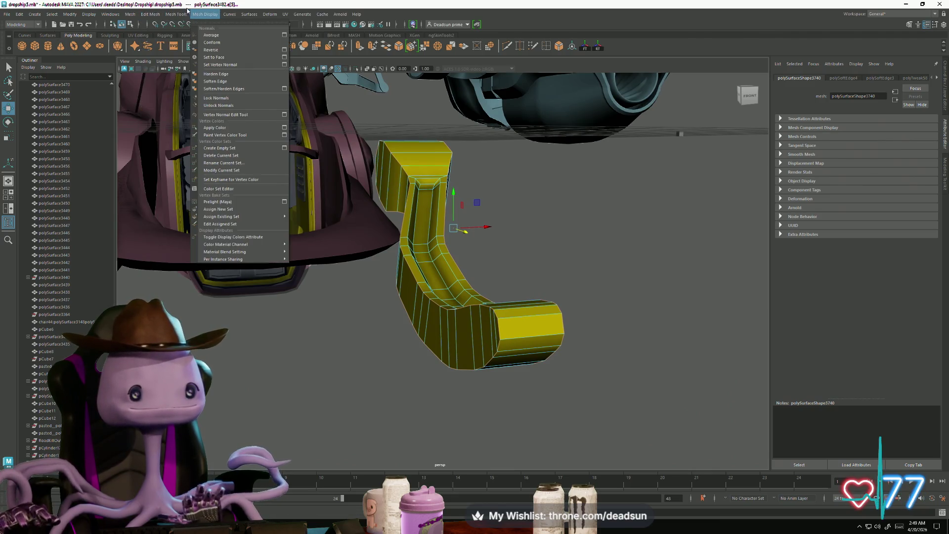
mouse_move(164, 14)
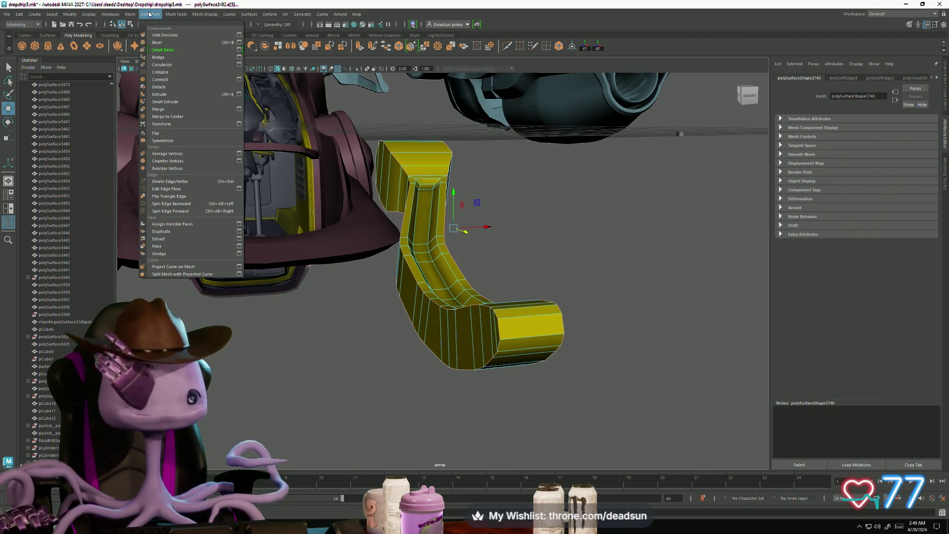
left_click(239, 43)
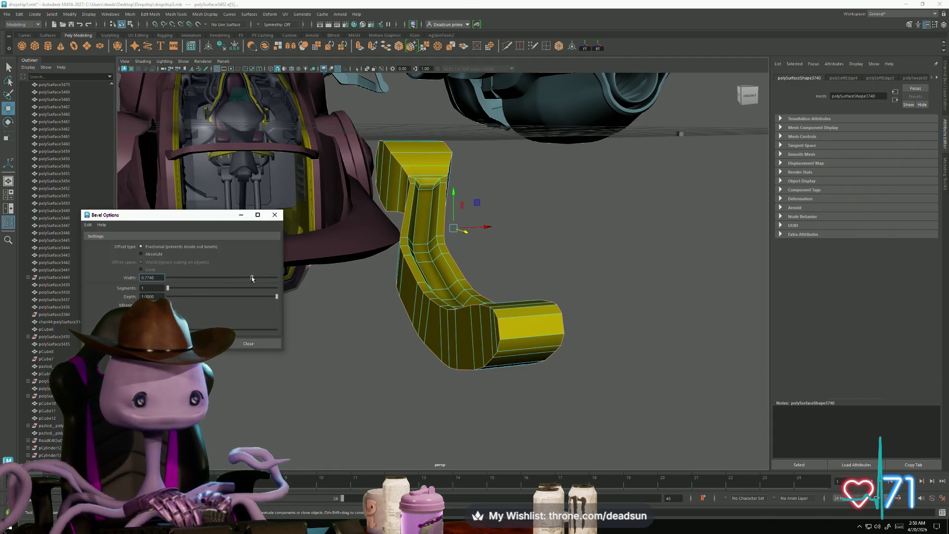
left_click(182, 343)
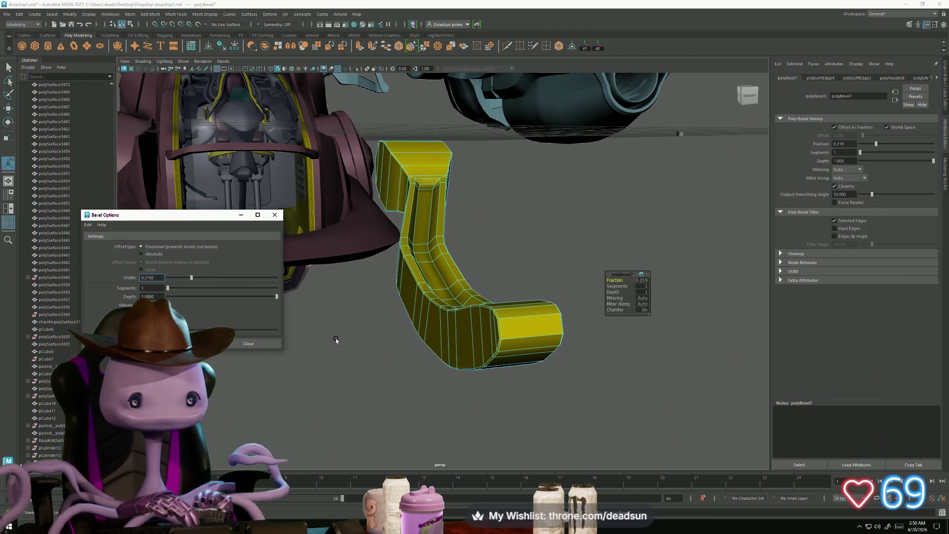
mouse_move(375, 341)
left_mouse_down("alt")
mouse_move(407, 381)
mouse_move(396, 366)
left_mouse_up("alt")
key("ctrl+z")
key("ctrl+z")
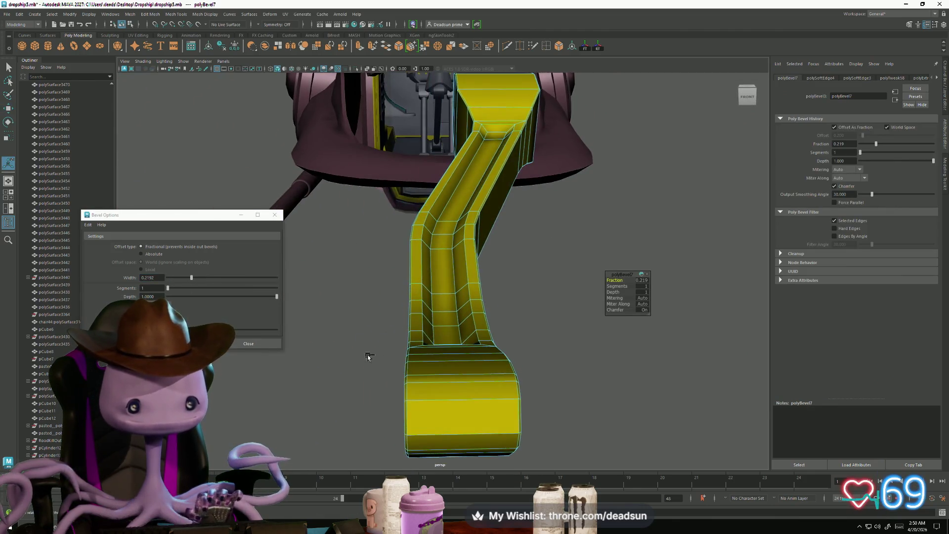
left_click_drag(191, 278, 223, 282)
left_click(182, 344)
mouse_move(413, 375)
left_mouse_down("alt")
mouse_move(370, 361)
mouse_move(371, 333)
mouse_move(434, 362)
left_mouse_up("alt")
left_click(275, 215)
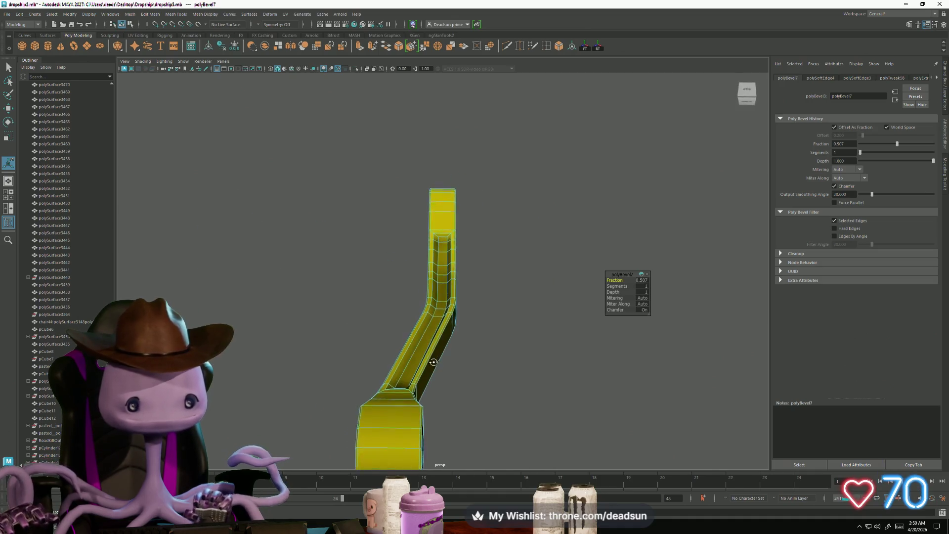
Select the yellow lever's edges and soften their shading with Soften Edge
right_click_drag(438, 304, 483, 283)
left_click(483, 284)
mouse_move(482, 284)
left_mouse_down("alt")
mouse_move(397, 342)
mouse_move(313, 324)
mouse_move(282, 278)
mouse_move(240, 282)
mouse_move(217, 298)
mouse_move(336, 375)
left_mouse_up("alt")
right_click_drag(336, 376, 512, 391, "alt")
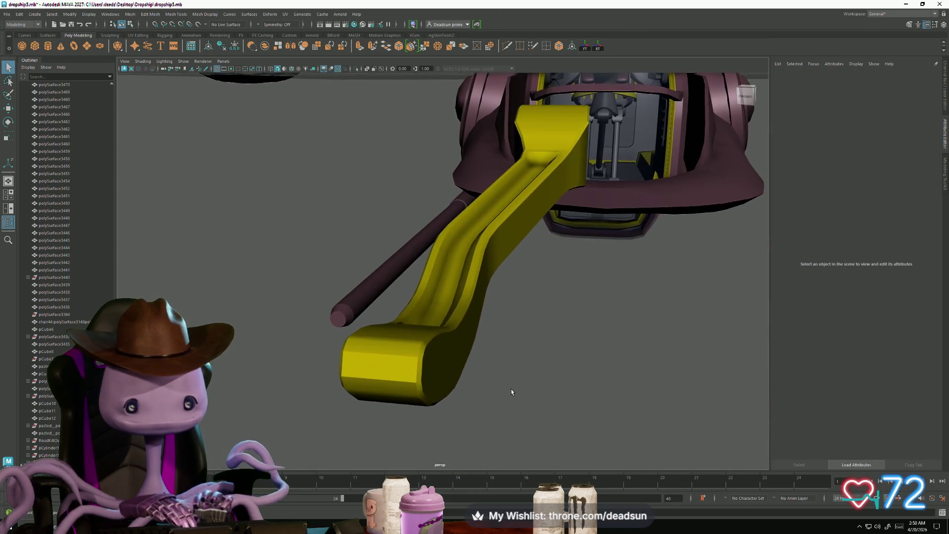
left_click(410, 350)
right_click_drag(410, 350, 409, 282)
left_click(389, 348)
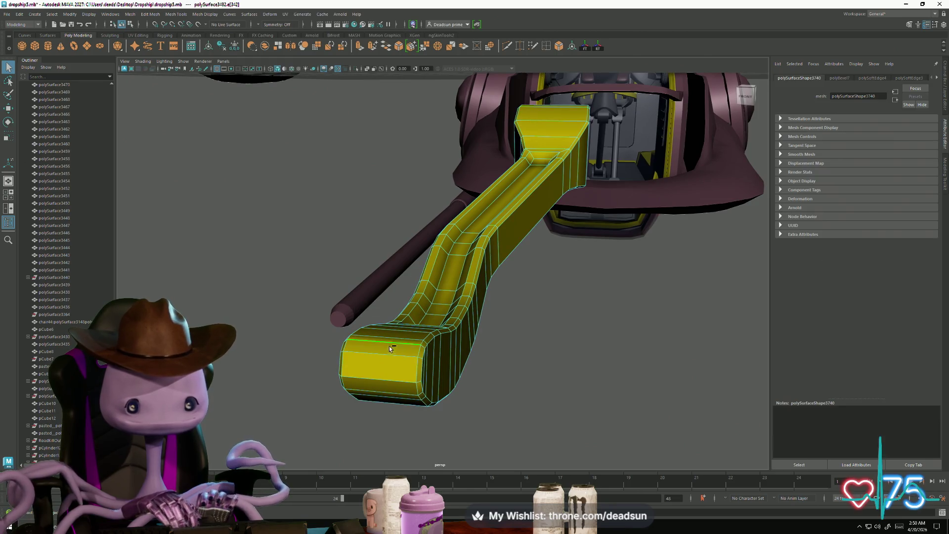
left_click(170, 15)
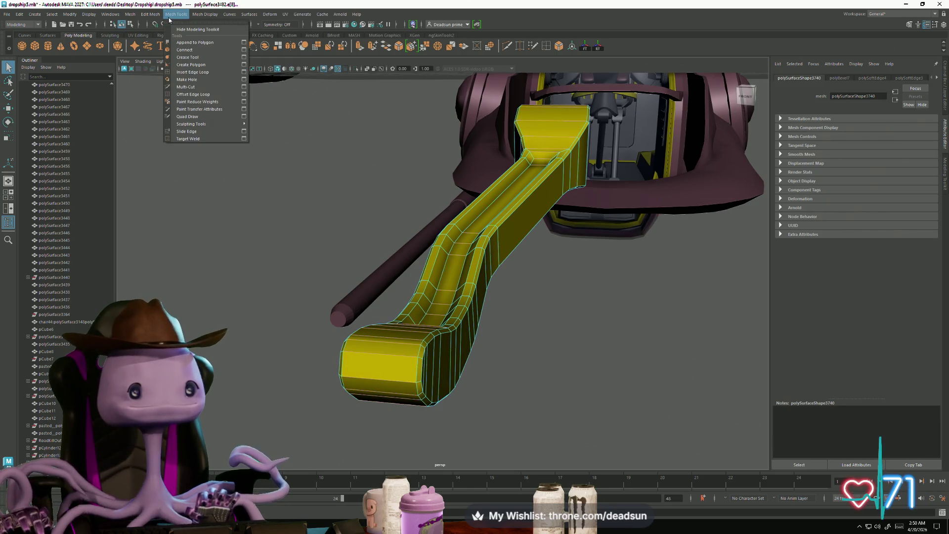
left_click(224, 84)
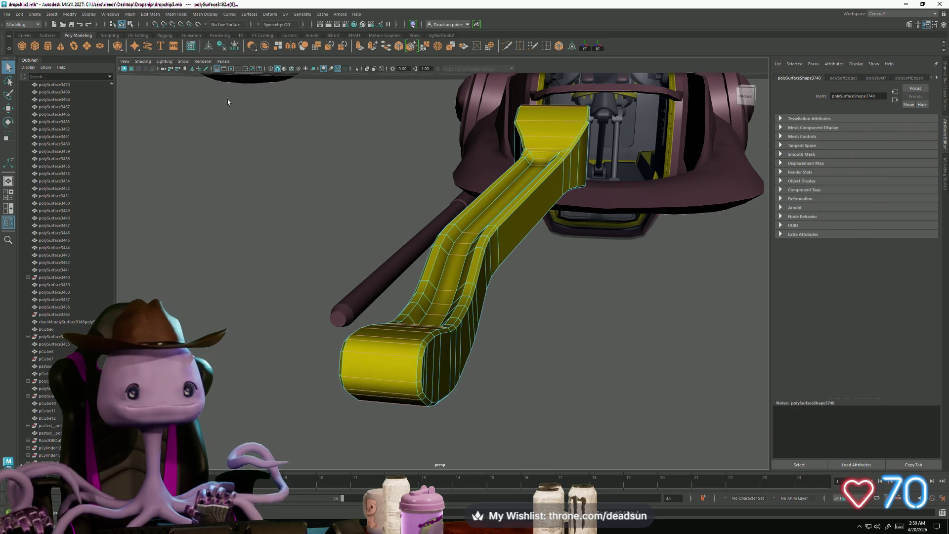
left_click(487, 303)
right_click(487, 275)
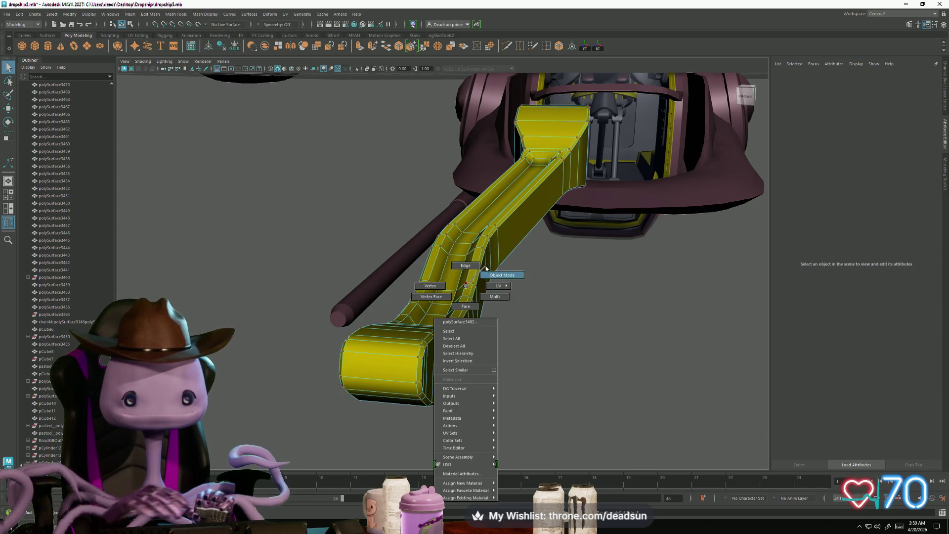
Rotate and raise the yellow lever into place, nudging it slightly left
key("3")
mouse_move(493, 326)
left_mouse_down("alt")
mouse_move(364, 365)
mouse_move(401, 360)
mouse_move(377, 318)
mouse_move(338, 284)
left_mouse_up("alt")
mouse_move(326, 380)
left_mouse_down("alt")
mouse_move(336, 385)
mouse_move(296, 355)
mouse_move(461, 376)
mouse_move(525, 275)
left_mouse_up("alt")
left_click(525, 276)
right_click_drag(524, 276, 168, 286, "alt")
mouse_move(169, 286)
left_mouse_down("alt")
mouse_move(364, 311)
mouse_move(399, 282)
mouse_move(388, 376)
left_mouse_up("alt")
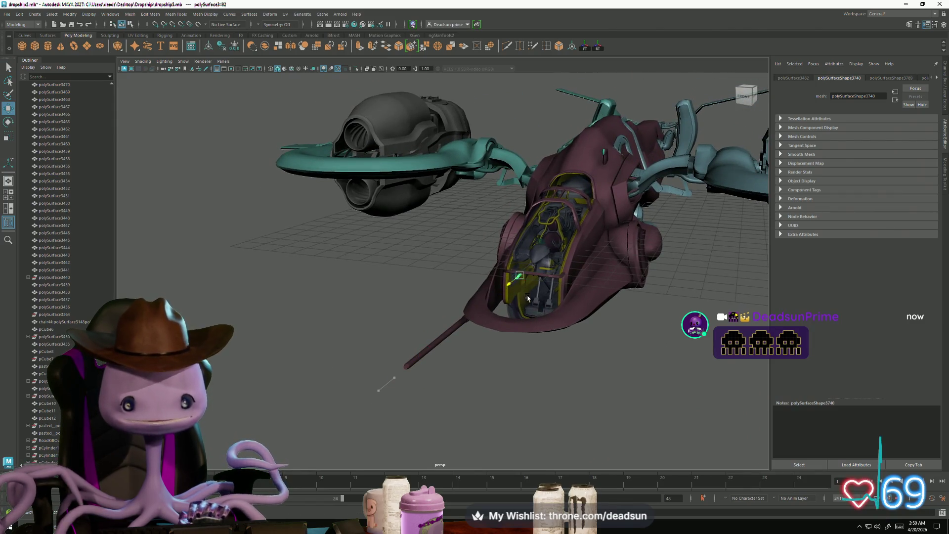
key("f")
mouse_move(478, 313)
left_mouse_down("alt")
mouse_move(449, 263)
mouse_move(272, 312)
mouse_move(337, 303)
mouse_move(321, 303)
left_mouse_up("alt")
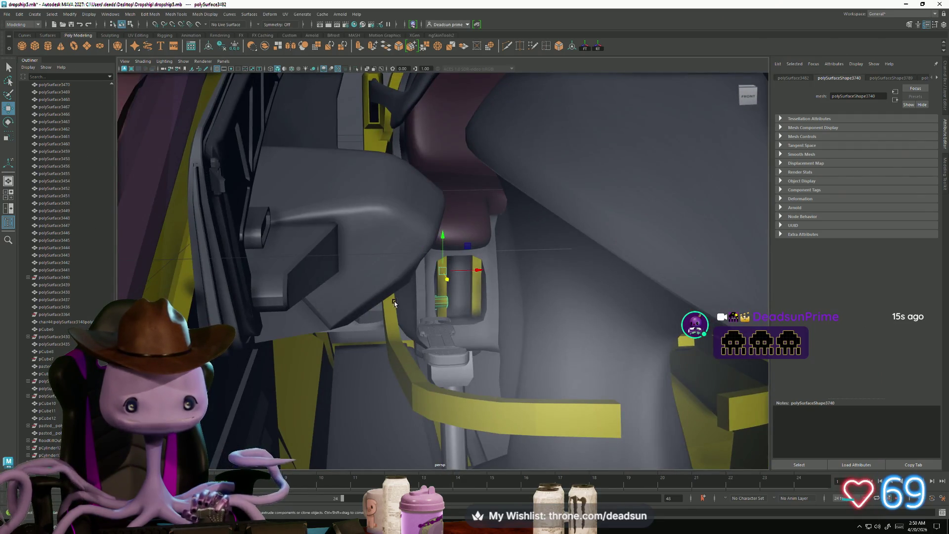
right_click_drag(322, 304, 446, 295, "alt")
mouse_move(449, 283)
left_mouse_down()
mouse_move(477, 326)
mouse_move(470, 322)
mouse_move(519, 346)
mouse_move(582, 409)
mouse_move(408, 373)
mouse_move(474, 368)
mouse_move(437, 375)
mouse_move(450, 369)
mouse_move(440, 377)
mouse_move(454, 310)
mouse_move(440, 312)
mouse_move(449, 318)
mouse_move(528, 288)
mouse_move(526, 297)
left_mouse_up()
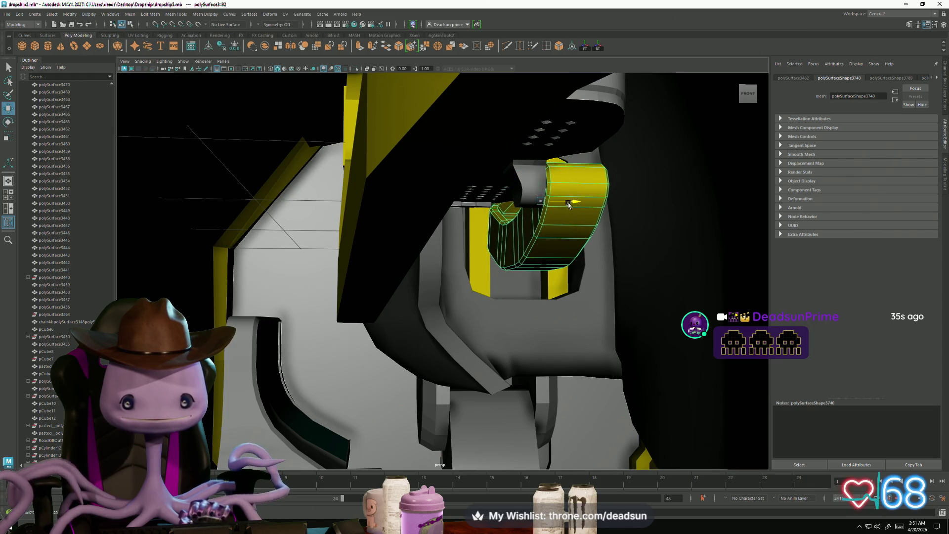
left_click_drag(570, 204, 455, 343)
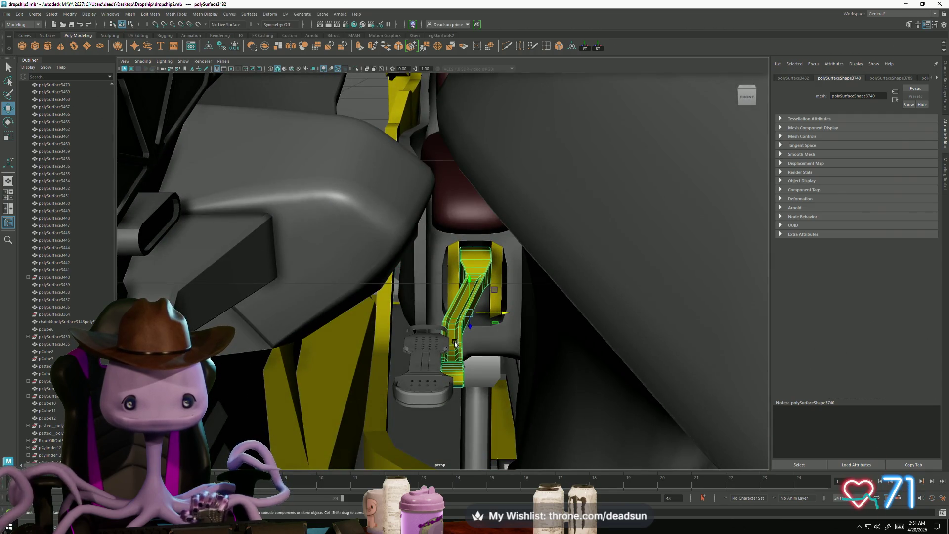
Select the upper vertices of the yellow strip beside the pedal and slide them left
mouse_move(456, 300)
right_mouse_down()
mouse_move(481, 314)
mouse_move(491, 288)
right_mouse_up()
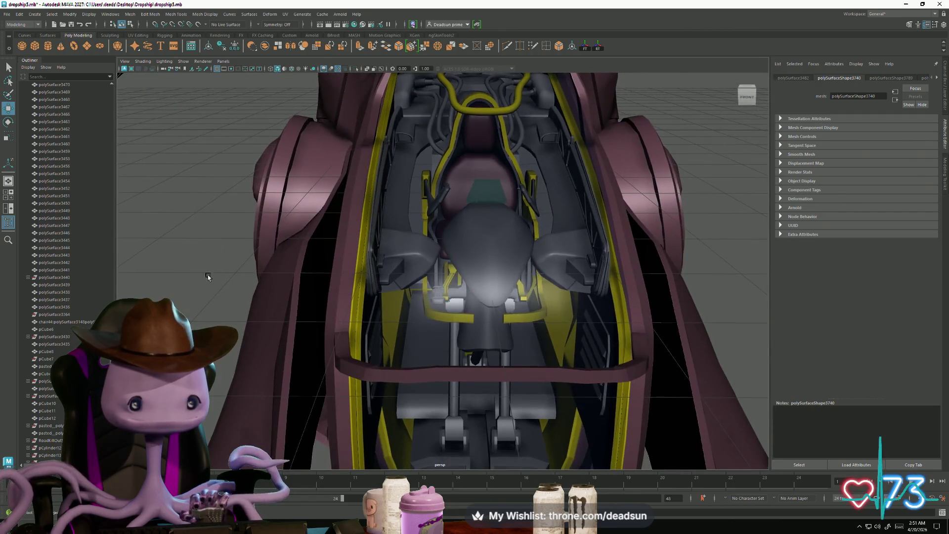
left_click_drag(376, 291, 261, 295, "alt")
mouse_move(253, 280)
left_mouse_down("alt")
mouse_move(274, 353)
mouse_move(261, 326)
left_mouse_up("alt")
right_click_drag(261, 327, 427, 330, "alt")
mouse_move(427, 330)
left_mouse_down("alt")
mouse_move(506, 291)
mouse_move(518, 359)
left_mouse_up("alt")
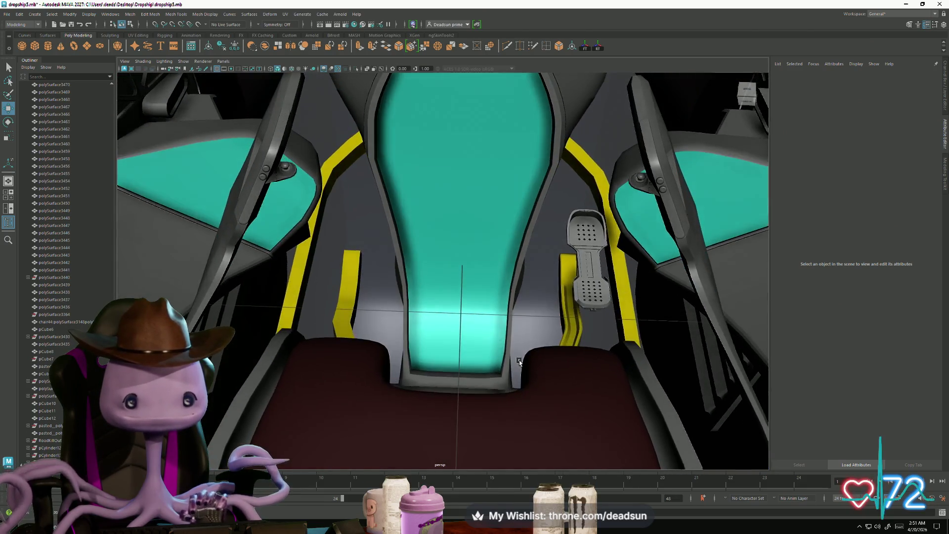
left_click(586, 262)
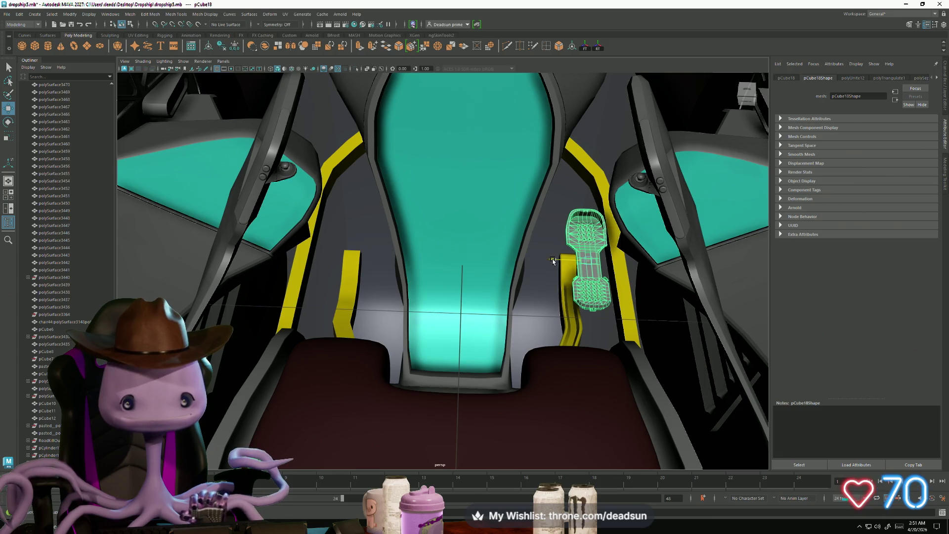
left_click(564, 302)
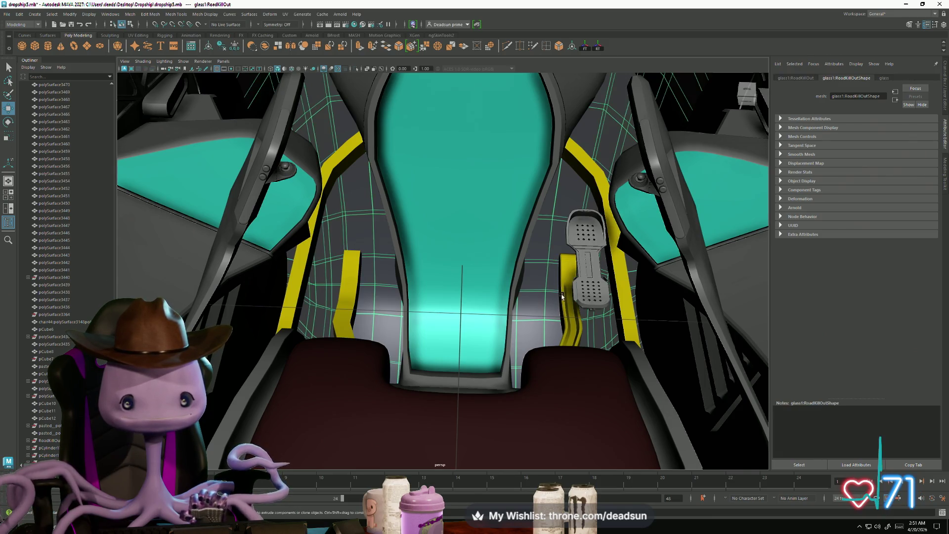
left_click_drag(563, 301, 533, 302, "alt")
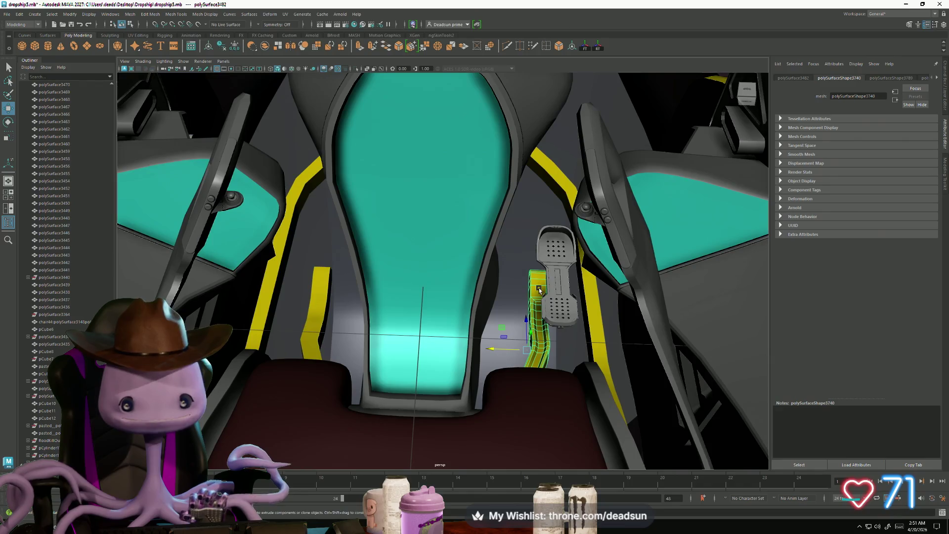
scroll(540, 289, "up", 5)
right_click_drag(549, 300, 515, 300)
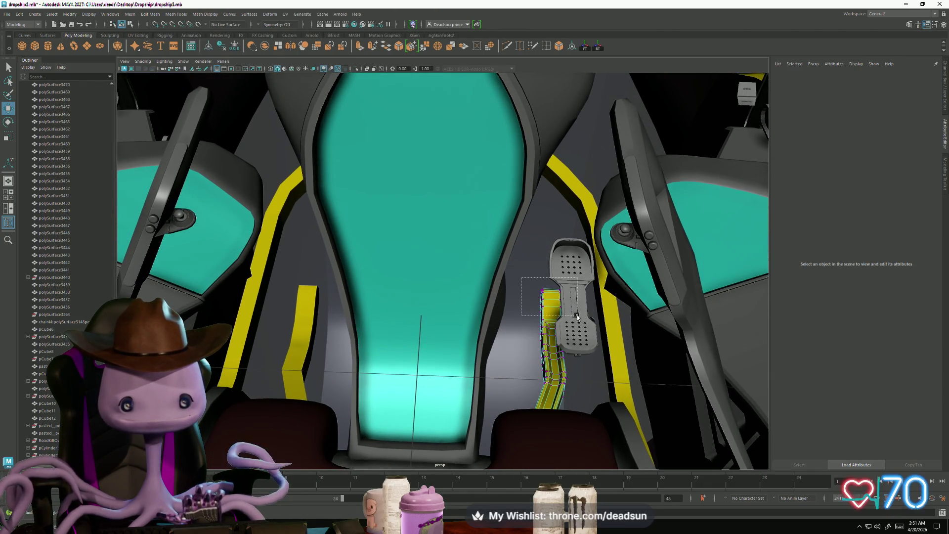
left_click_drag(577, 316, 574, 329)
scroll(573, 334, "up", 2)
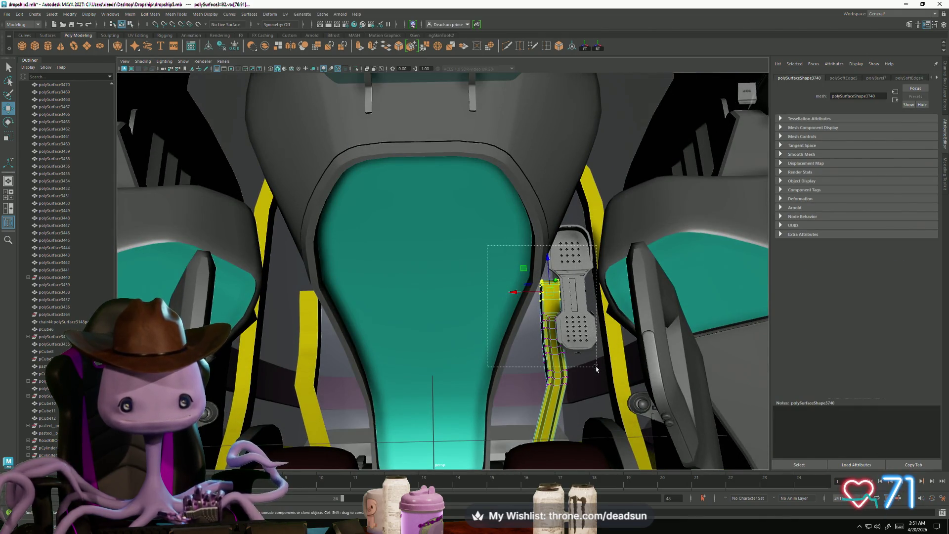
mouse_move(596, 368)
left_mouse_down()
mouse_move(588, 375)
mouse_move(603, 376)
left_mouse_up()
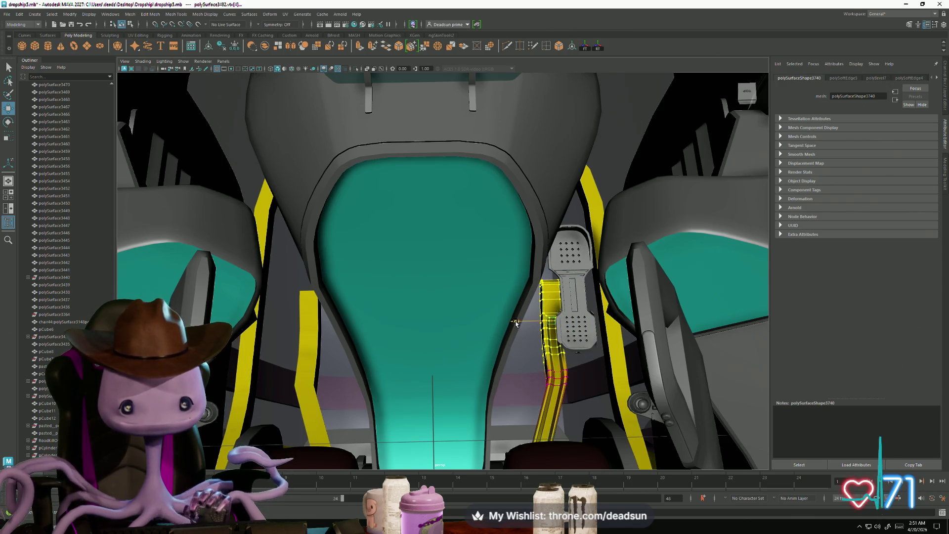
left_click_drag(516, 323, 498, 322)
Bend the strip to follow the pedal by sliding another set of its vertices left
scroll(539, 368, "up", 5)
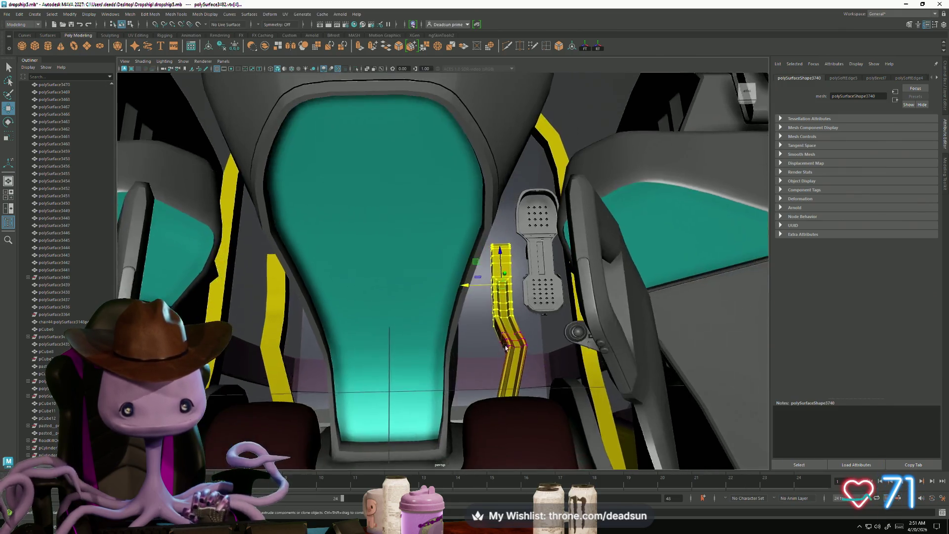
scroll(502, 363, "up", 4)
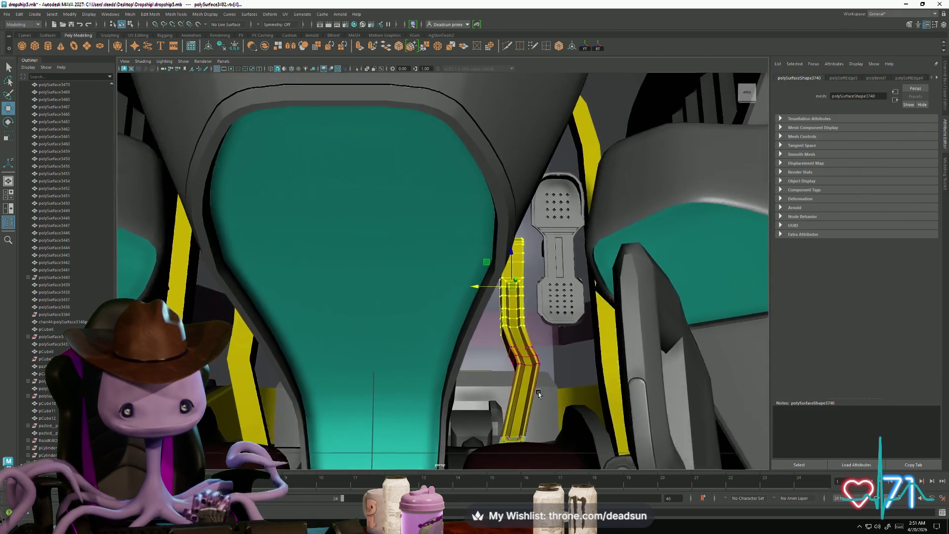
right_click_drag(534, 314, 538, 321)
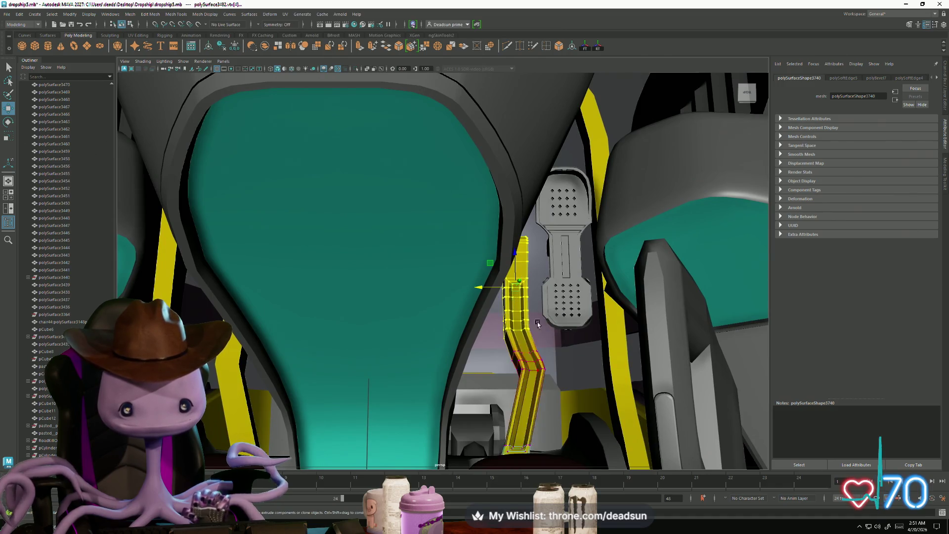
left_click(523, 372)
left_click_drag(496, 377, 483, 378)
key("ctrl+z")
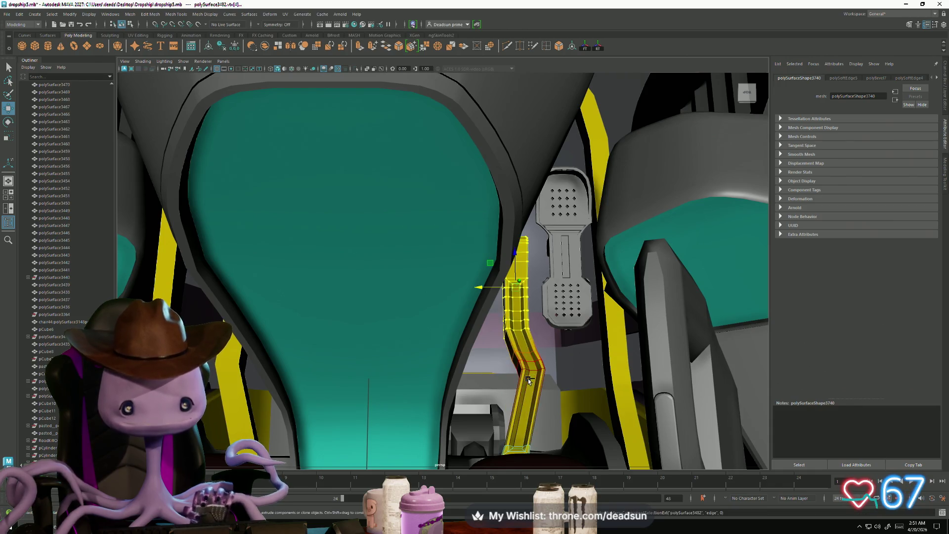
left_click_drag(553, 232, 501, 313)
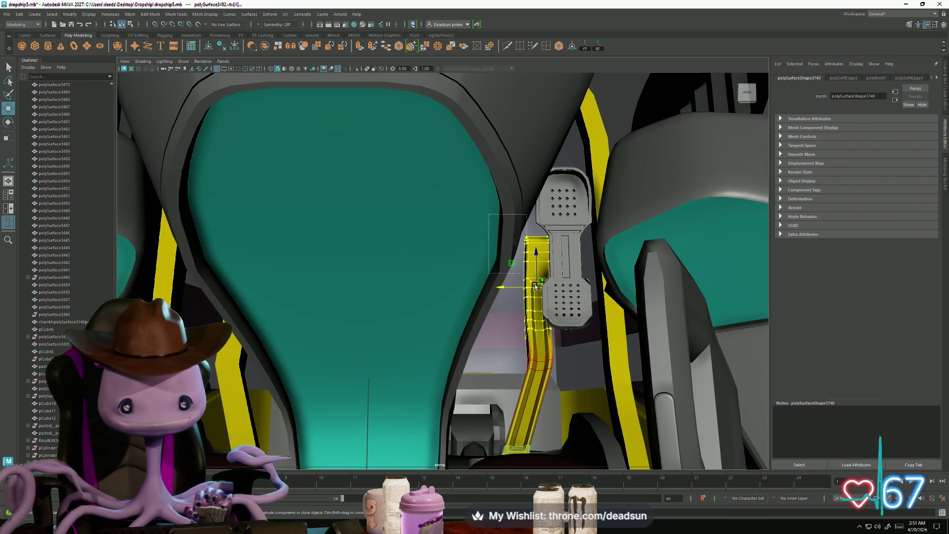
left_click_drag(589, 394, 589, 394)
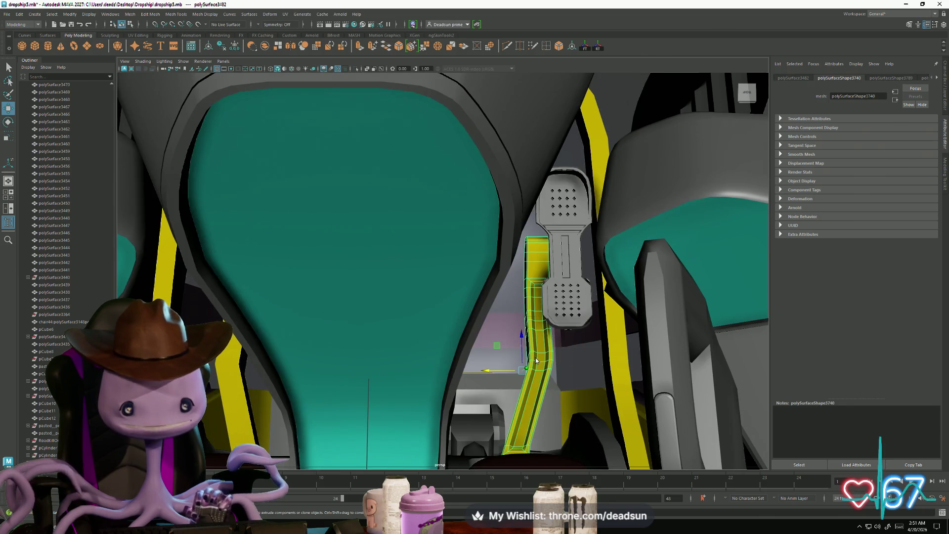
right_click_drag(535, 299, 493, 300)
left_click_drag(563, 364, 563, 363)
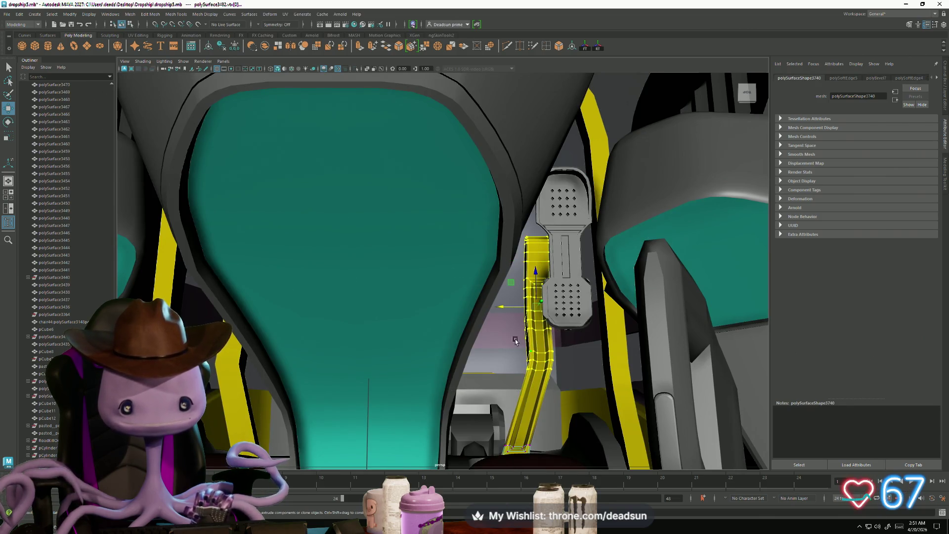
left_click_drag(500, 309, 489, 309)
Reposition the grey pedal pCube18 with small left and right nudges
left_click_drag(517, 341, 527, 312, "alt")
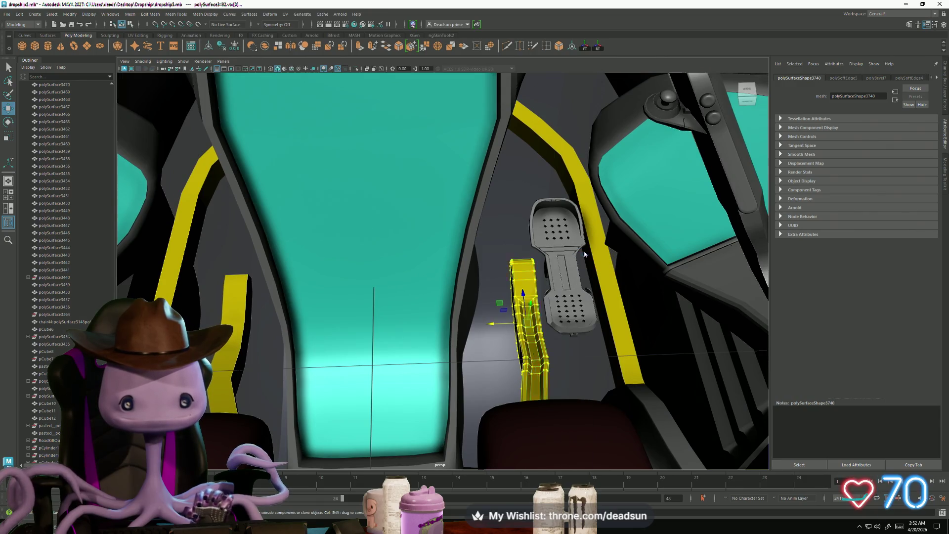
left_click(548, 277)
middle_click_drag(523, 268, 510, 268)
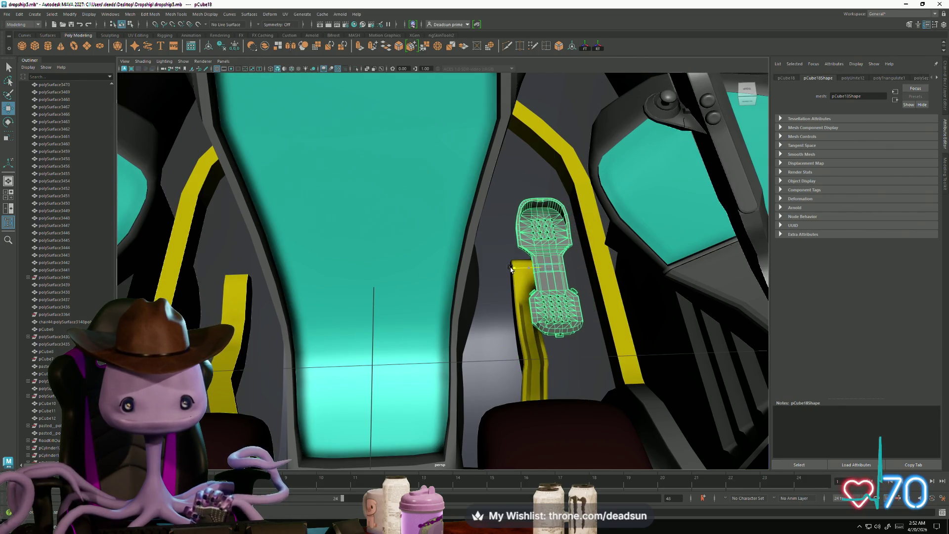
key("f")
left_click_drag(510, 268, 523, 312, "alt")
right_click_drag(523, 313, 516, 314, "alt")
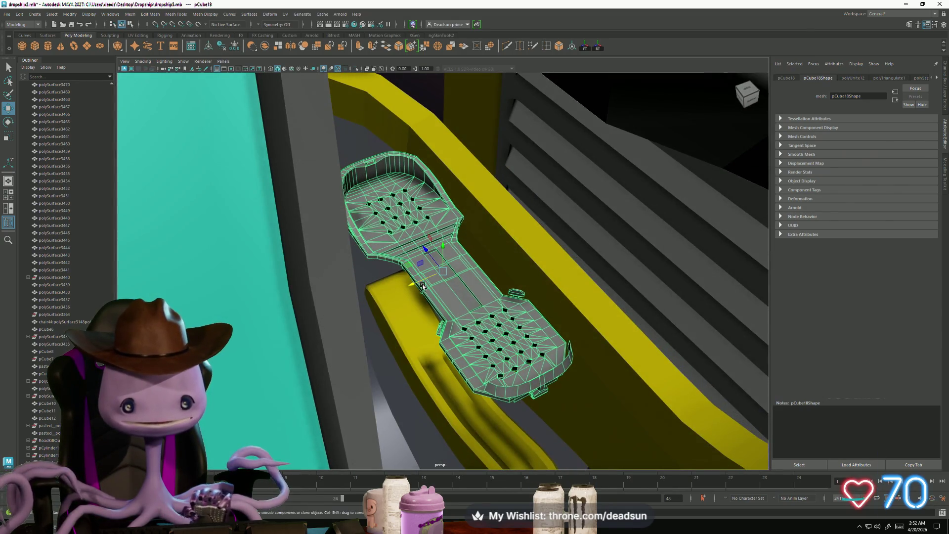
middle_click_drag(409, 285, 413, 286)
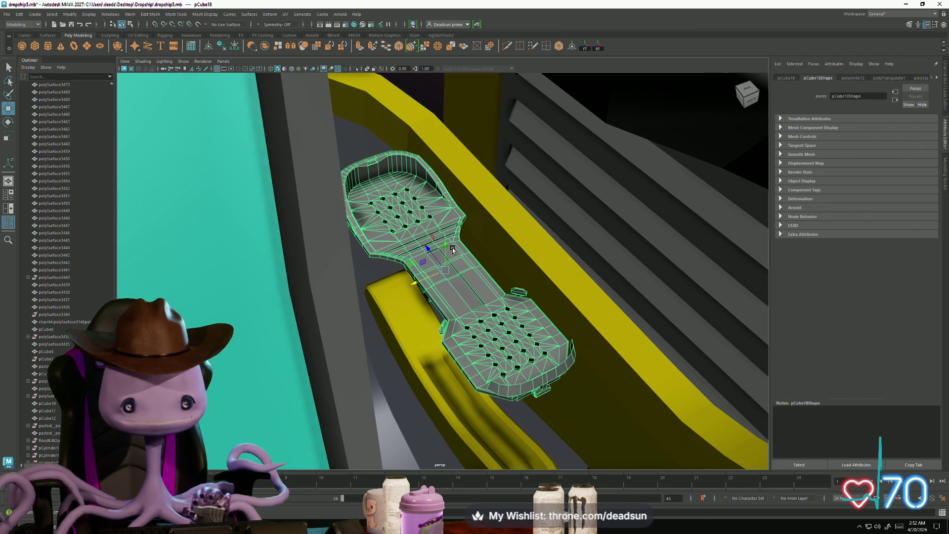
mouse_move(453, 250)
middle_mouse_down()
mouse_move(447, 241)
mouse_move(424, 252)
middle_mouse_up()
mouse_move(424, 252)
left_mouse_down("alt")
mouse_move(405, 302)
mouse_move(440, 317)
mouse_move(361, 301)
mouse_move(307, 268)
mouse_move(364, 316)
left_mouse_up("alt")
Deselect the pedal, view the seat from a new angle, and select the right yellow strip
left_click(307, 268)
scroll(478, 359, "up", 8)
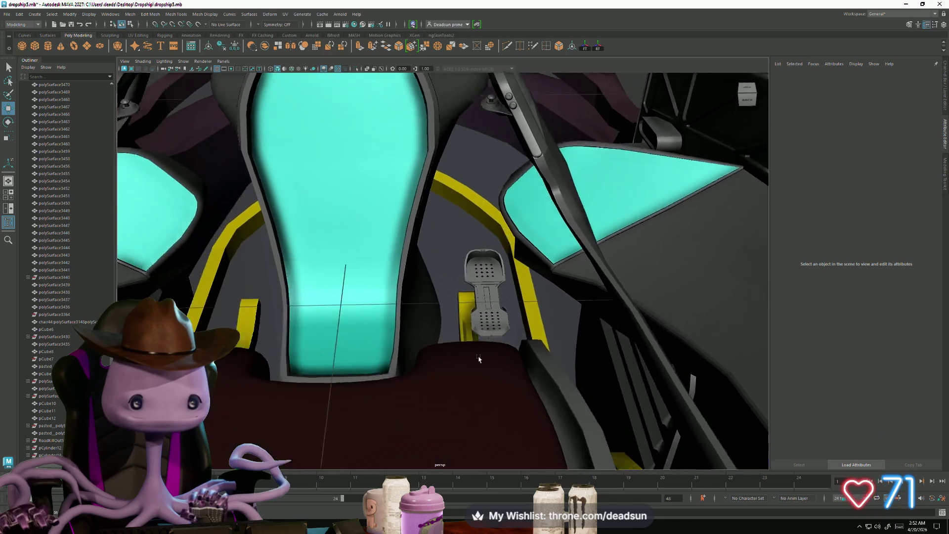
left_click_drag(479, 360, 500, 354, "alt")
left_click(577, 314)
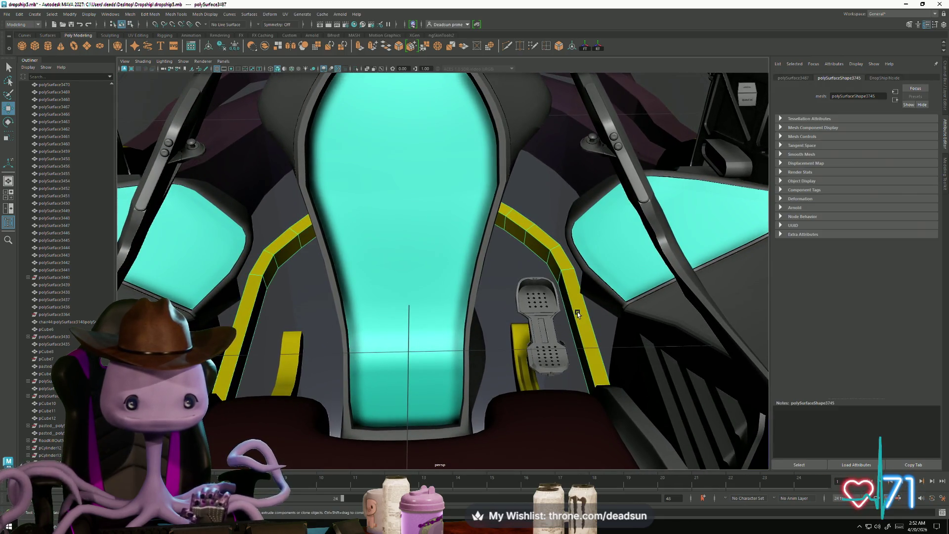
Bevel the edges of the yellow strip under the seats with two segments
mouse_move(399, 353)
left_mouse_down("alt")
mouse_move(557, 328)
mouse_move(536, 340)
mouse_move(690, 404)
mouse_move(537, 365)
mouse_move(547, 381)
mouse_move(376, 378)
mouse_move(406, 394)
left_mouse_up("alt")
right_click_drag(531, 396, 527, 293)
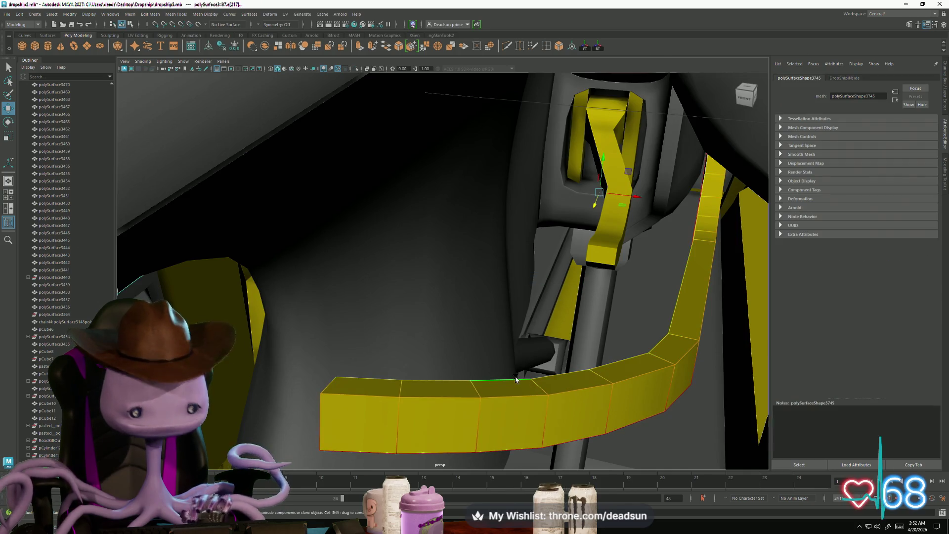
key("F8")
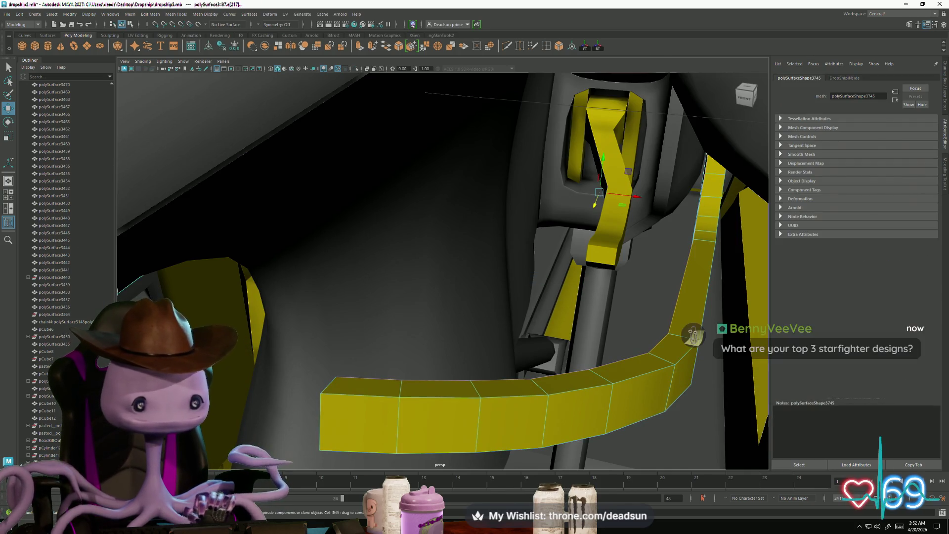
mouse_move(635, 304)
left_mouse_down("alt")
mouse_move(649, 295)
mouse_move(546, 311)
mouse_move(555, 322)
left_mouse_up("alt")
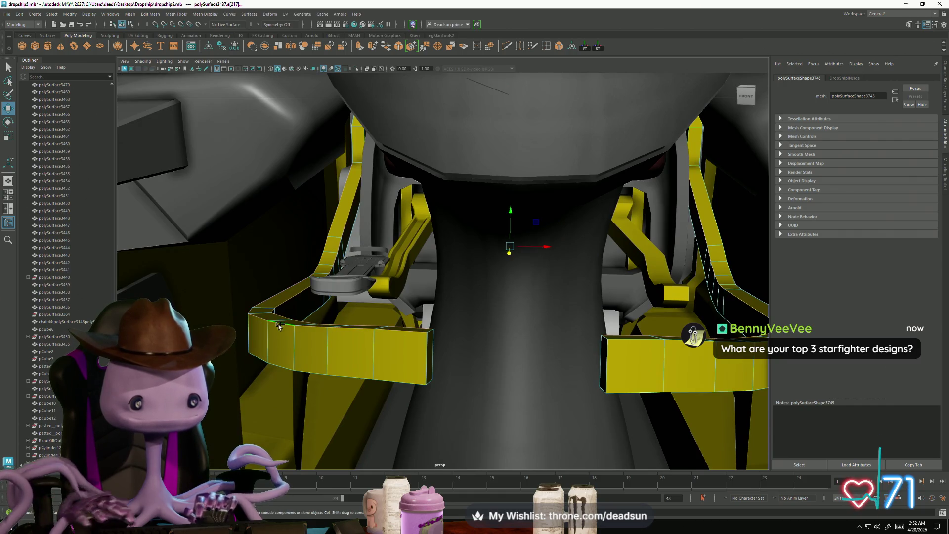
left_click_drag(684, 361, 657, 364, "alt")
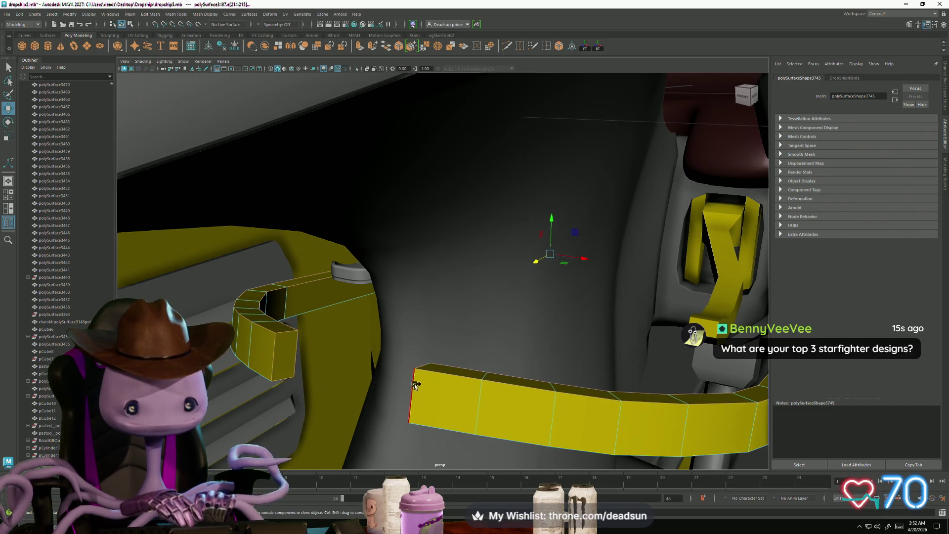
mouse_move(416, 406)
left_mouse_down("alt")
mouse_move(479, 402)
mouse_move(594, 366)
mouse_move(593, 379)
mouse_move(621, 381)
mouse_move(565, 377)
mouse_move(614, 379)
mouse_move(592, 377)
mouse_move(607, 368)
mouse_move(566, 339)
left_mouse_up("alt")
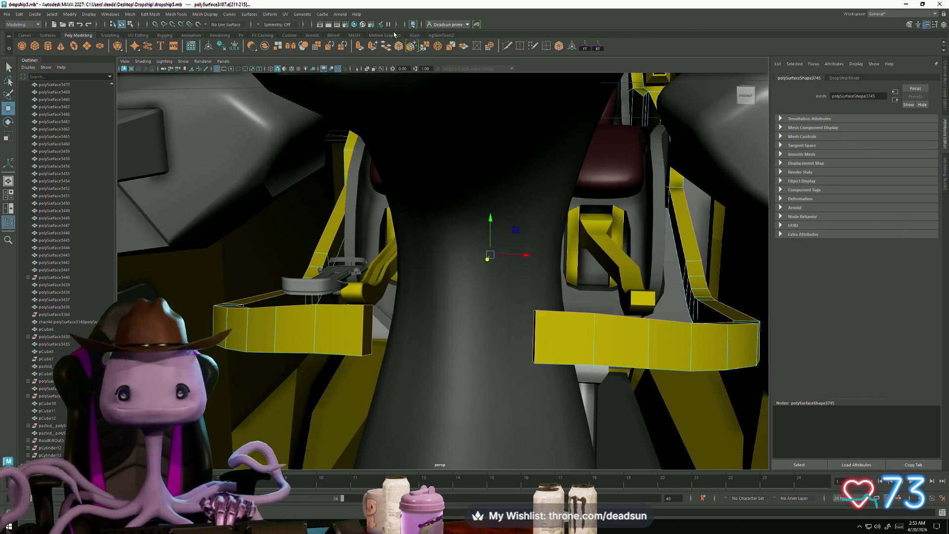
left_click(554, 51)
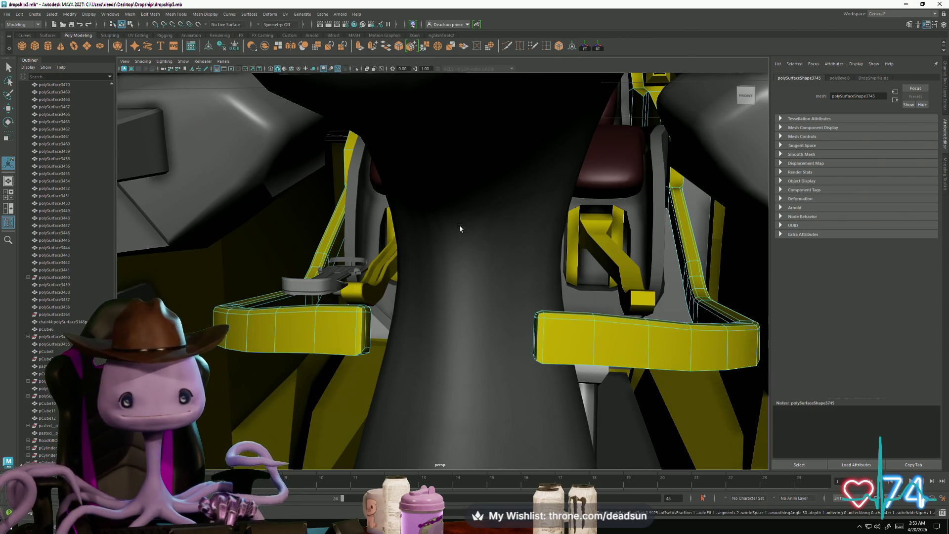
mouse_move(460, 226)
left_mouse_down("alt")
mouse_move(383, 300)
mouse_move(351, 304)
mouse_move(455, 299)
mouse_move(488, 314)
mouse_move(474, 324)
mouse_move(638, 265)
left_mouse_up("alt")
left_click(637, 258)
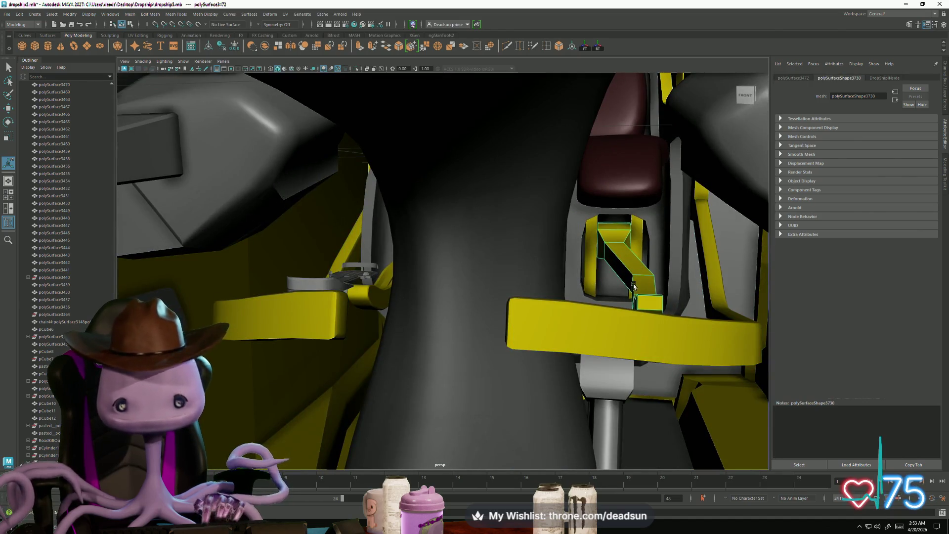
Delete the diagonal bracket under the seat
key("Delete")
mouse_move(379, 282)
left_mouse_down("alt")
mouse_move(365, 297)
mouse_move(346, 294)
left_mouse_up("alt")
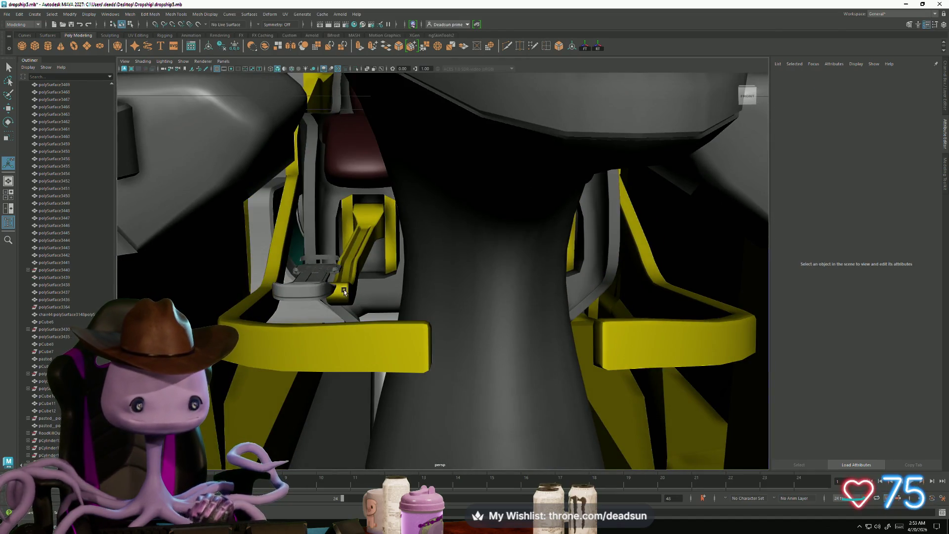
left_click(345, 291)
mouse_move(410, 328)
left_mouse_down("alt")
mouse_move(398, 328)
mouse_move(511, 343)
mouse_move(396, 339)
mouse_move(514, 340)
left_mouse_up("alt")
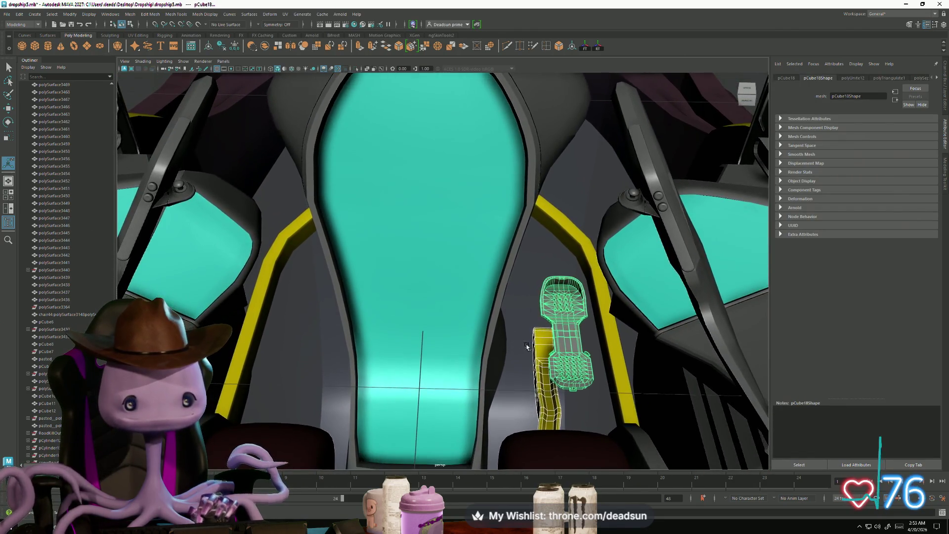
mouse_move(514, 340)
middle_mouse_down("alt")
mouse_move(473, 309)
mouse_move(489, 324)
middle_mouse_up("alt")
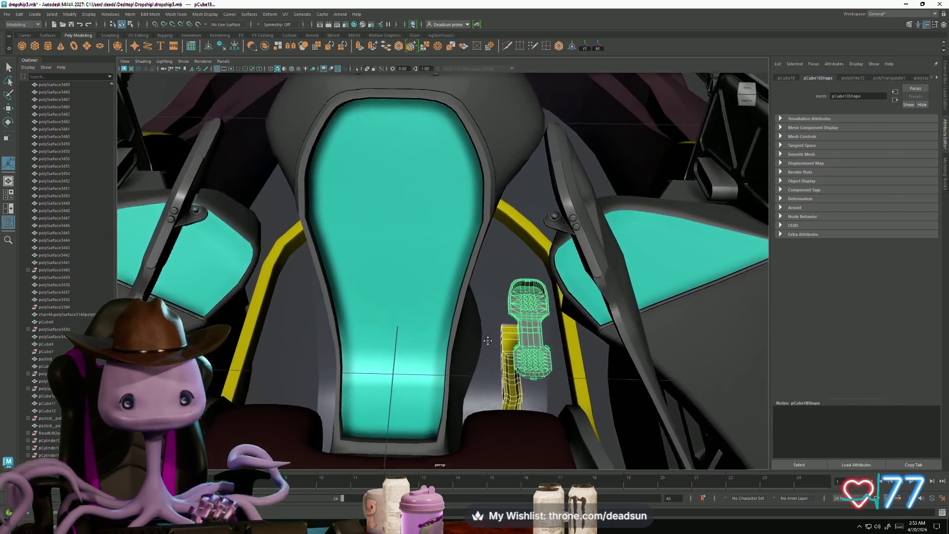
mouse_move(489, 324)
left_mouse_down("alt")
mouse_move(513, 346)
mouse_move(444, 316)
left_mouse_up("alt")
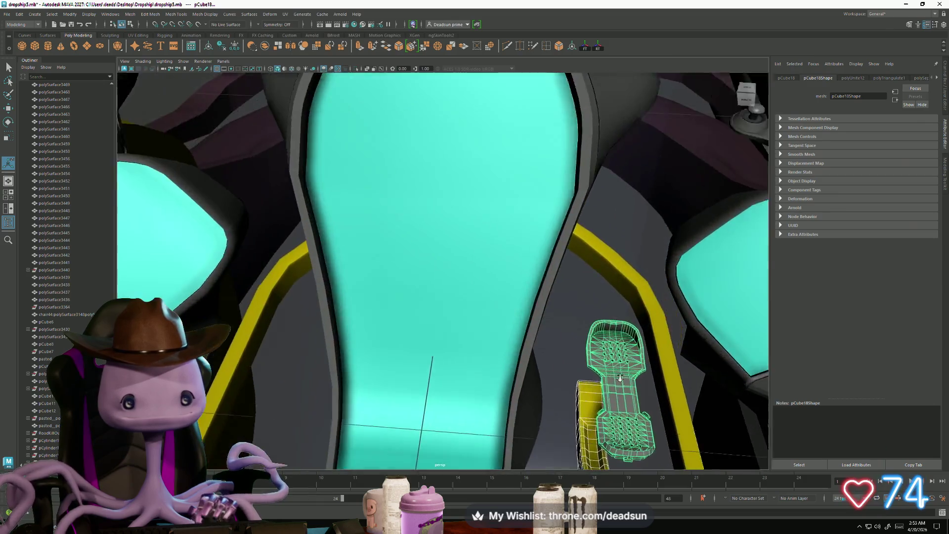
scroll(395, 297, "down", 3)
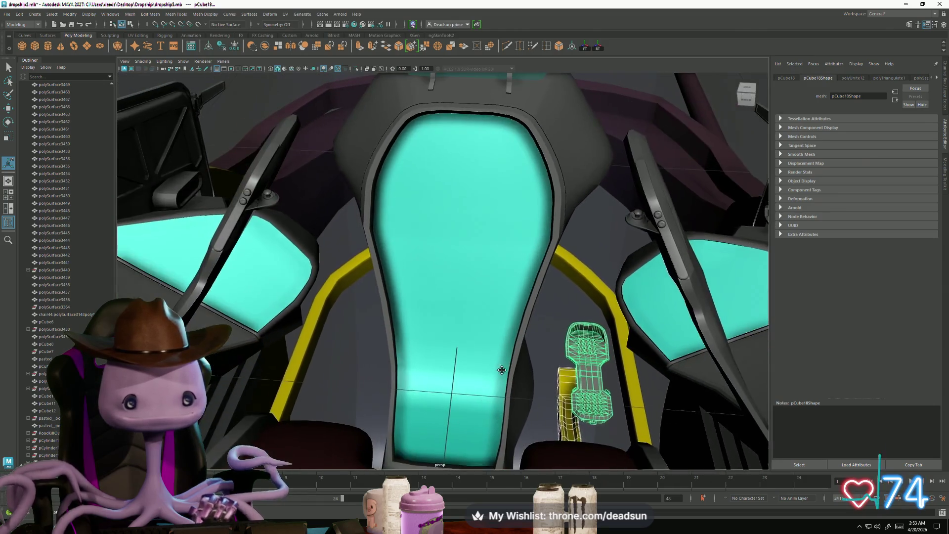
Bevel the yellow arc's edges beside the seat twice for a rounded two-segment border
left_click(335, 286)
right_click_drag(335, 286, 332, 274)
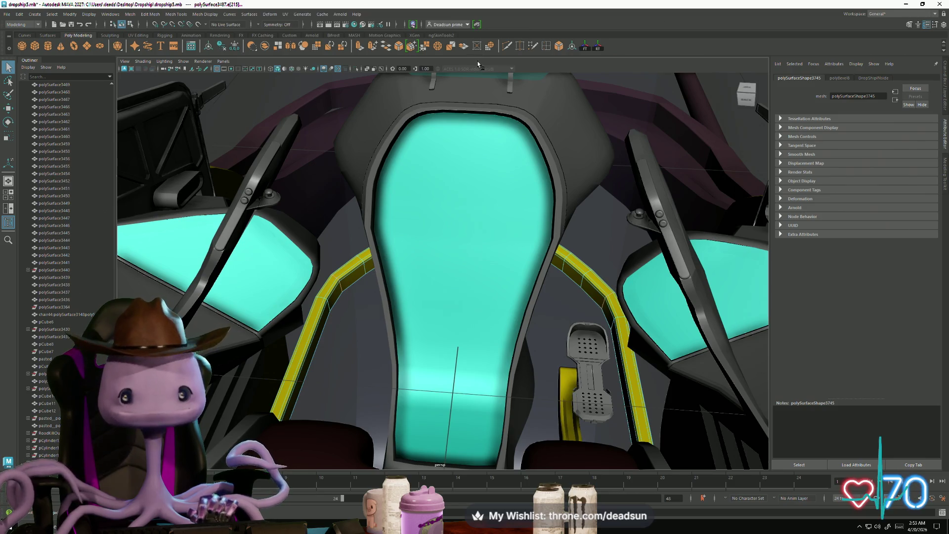
left_click(559, 46)
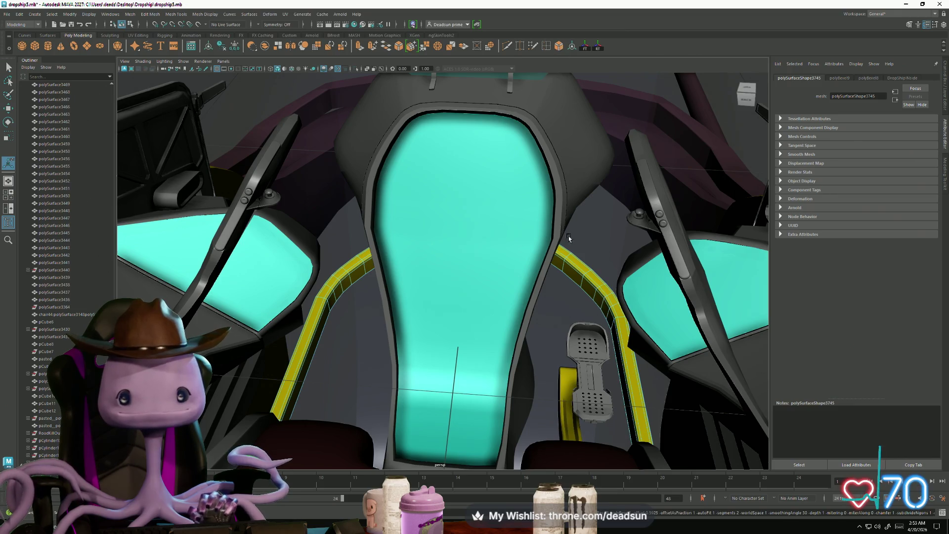
left_click_drag(567, 309, 568, 314, "alt")
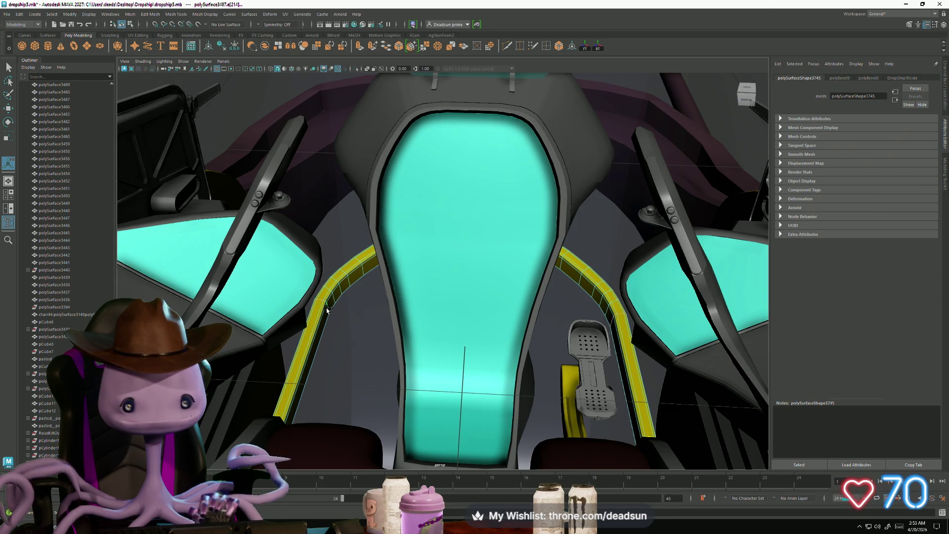
key("ctrl+b")
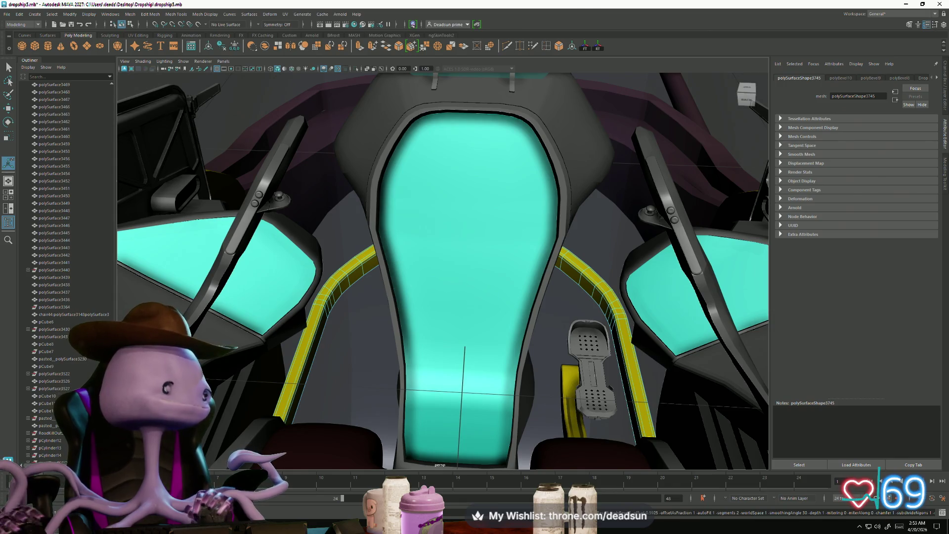
mouse_move(425, 341)
left_mouse_down("alt")
mouse_move(409, 330)
mouse_move(428, 394)
mouse_move(427, 359)
left_mouse_up("alt")
middle_click_drag(427, 358, 420, 414, "alt")
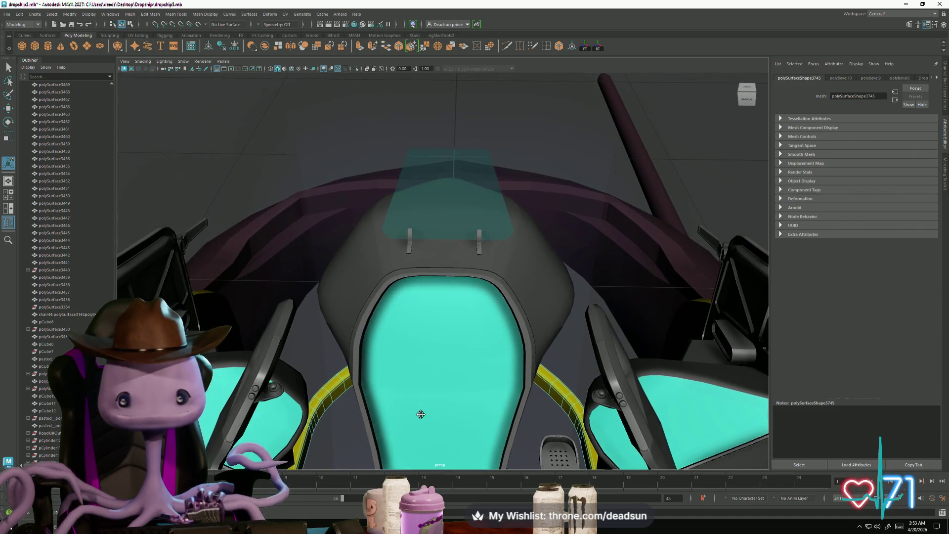
Select the pink cockpit rim cockpitoutsideRoadKillOut and switch to editing its edges
mouse_move(420, 414)
left_mouse_down("alt")
mouse_move(334, 384)
mouse_move(308, 359)
left_mouse_up("alt")
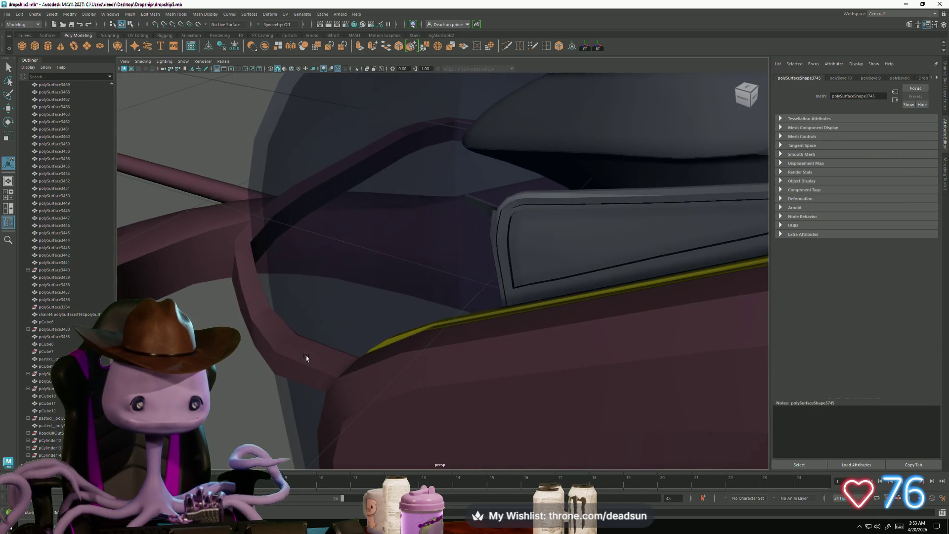
left_click(307, 358)
right_click_drag(307, 358, 313, 374, "alt")
mouse_move(313, 375)
left_mouse_down("alt")
mouse_move(338, 400)
mouse_move(387, 408)
left_mouse_up("alt")
right_click(381, 371)
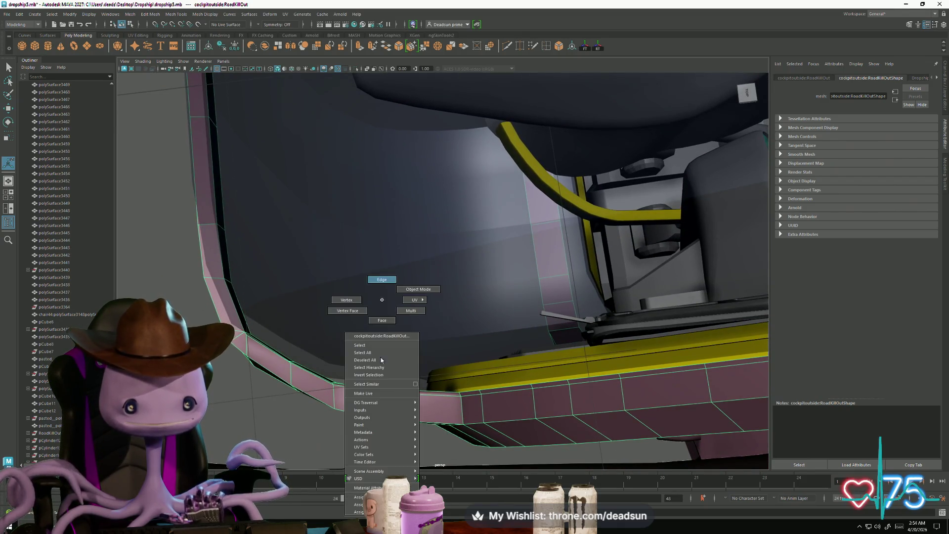
left_click(378, 280)
mouse_move(425, 346)
left_mouse_down("alt")
mouse_move(458, 391)
mouse_move(373, 298)
left_mouse_up("alt")
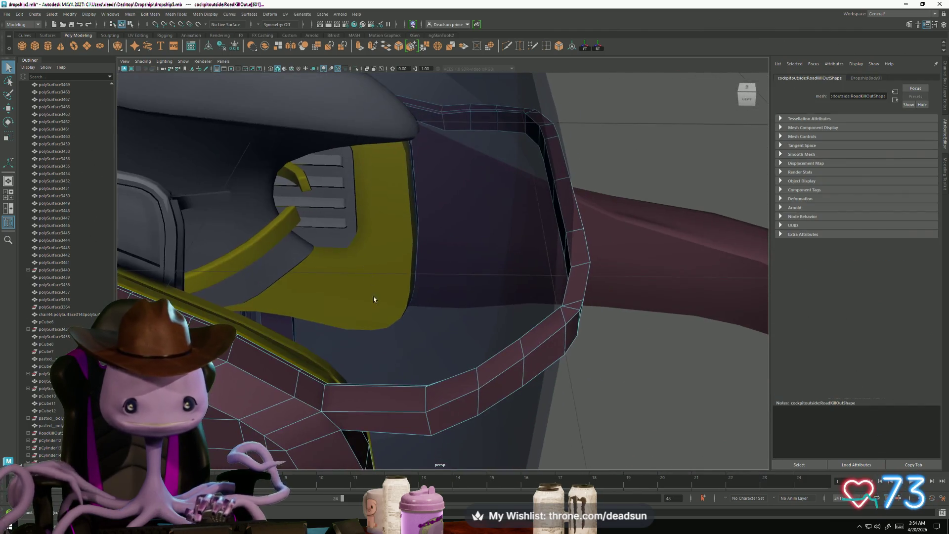
mouse_move(427, 395)
left_mouse_down("alt")
mouse_move(447, 404)
mouse_move(433, 419)
mouse_move(424, 381)
mouse_move(420, 443)
mouse_move(426, 423)
mouse_move(451, 406)
left_mouse_up("alt")
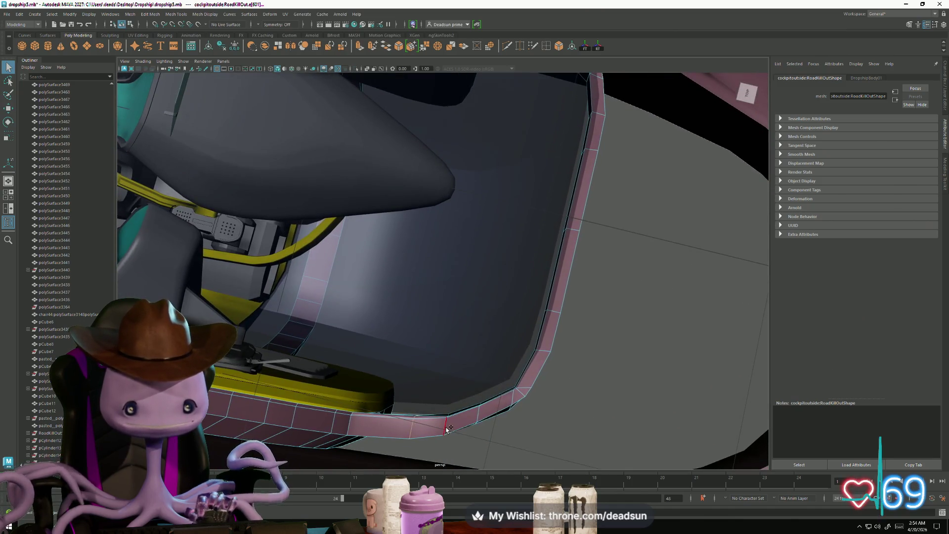
mouse_move(538, 363)
left_mouse_down("alt")
mouse_move(383, 334)
mouse_move(420, 425)
left_mouse_up("alt")
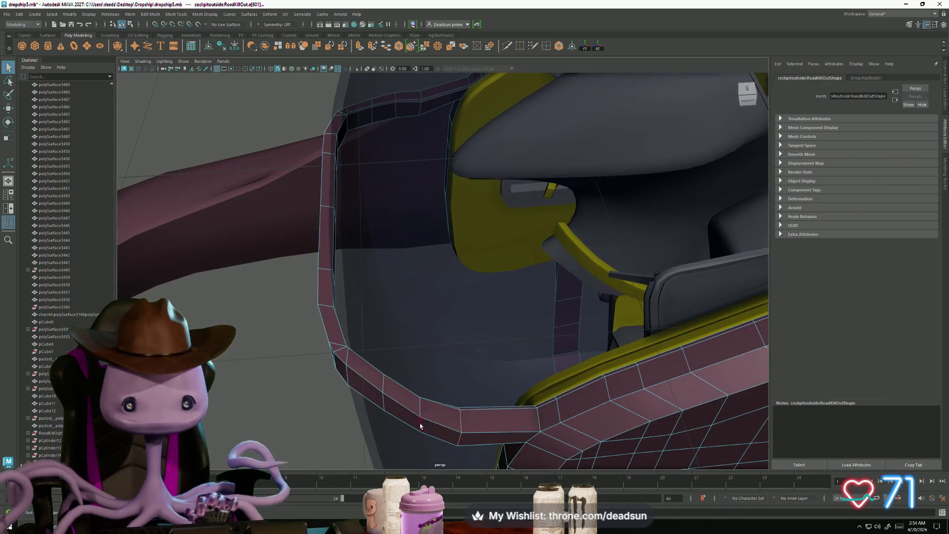
Bevel the rim edges around the cockpit opening, repeating the bevel for extra loops
left_click(469, 414)
key("ctrl+b")
key("ctrl+z")
key("ctrl+z")
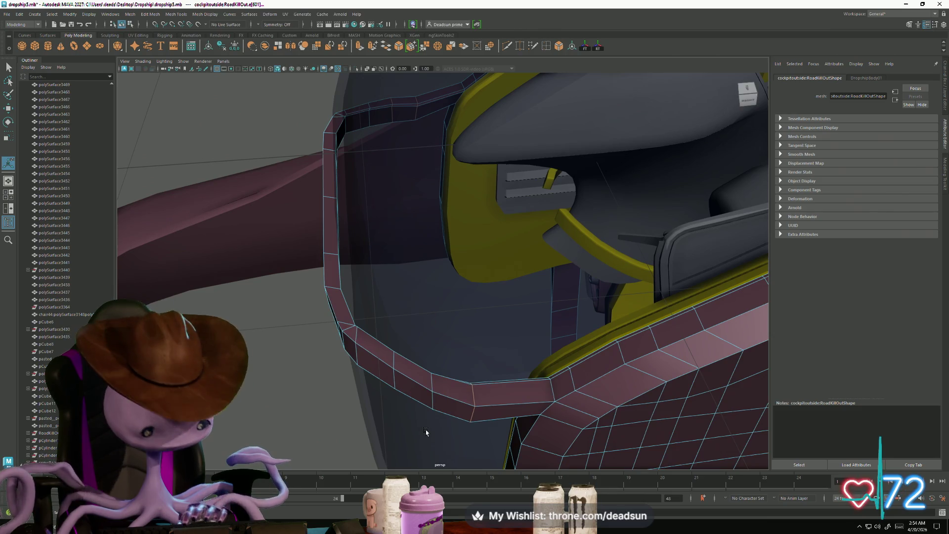
key("ctrl+b")
mouse_move(425, 432)
left_mouse_down("alt")
mouse_move(411, 429)
mouse_move(467, 418)
left_mouse_up("alt")
left_click_drag(458, 377, 458, 377)
left_click_drag(458, 377, 371, 378, "alt")
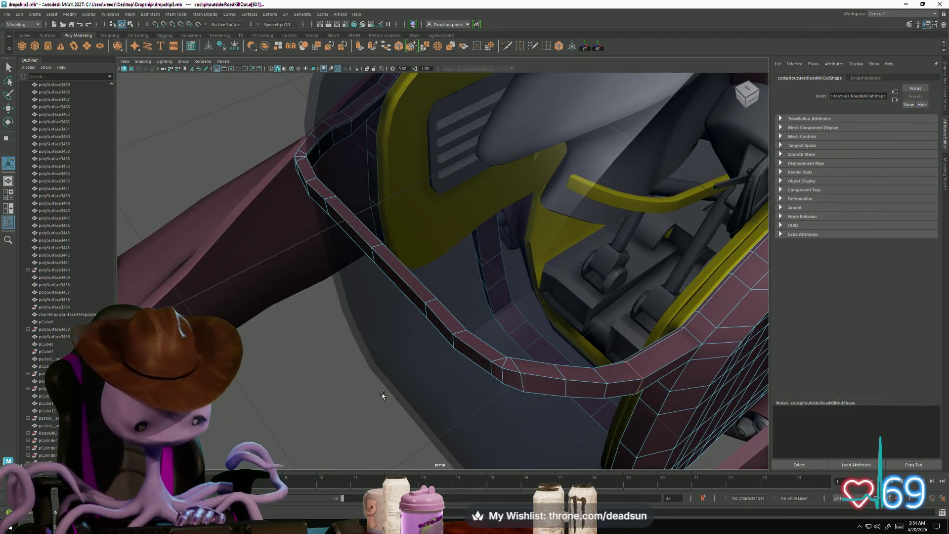
key("ctrl+b")
mouse_move(475, 411)
left_mouse_down("alt")
mouse_move(492, 426)
mouse_move(415, 394)
mouse_move(416, 379)
left_mouse_up("alt")
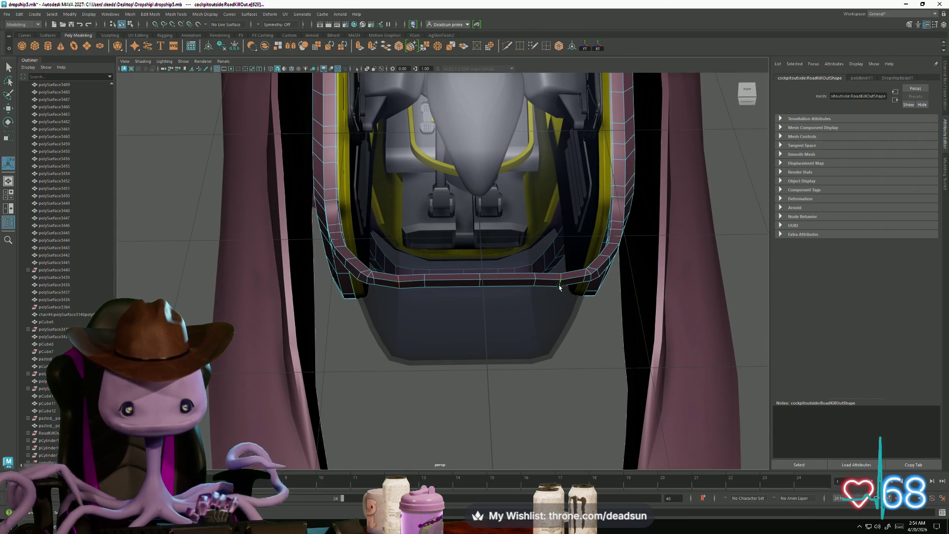
left_click(507, 428)
mouse_move(508, 428)
left_mouse_down("alt")
mouse_move(381, 402)
mouse_move(370, 365)
mouse_move(452, 316)
left_mouse_up("alt")
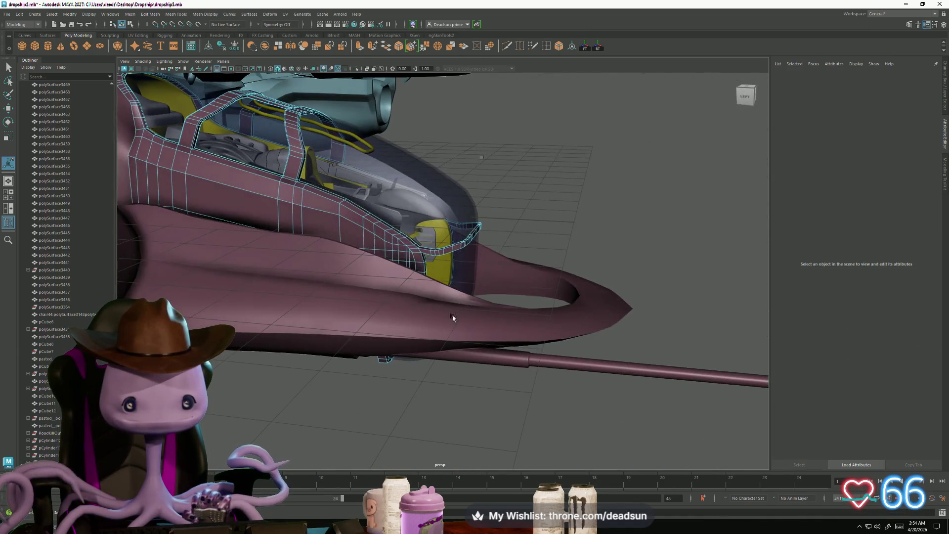
right_click(459, 247)
mouse_move(445, 261)
left_mouse_down("alt")
mouse_move(397, 297)
mouse_move(405, 250)
mouse_move(540, 409)
mouse_move(547, 360)
mouse_move(562, 411)
mouse_move(495, 395)
mouse_move(397, 410)
left_mouse_up("alt")
left_click(551, 362)
scroll(398, 410, "up", 3)
mouse_move(435, 452)
left_mouse_down("alt")
mouse_move(449, 388)
mouse_move(466, 420)
mouse_move(419, 394)
mouse_move(449, 415)
mouse_move(447, 440)
mouse_move(437, 417)
mouse_move(502, 426)
mouse_move(547, 396)
mouse_move(580, 402)
mouse_move(568, 432)
mouse_move(348, 290)
mouse_move(380, 337)
mouse_move(455, 268)
left_mouse_up("alt")
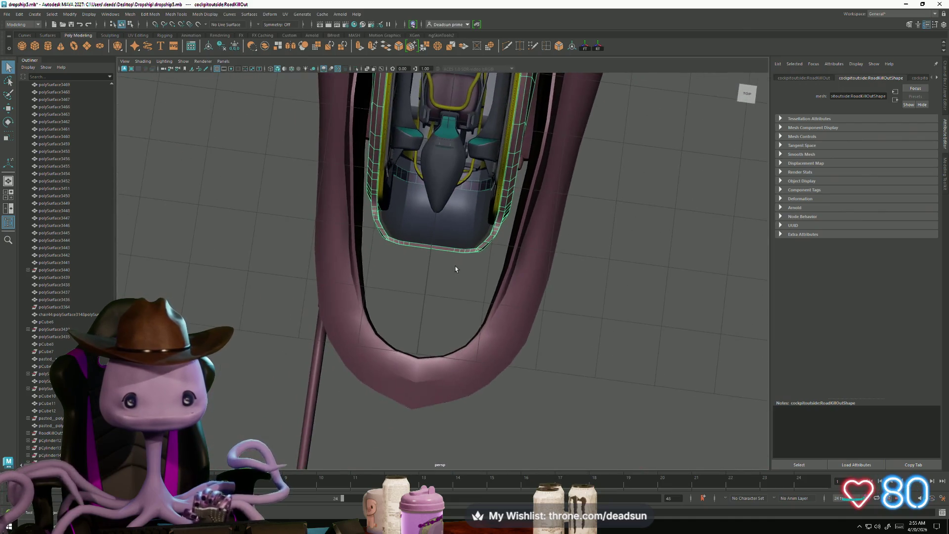
right_click_drag(534, 187, 536, 188)
mouse_move(536, 188)
left_mouse_down("alt")
mouse_move(461, 300)
mouse_move(470, 425)
mouse_move(439, 374)
mouse_move(479, 372)
mouse_move(521, 331)
mouse_move(501, 358)
mouse_move(447, 398)
mouse_move(452, 393)
mouse_move(430, 387)
mouse_move(450, 390)
mouse_move(406, 428)
left_mouse_up("alt")
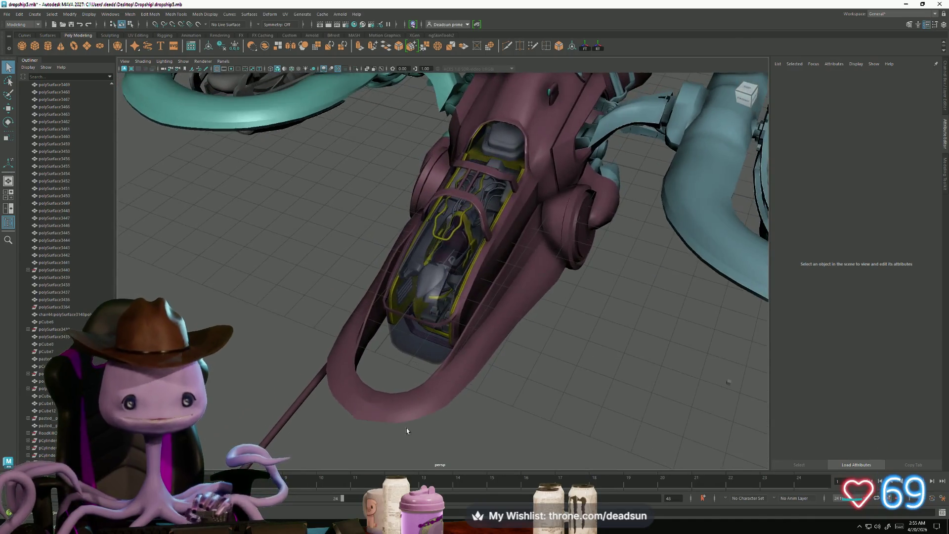
middle_click_drag(407, 428, 507, 294, "alt")
right_click_drag(420, 413, 435, 420, "alt")
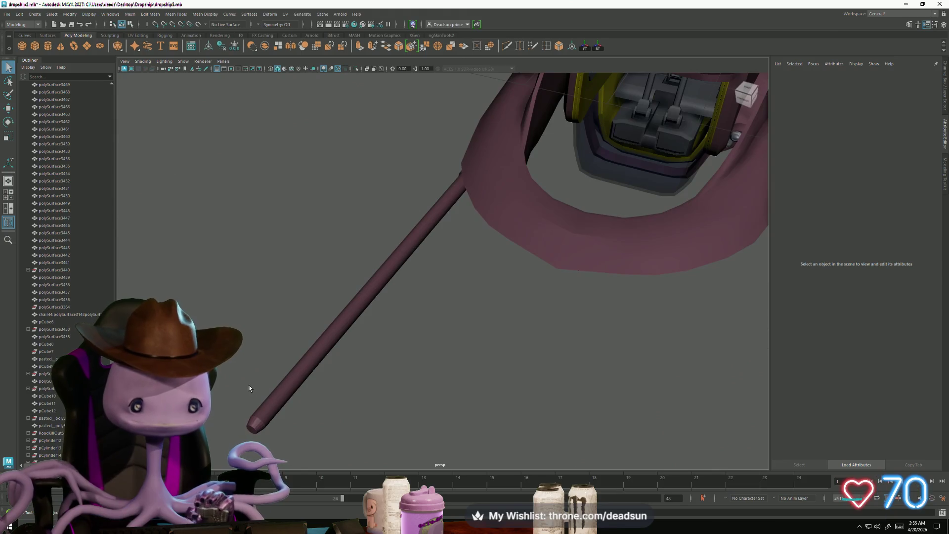
left_click(259, 421)
mouse_move(260, 421)
right_mouse_down("alt")
mouse_move(297, 453)
mouse_move(291, 402)
mouse_move(310, 406)
mouse_move(314, 394)
right_mouse_up("alt")
mouse_move(314, 394)
left_mouse_down("alt")
mouse_move(346, 381)
mouse_move(390, 396)
mouse_move(304, 376)
mouse_move(385, 394)
mouse_move(371, 364)
mouse_move(345, 392)
mouse_move(349, 379)
left_mouse_up("alt")
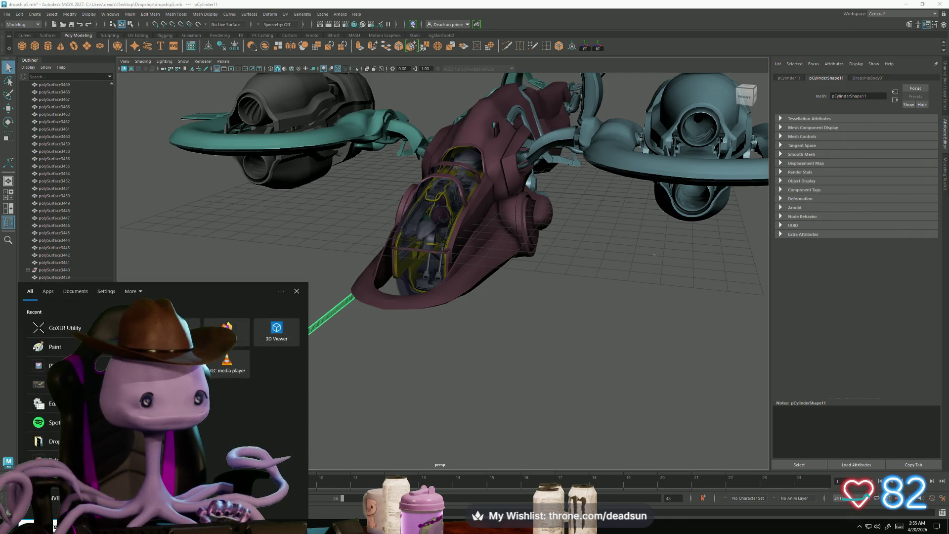
left_click(427, 395)
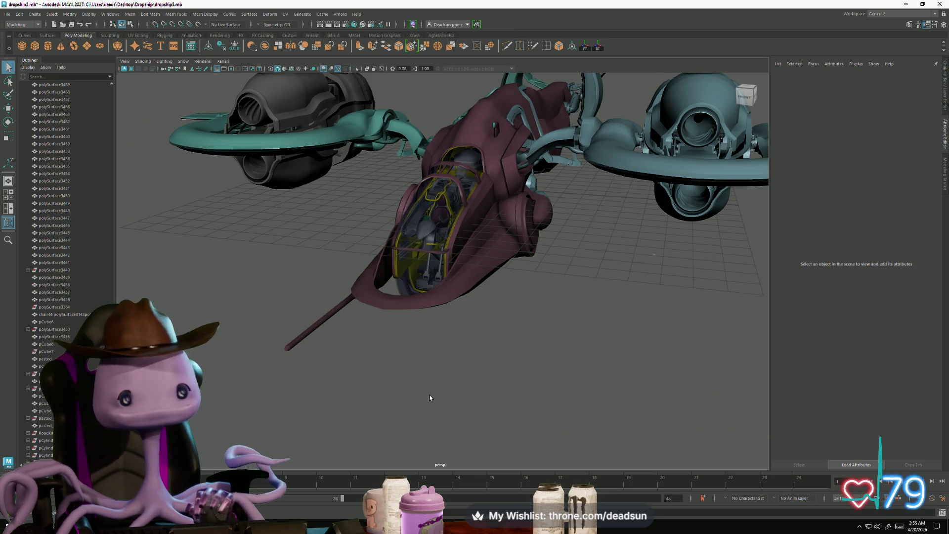
mouse_move(430, 396)
left_mouse_down("alt")
mouse_move(413, 394)
mouse_move(445, 383)
mouse_move(419, 431)
mouse_move(453, 360)
mouse_move(428, 419)
mouse_move(447, 435)
mouse_move(427, 472)
left_mouse_up("alt")
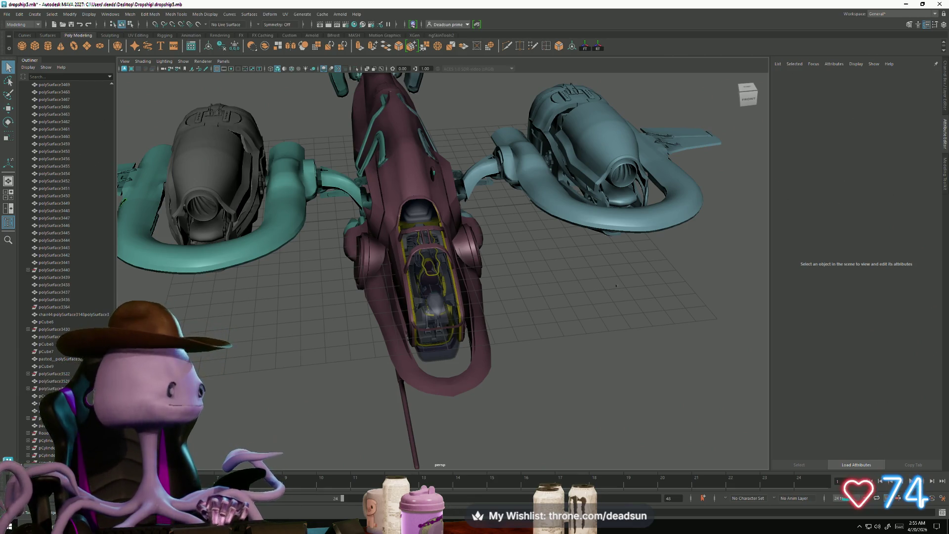
mouse_move(467, 414)
left_mouse_down("alt")
mouse_move(481, 350)
mouse_move(463, 403)
left_mouse_up("alt")
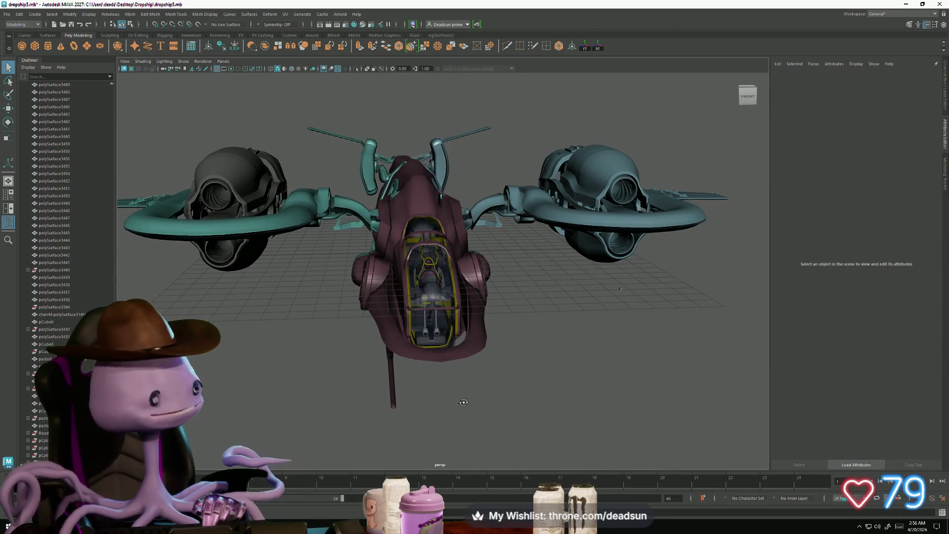
mouse_move(464, 402)
left_mouse_down("alt")
mouse_move(529, 401)
mouse_move(474, 412)
mouse_move(435, 398)
left_mouse_up("alt")
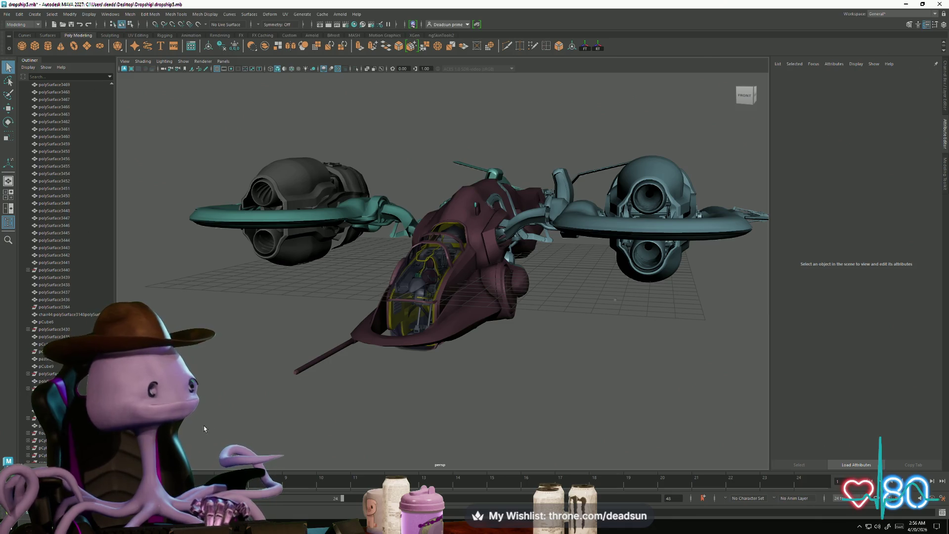
scroll(406, 410, "up", 6)
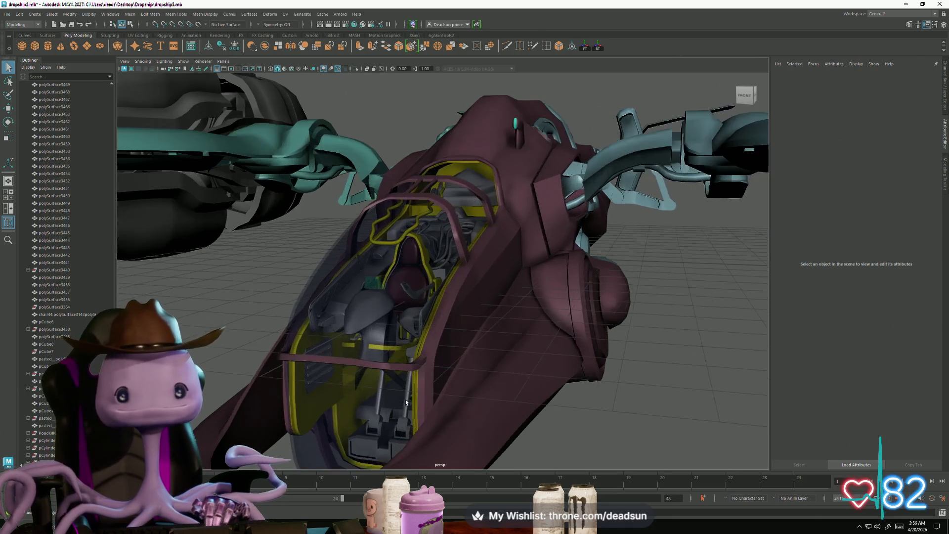
mouse_move(390, 411)
left_mouse_down("alt")
mouse_move(443, 416)
mouse_move(396, 395)
mouse_move(391, 361)
mouse_move(394, 387)
mouse_move(383, 384)
left_mouse_up("alt")
scroll(431, 420, "down", 3)
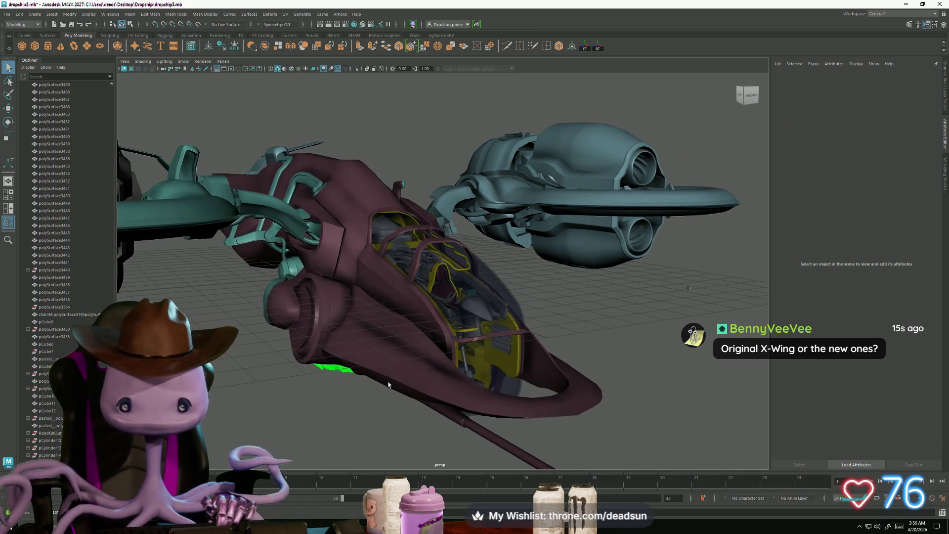
mouse_move(386, 385)
left_mouse_down("alt")
mouse_move(356, 393)
mouse_move(388, 364)
mouse_move(561, 399)
mouse_move(537, 387)
mouse_move(244, 393)
mouse_move(449, 80)
left_mouse_up("alt")
scroll(389, 364, "up", 5)
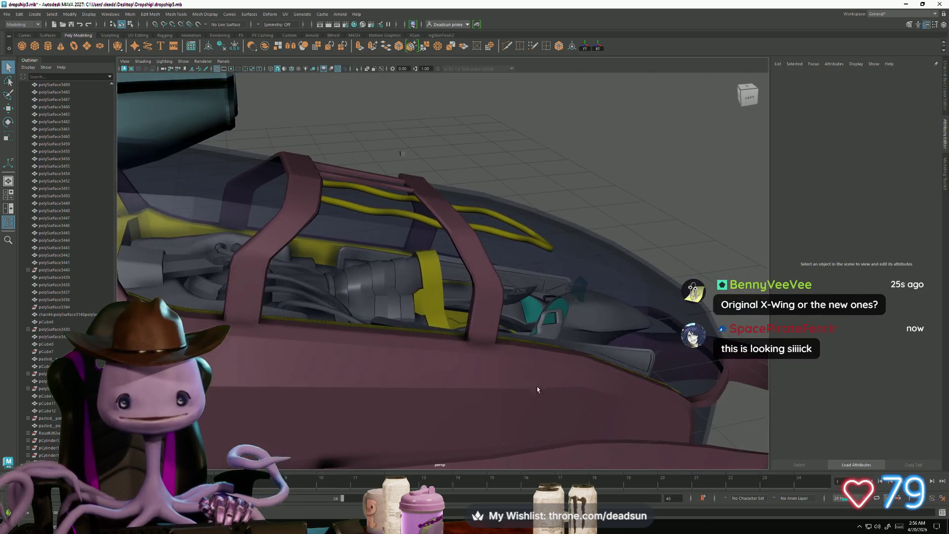
scroll(537, 386, "up", 5)
scroll(431, 188, "up", 5)
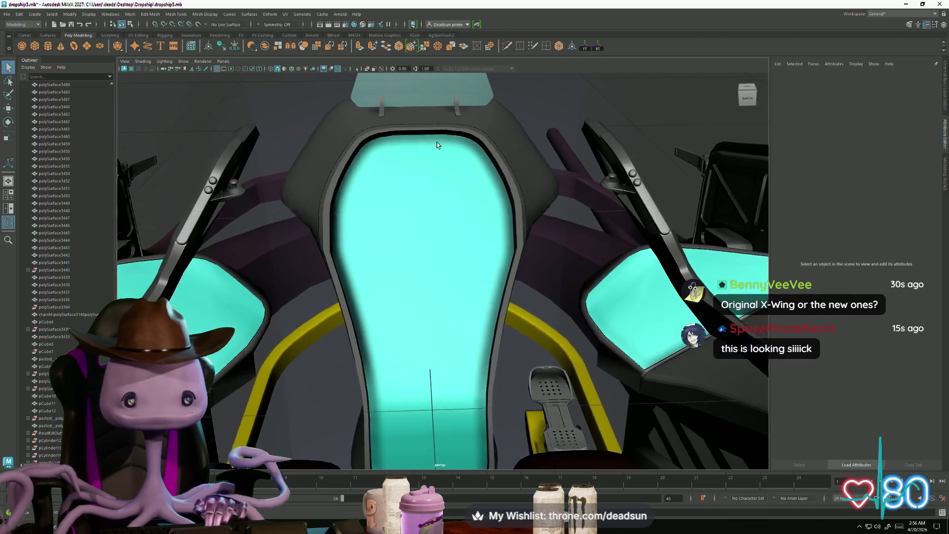
middle_click_drag(491, 259, 514, 374, "alt")
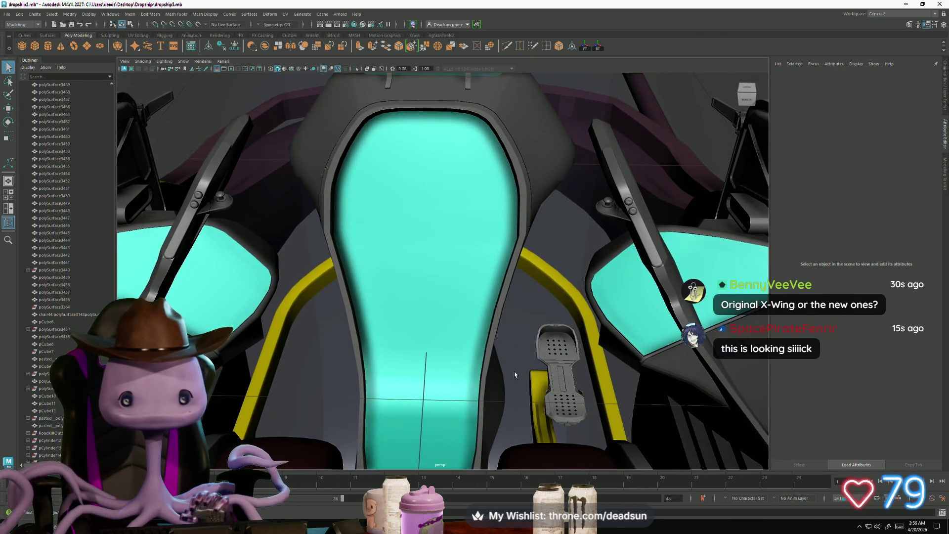
Combine the pedal pieces into one mesh and mirror it to the seat's opposite side
left_click(534, 388)
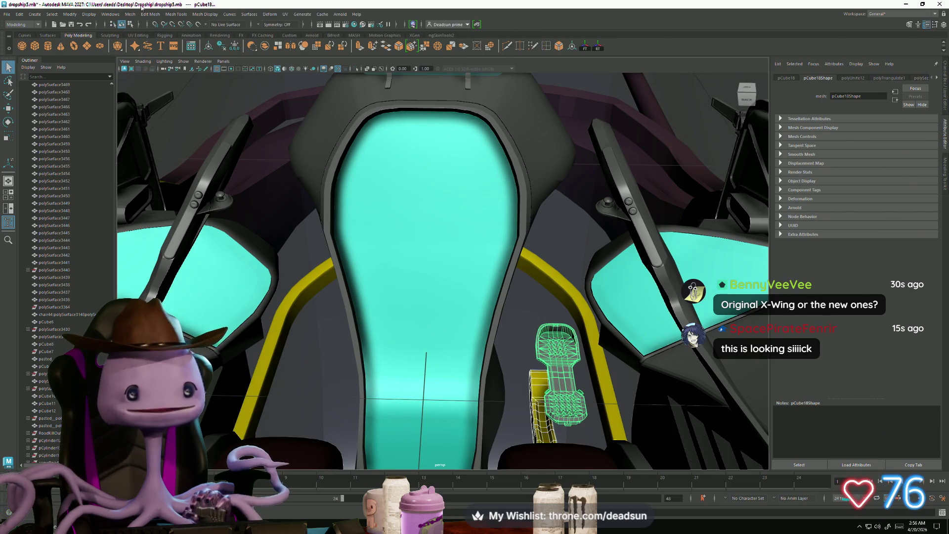
left_click(144, 43)
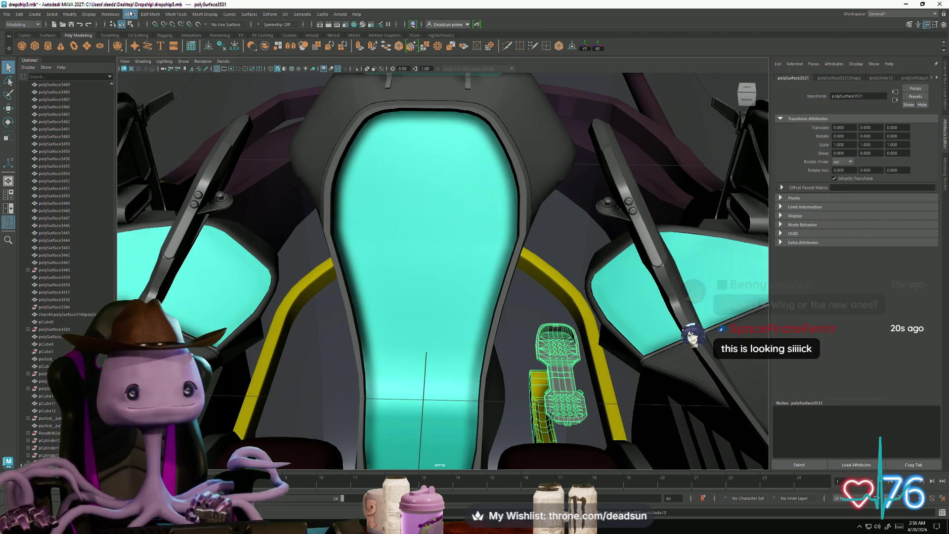
left_click(130, 14)
left_click(151, 144)
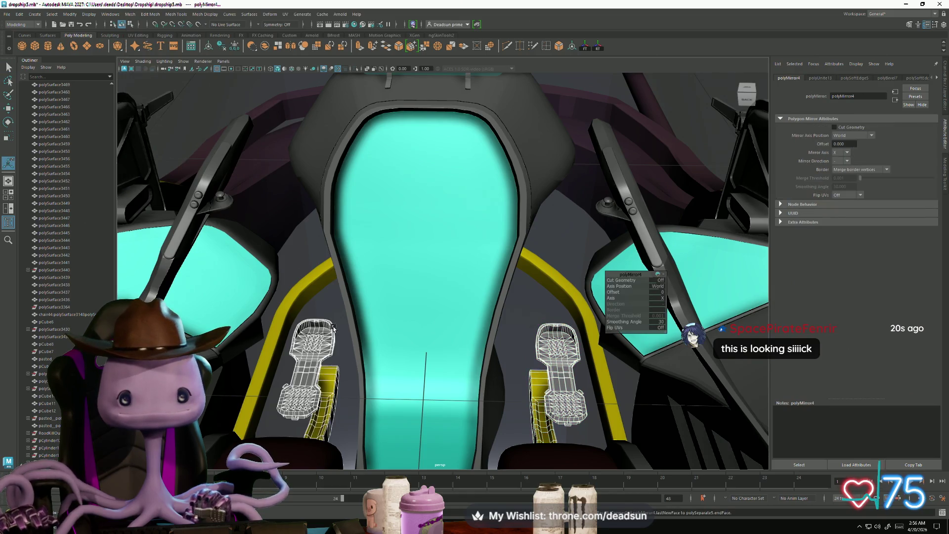
mouse_move(333, 329)
left_mouse_down("alt")
mouse_move(169, 161)
mouse_move(267, 239)
mouse_move(557, 383)
mouse_move(548, 358)
mouse_move(494, 332)
left_mouse_up("alt")
mouse_move(493, 332)
right_mouse_down("alt")
mouse_move(367, 365)
mouse_move(439, 333)
right_mouse_up("alt")
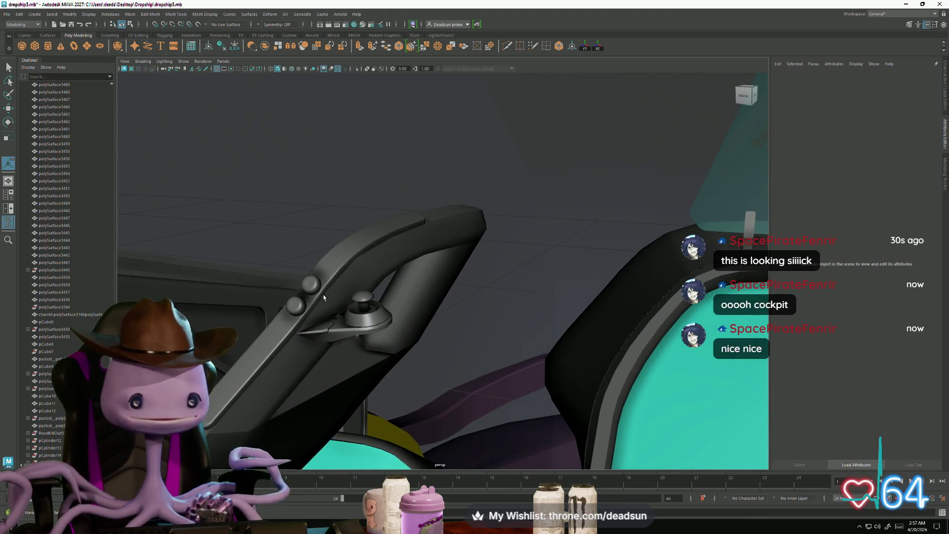
mouse_move(324, 297)
left_mouse_down("alt")
mouse_move(484, 324)
mouse_move(494, 331)
mouse_move(485, 339)
mouse_move(460, 293)
left_mouse_up("alt")
right_click_drag(561, 325, 568, 365, "alt")
mouse_move(568, 366)
left_mouse_down("alt")
mouse_move(555, 382)
mouse_move(528, 339)
left_mouse_up("alt")
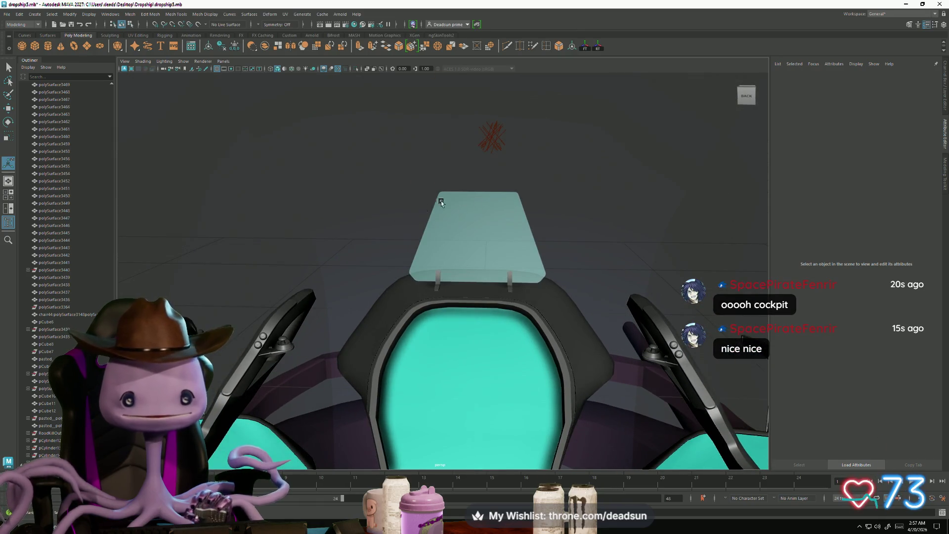
mouse_move(489, 289)
right_mouse_down("alt")
mouse_move(438, 268)
mouse_move(444, 276)
right_mouse_up("alt")
left_click_drag(445, 275, 621, 291, "alt")
right_click_drag(621, 290, 568, 277, "alt")
mouse_move(568, 277)
left_mouse_down("alt")
mouse_move(418, 299)
mouse_move(550, 315)
left_mouse_up("alt")
right_click_drag(551, 315, 229, 237, "alt")
left_click_drag(229, 237, 303, 343, "alt")
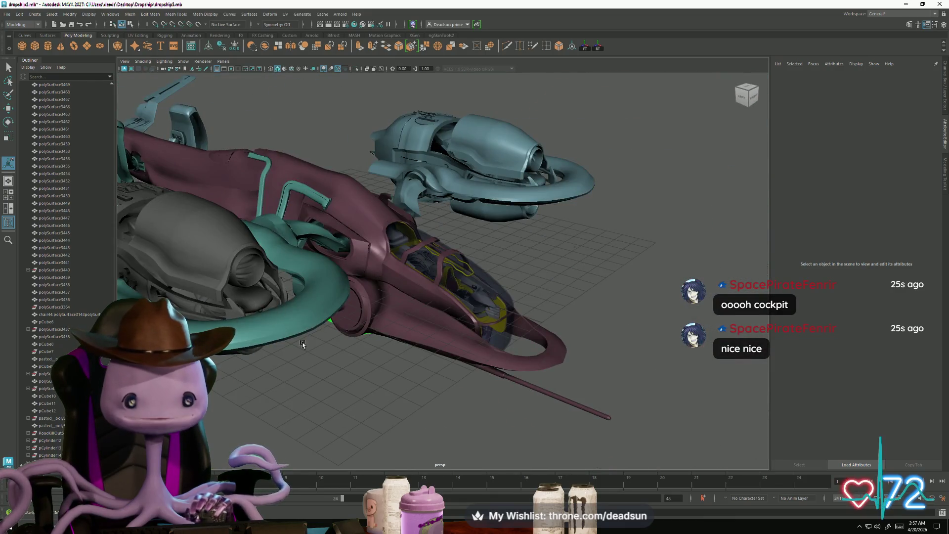
left_click(208, 295)
key("f")
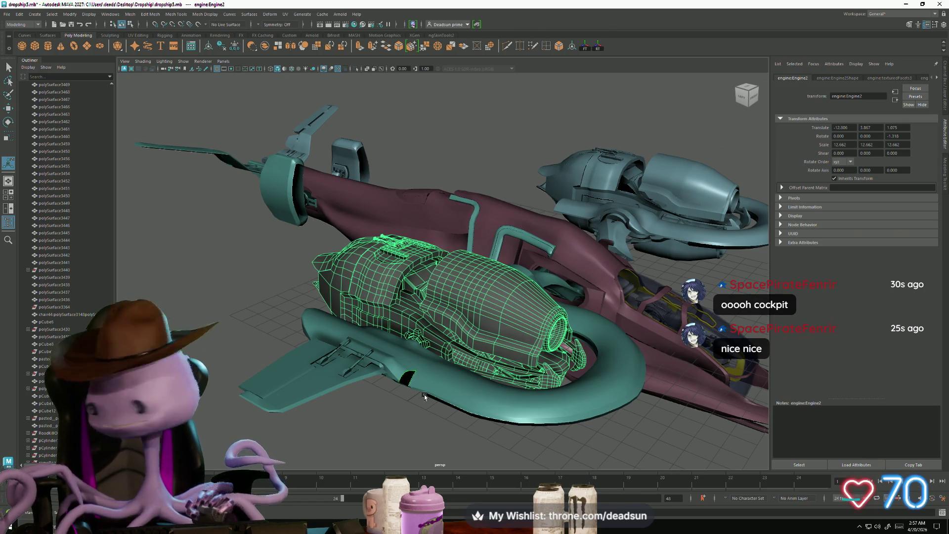
Minimize the four Maya scene windows and open ergaeag.jpg enlarged in the image viewer
left_click(904, 4)
left_click(907, 4)
left_click(906, 5)
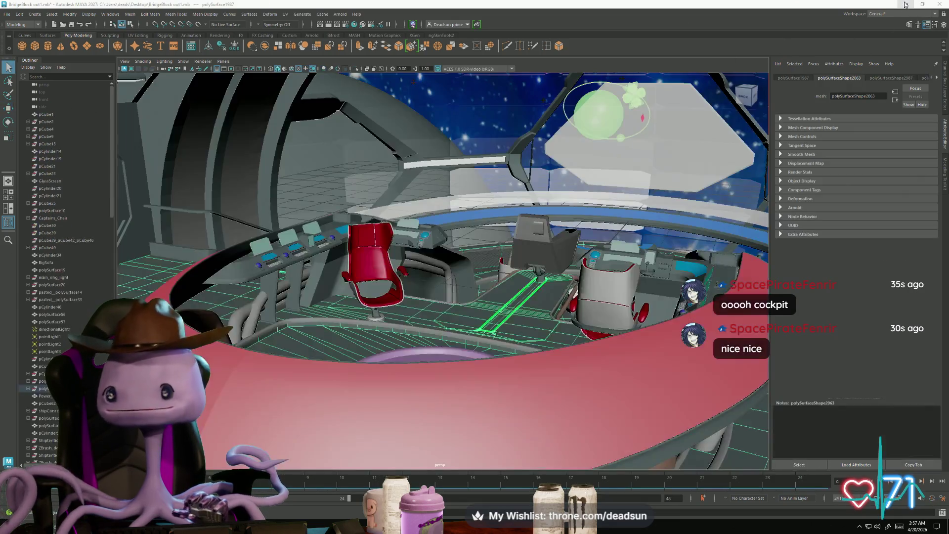
left_click(905, 4)
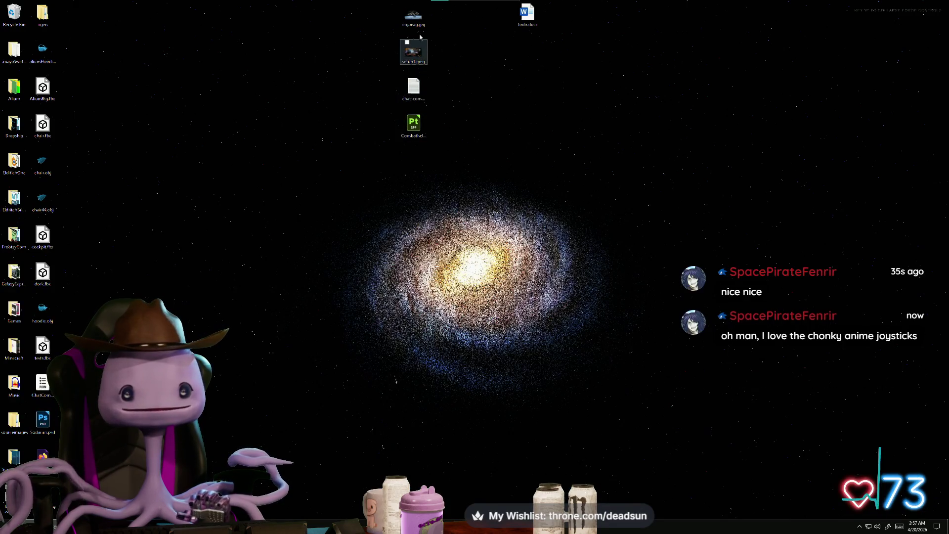
key("Return")
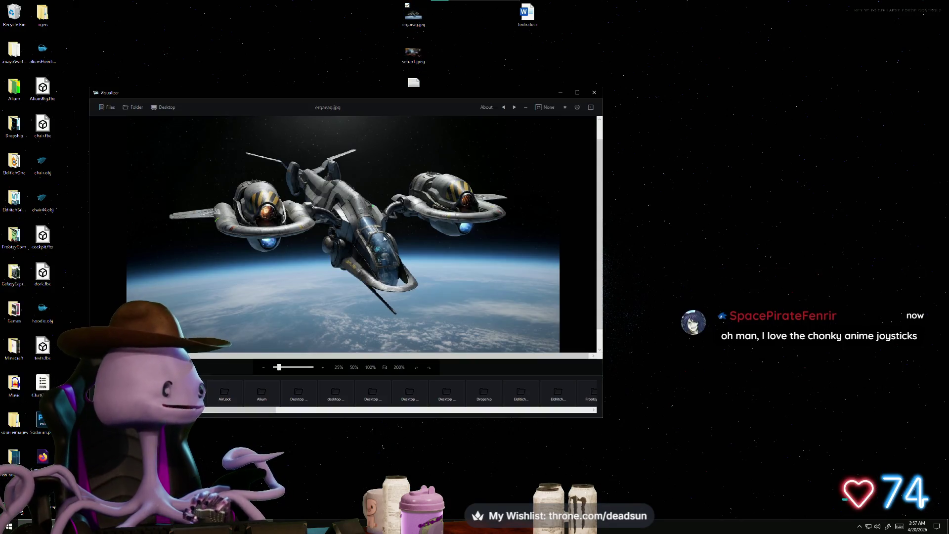
left_click(576, 93)
Pan the reference render to centre the ship and cockpit, then minimize the viewer
scroll(442, 233, "up", 5)
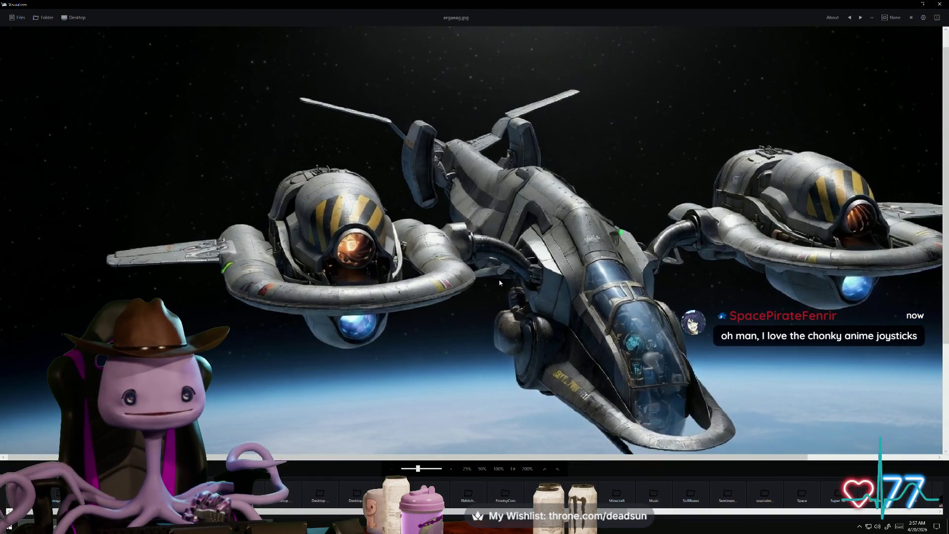
left_click_drag(499, 282, 445, 283)
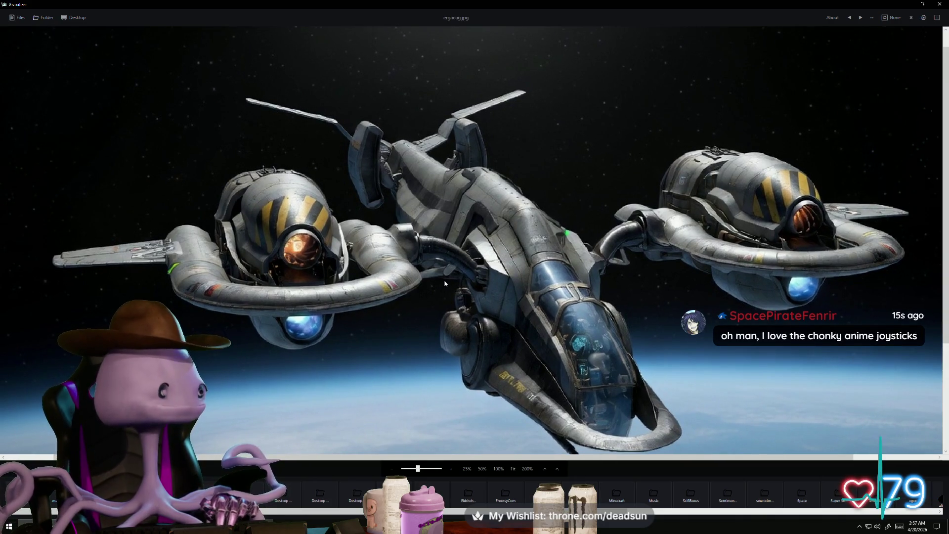
mouse_move(445, 283)
left_mouse_down()
mouse_move(414, 227)
mouse_move(423, 249)
left_mouse_up()
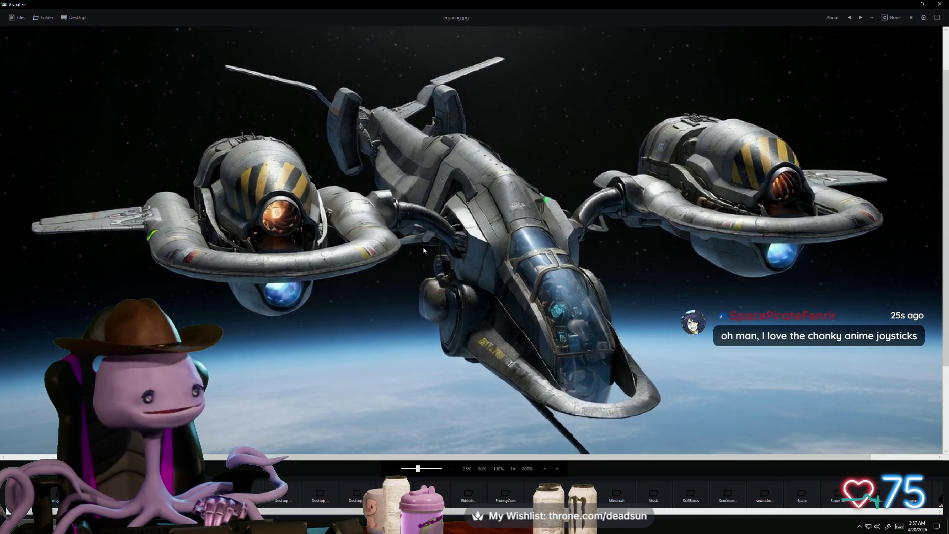
left_click_drag(424, 250, 420, 250)
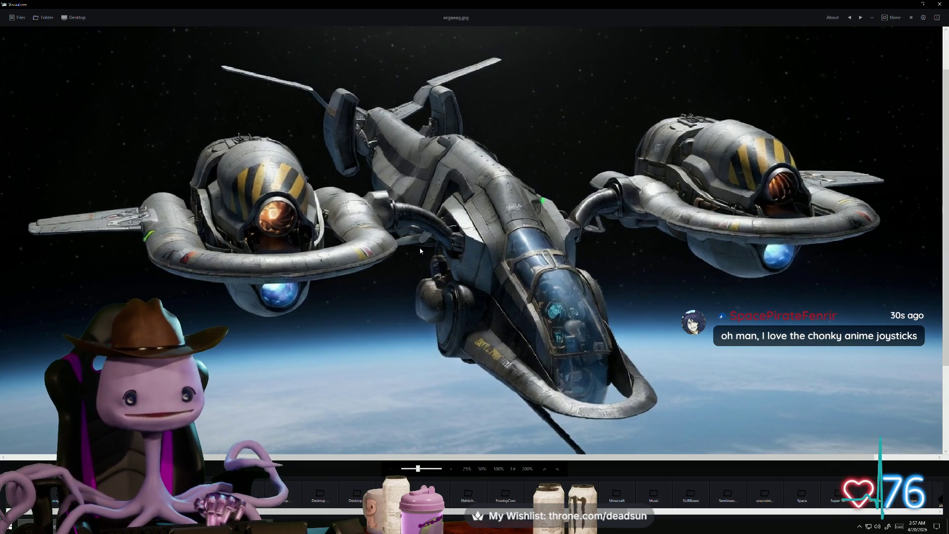
left_click_drag(420, 250, 418, 263)
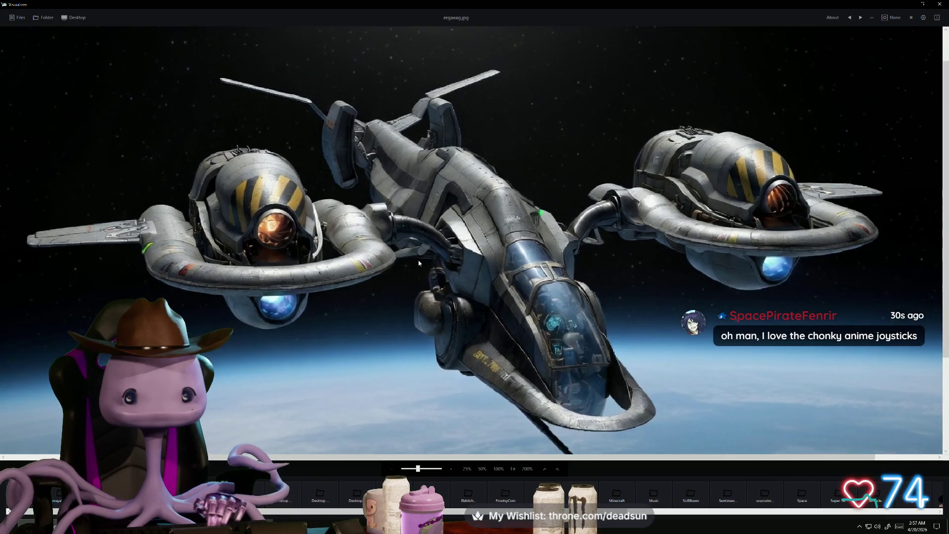
scroll(418, 263, "down", 2)
left_click(914, 4)
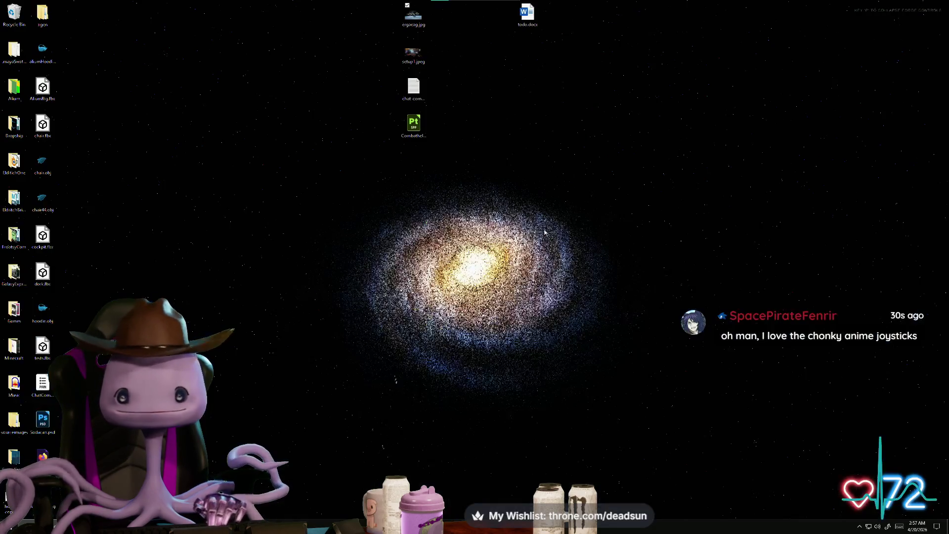
Bring the dropship5.mb scene back to the front and orbit in around the dropship
mouse_move(329, 524)
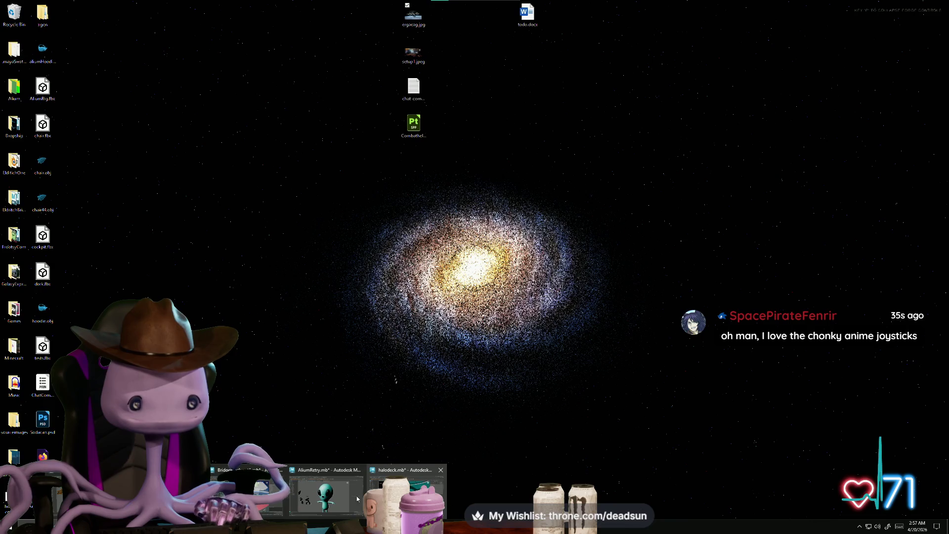
left_click(247, 492)
mouse_move(346, 297)
left_mouse_down("alt")
mouse_move(317, 316)
mouse_move(450, 332)
left_mouse_up("alt")
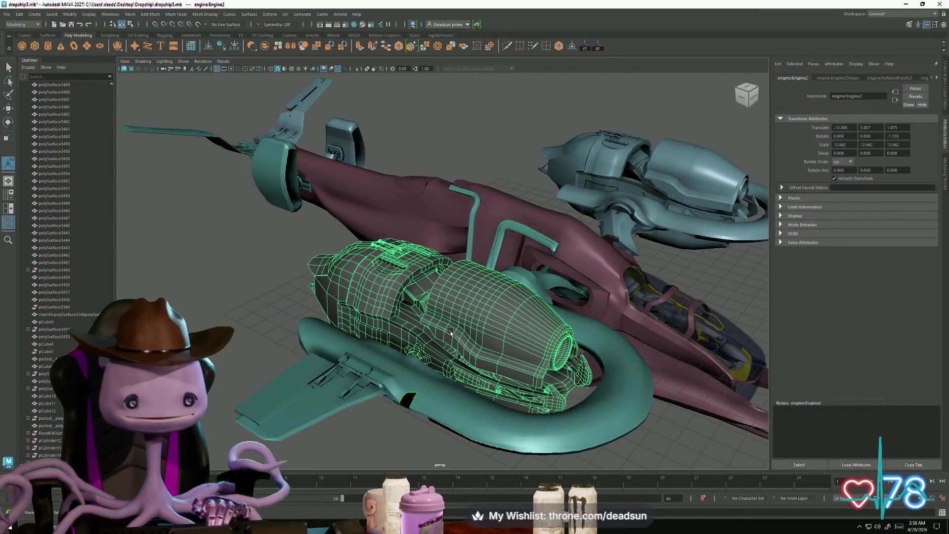
mouse_move(441, 365)
left_mouse_down("alt")
mouse_move(505, 363)
mouse_move(676, 424)
left_mouse_up("alt")
scroll(549, 357, "down", 5)
Try tilting the selected engine pod on its X axis, undo it, and zoom in on the pod
key("e")
scroll(677, 425, "up", 5)
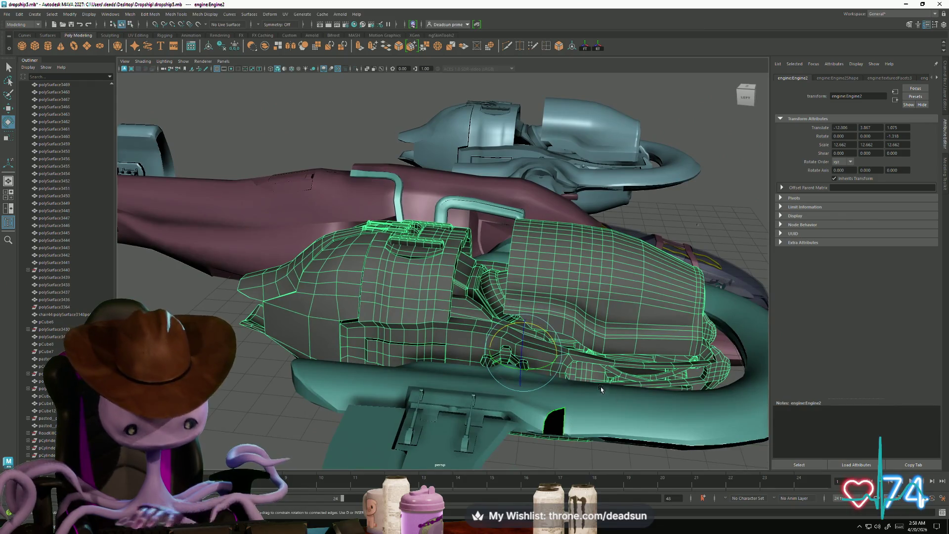
key("w")
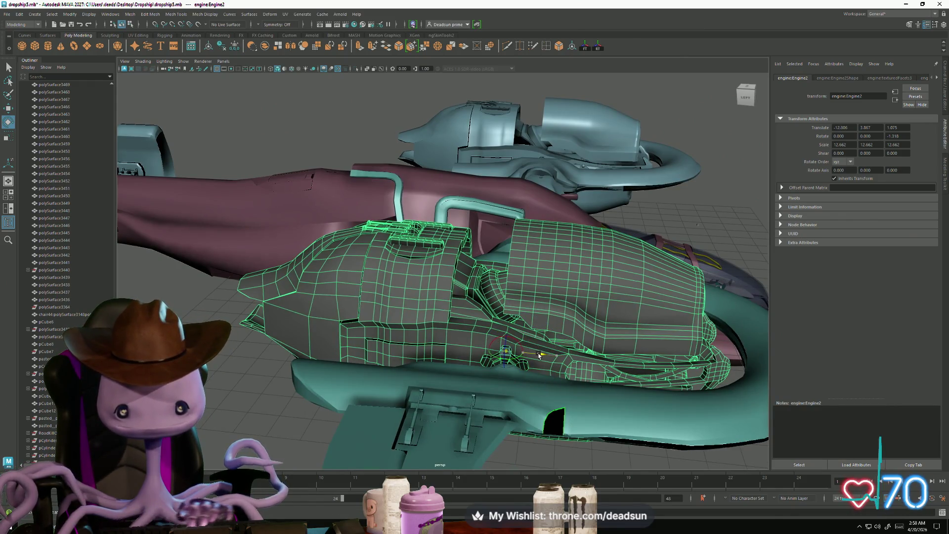
key("e")
mouse_move(538, 337)
left_mouse_down("alt")
mouse_move(498, 340)
mouse_move(544, 374)
left_mouse_up("alt")
left_click_drag(427, 266, 435, 310)
key("ctrl+z")
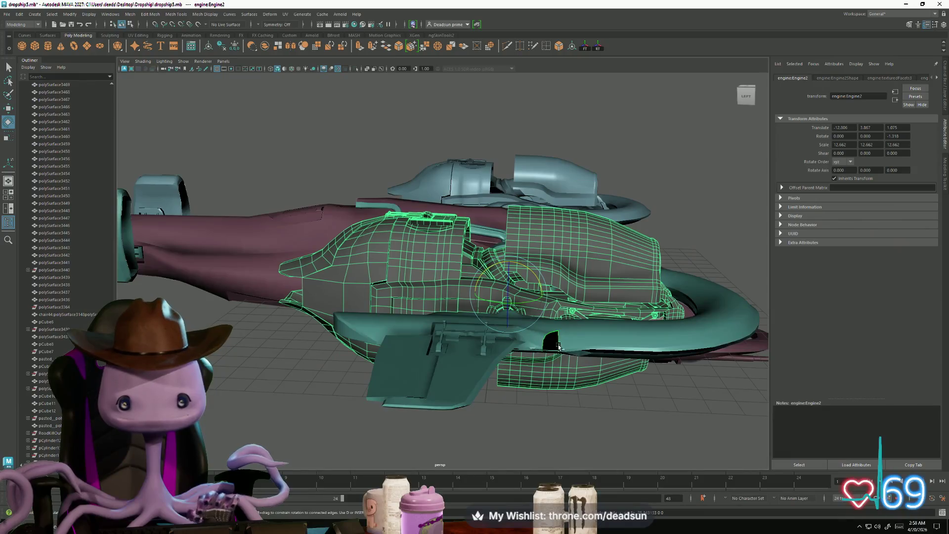
right_click_drag(434, 310, 626, 390, "alt")
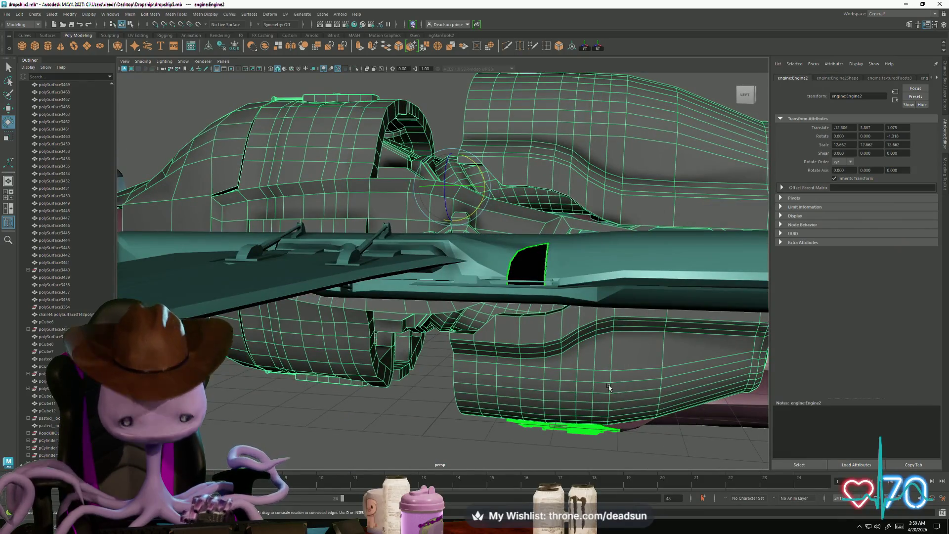
Lower the engine pod's pivot point and re-angle the pod about it, then clear the selection
key("d")
left_click_drag(457, 172, 456, 219)
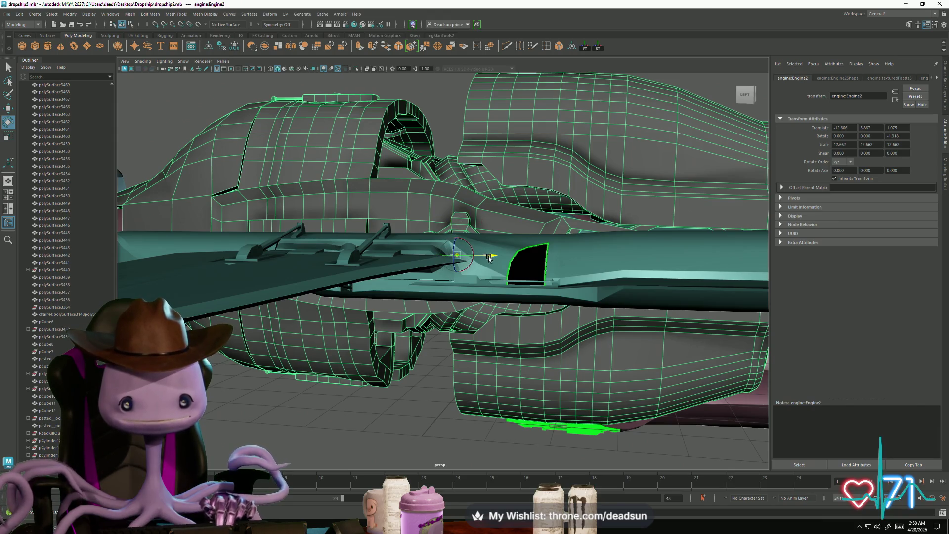
key("d")
mouse_move(554, 354)
left_mouse_down("alt")
mouse_move(494, 348)
mouse_move(391, 361)
mouse_move(395, 316)
mouse_move(365, 331)
mouse_move(359, 322)
mouse_move(438, 317)
mouse_move(547, 278)
mouse_move(326, 328)
mouse_move(351, 341)
mouse_move(371, 326)
left_mouse_up("alt")
left_click(375, 346)
left_click(376, 311)
left_click(396, 382)
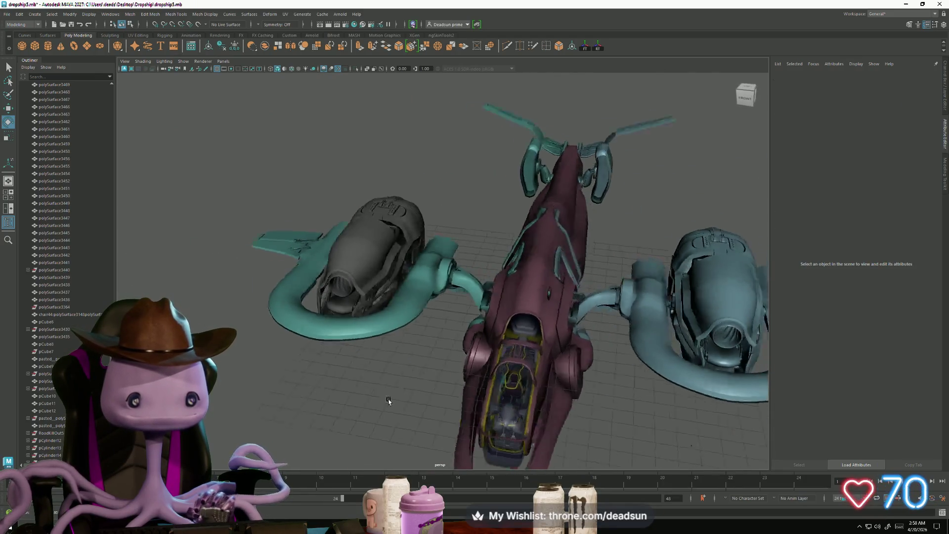
mouse_move(388, 398)
left_mouse_down("alt")
mouse_move(581, 382)
mouse_move(487, 204)
left_mouse_up("alt")
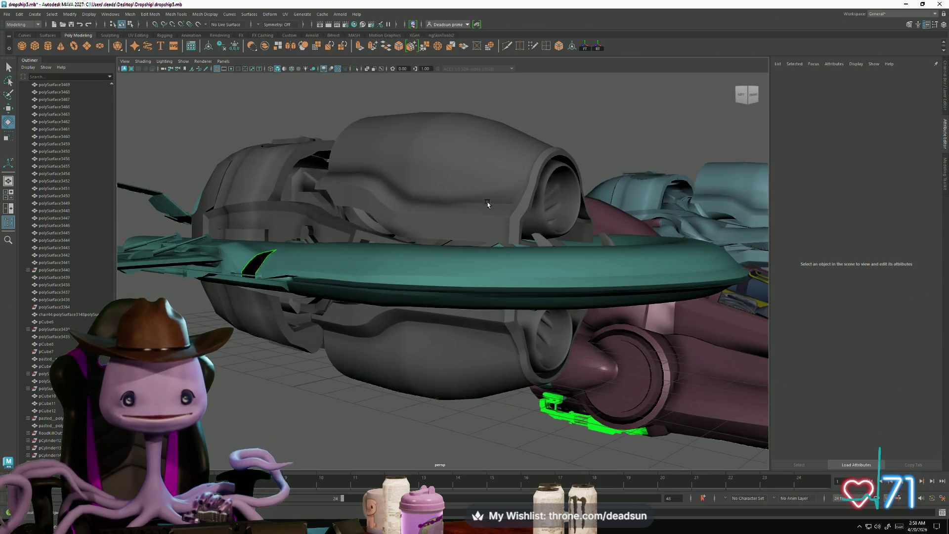
left_click(405, 180)
mouse_move(411, 188)
left_mouse_down("alt")
mouse_move(525, 281)
mouse_move(462, 334)
mouse_move(460, 392)
mouse_move(474, 408)
mouse_move(323, 258)
left_mouse_up("alt")
mouse_move(356, 269)
right_mouse_down("alt")
mouse_move(364, 286)
mouse_move(287, 288)
right_mouse_up("alt")
left_click_drag(287, 288, 505, 234, "alt")
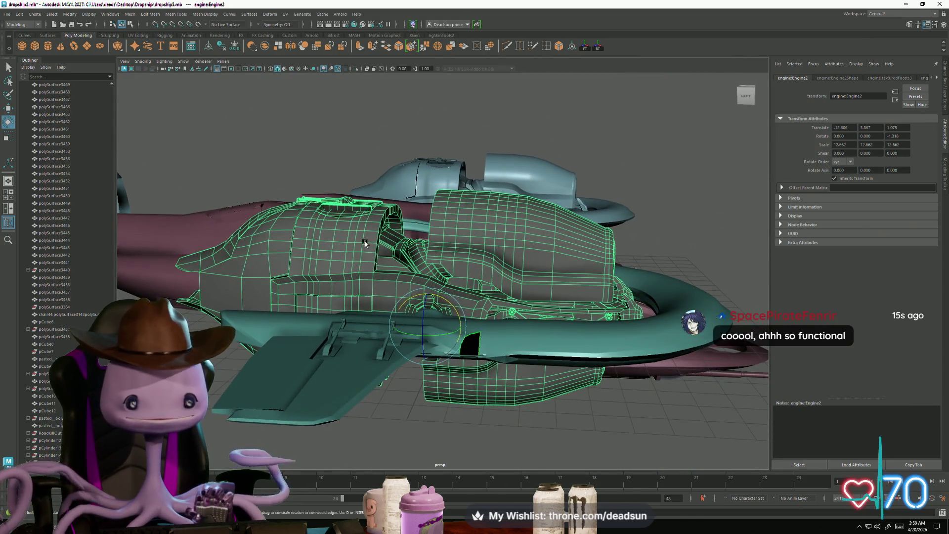
mouse_move(364, 243)
left_mouse_down("alt")
mouse_move(405, 234)
mouse_move(297, 371)
mouse_move(341, 392)
mouse_move(364, 381)
mouse_move(334, 374)
mouse_move(396, 421)
mouse_move(446, 416)
mouse_move(439, 433)
mouse_move(467, 289)
mouse_move(364, 368)
left_mouse_up("alt")
left_click(297, 371)
left_click(468, 289)
left_click(375, 355)
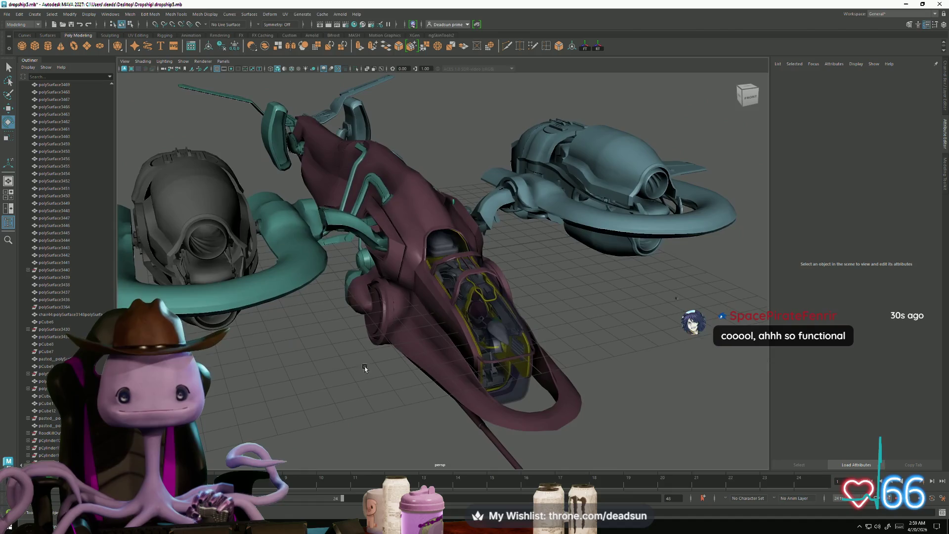
right_click_drag(364, 368, 474, 437, "alt")
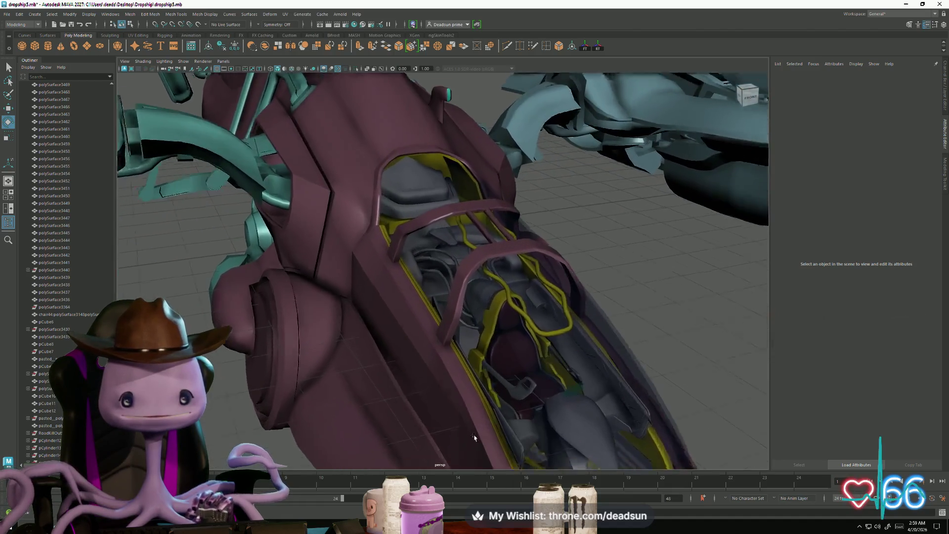
mouse_move(474, 437)
left_mouse_down("alt")
mouse_move(497, 420)
mouse_move(434, 368)
mouse_move(539, 433)
mouse_move(445, 247)
left_mouse_up("alt")
scroll(473, 230, "up", 5)
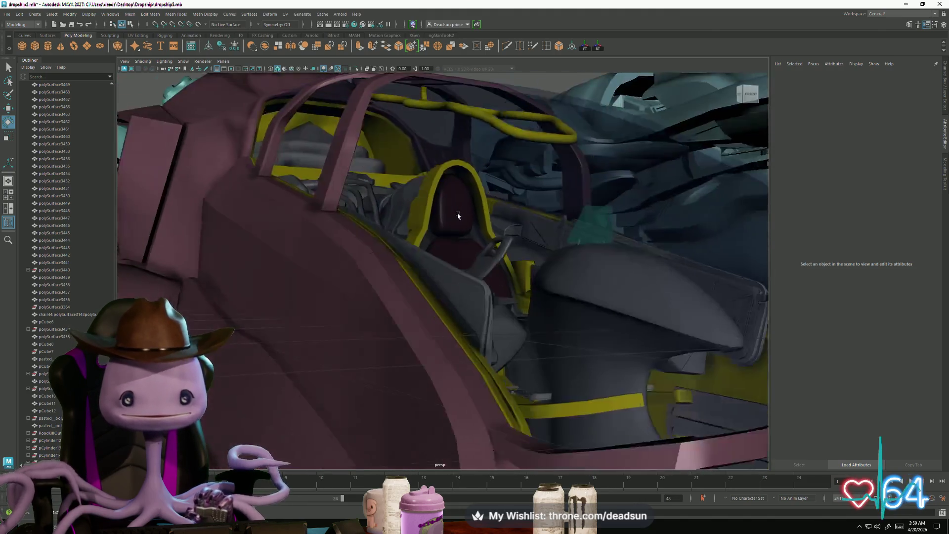
mouse_move(458, 216)
left_mouse_down("alt")
mouse_move(627, 263)
mouse_move(510, 336)
mouse_move(587, 381)
mouse_move(600, 376)
mouse_move(582, 222)
left_mouse_up("alt")
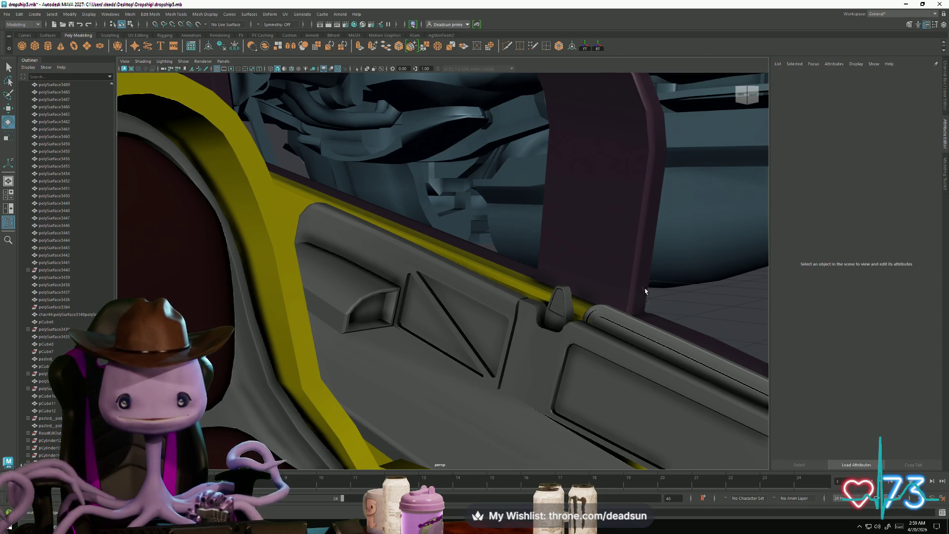
mouse_move(645, 291)
left_mouse_down("alt")
mouse_move(470, 282)
mouse_move(348, 327)
mouse_move(420, 316)
mouse_move(365, 338)
mouse_move(313, 312)
mouse_move(355, 331)
mouse_move(428, 256)
left_mouse_up("alt")
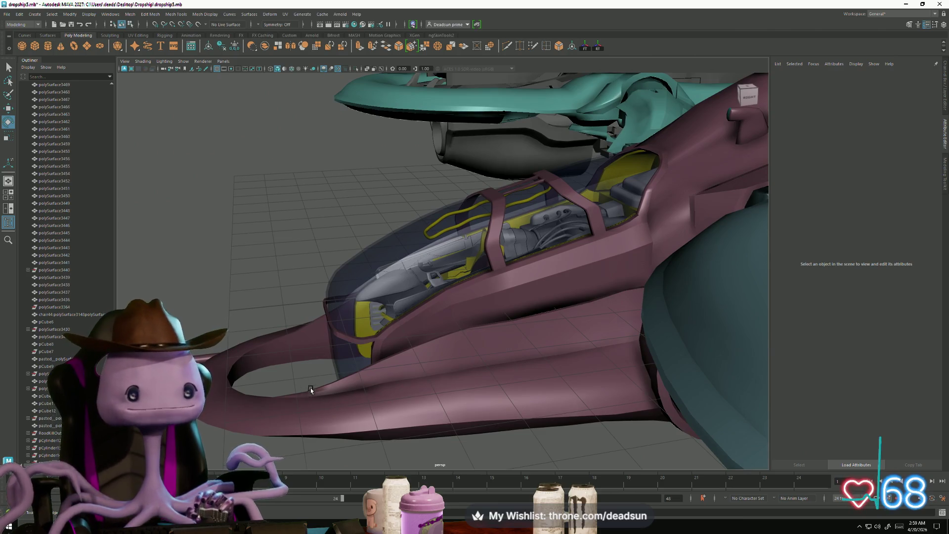
mouse_move(311, 390)
left_mouse_down("alt")
mouse_move(404, 394)
mouse_move(269, 391)
mouse_move(290, 415)
mouse_move(288, 395)
mouse_move(346, 391)
mouse_move(326, 356)
mouse_move(346, 346)
mouse_move(445, 405)
left_mouse_up("alt")
scroll(494, 425, "up", 5)
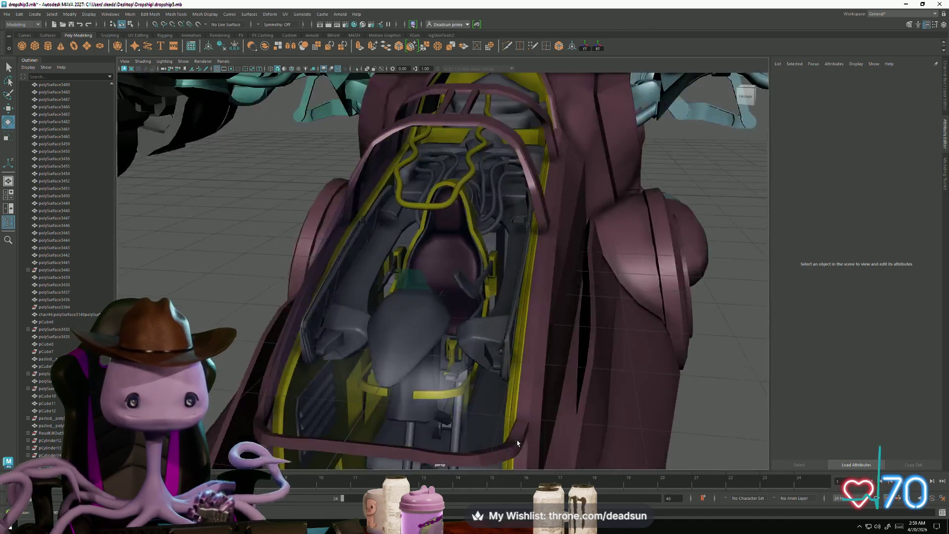
mouse_move(517, 442)
left_mouse_down("alt")
mouse_move(434, 455)
mouse_move(491, 434)
mouse_move(454, 416)
mouse_move(544, 447)
mouse_move(445, 444)
left_mouse_up("alt")
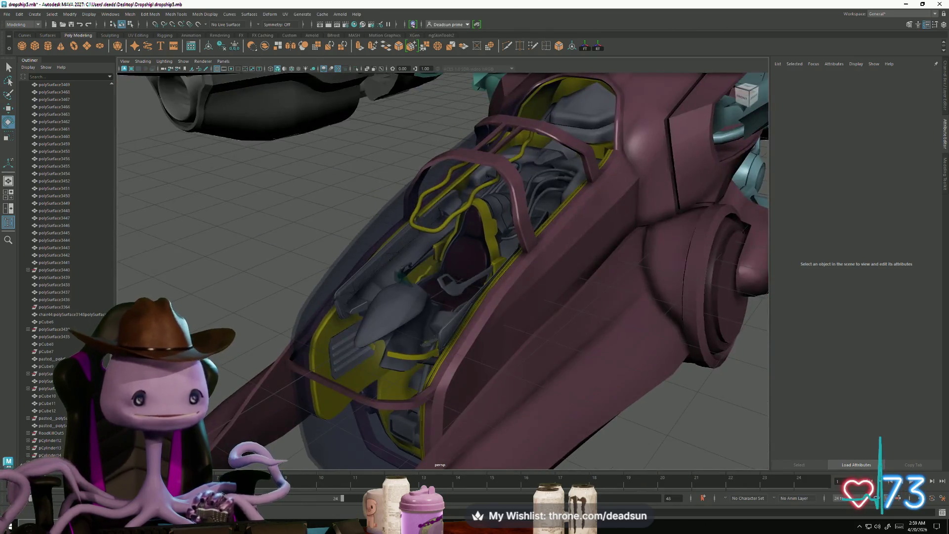
key("super")
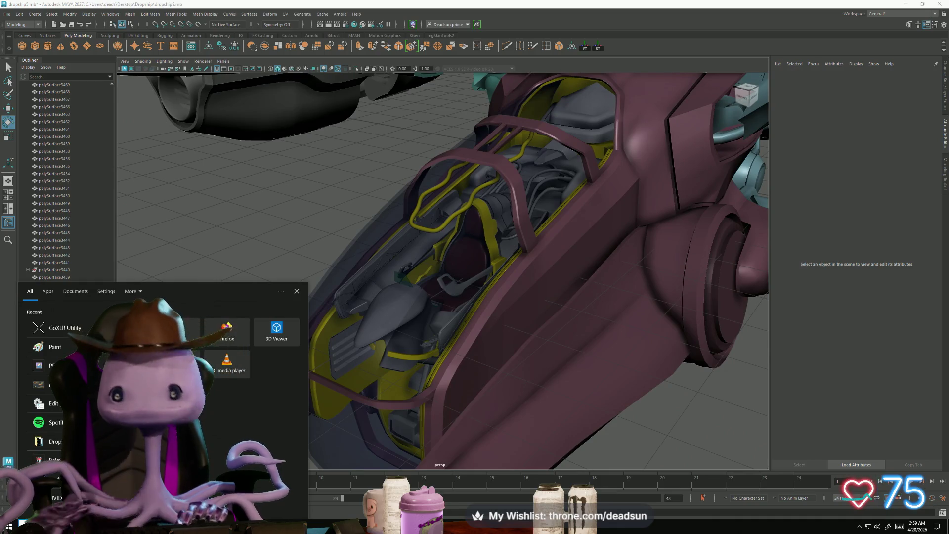
Restore the Maya window to a smaller size, reposition it, then maximize it again
key("Escape")
double_click(460, 4)
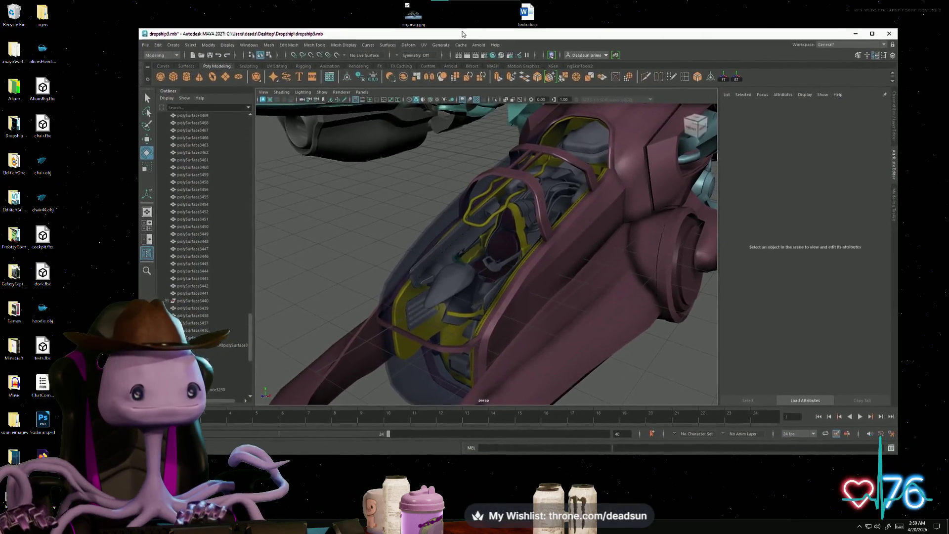
mouse_move(462, 33)
left_mouse_down()
mouse_move(423, 74)
mouse_move(450, 118)
mouse_move(561, 105)
mouse_move(389, 65)
mouse_move(413, 65)
mouse_move(398, 64)
left_mouse_up()
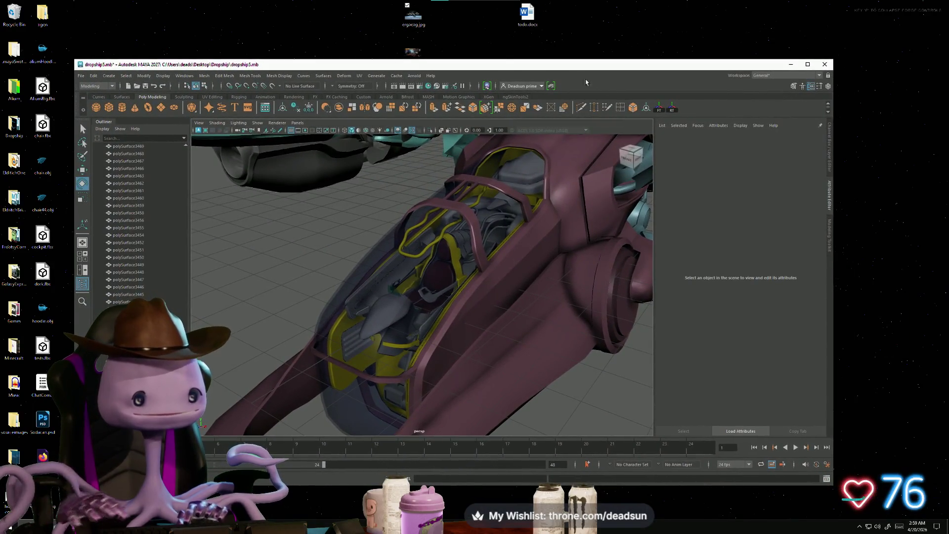
left_click(807, 65)
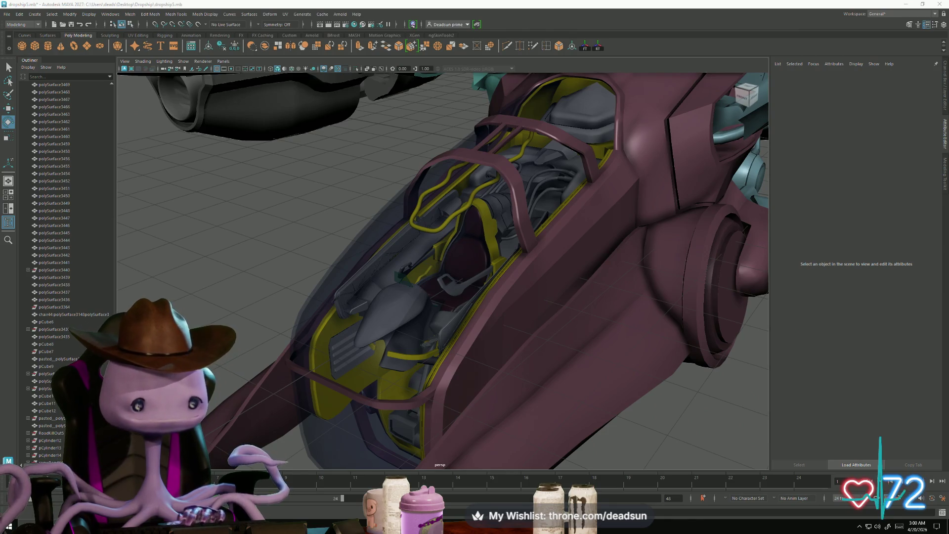
Search Windows for 'ca', cancel the search, and drag Maya's title bar down to un-maximize it
key("super+s")
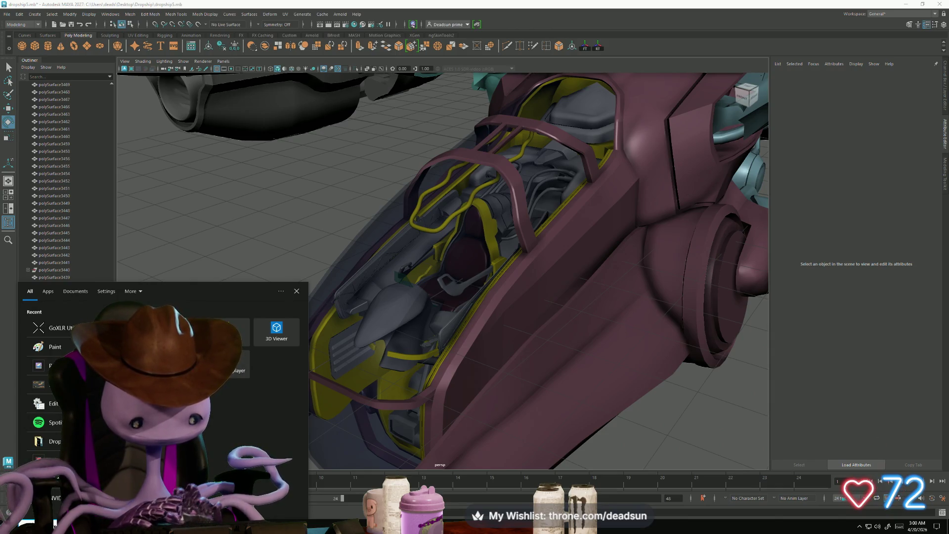
type("cara")
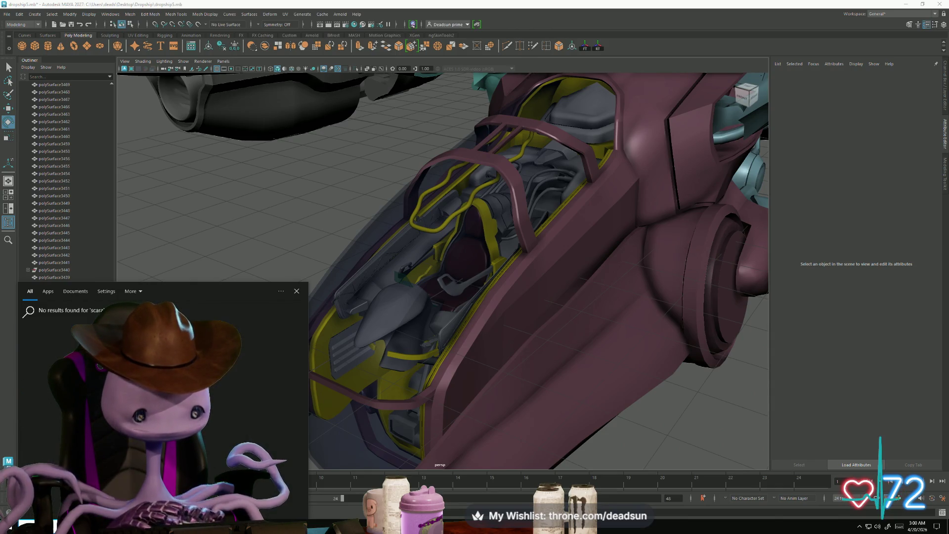
key("BackSpace")
key("BackSpace")
key("BackSpace")
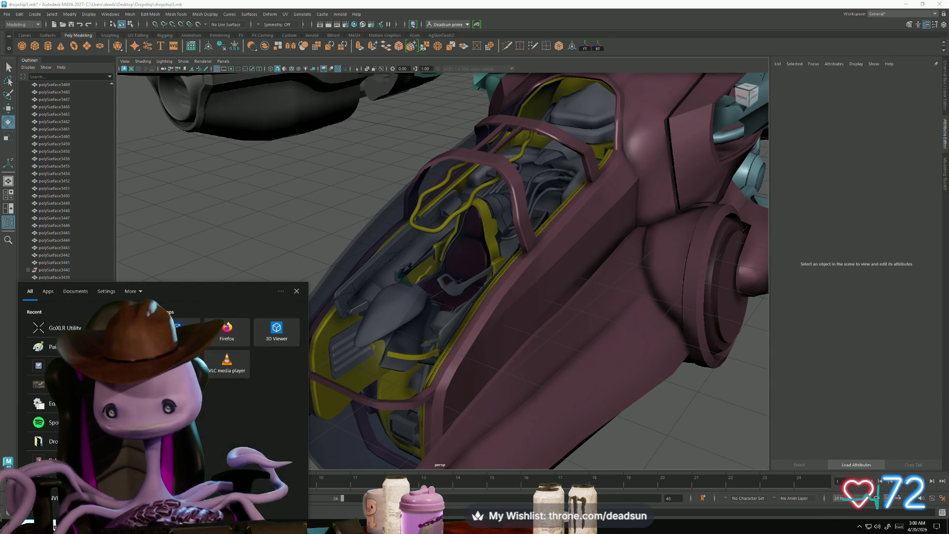
key("Escape")
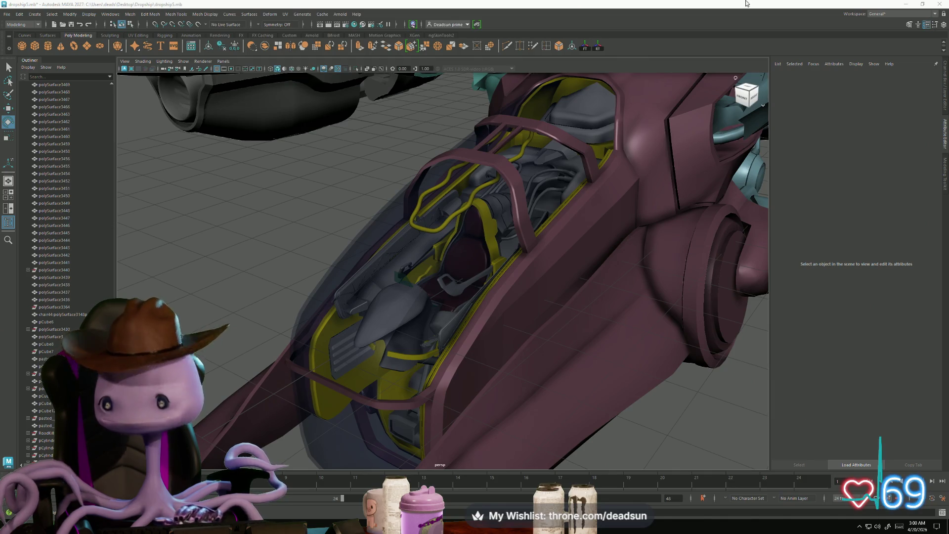
mouse_move(657, 4)
left_mouse_down()
mouse_move(738, 159)
mouse_move(678, 298)
mouse_move(732, 379)
mouse_move(568, 81)
mouse_move(716, 71)
mouse_move(633, 72)
mouse_move(639, 68)
left_mouse_up()
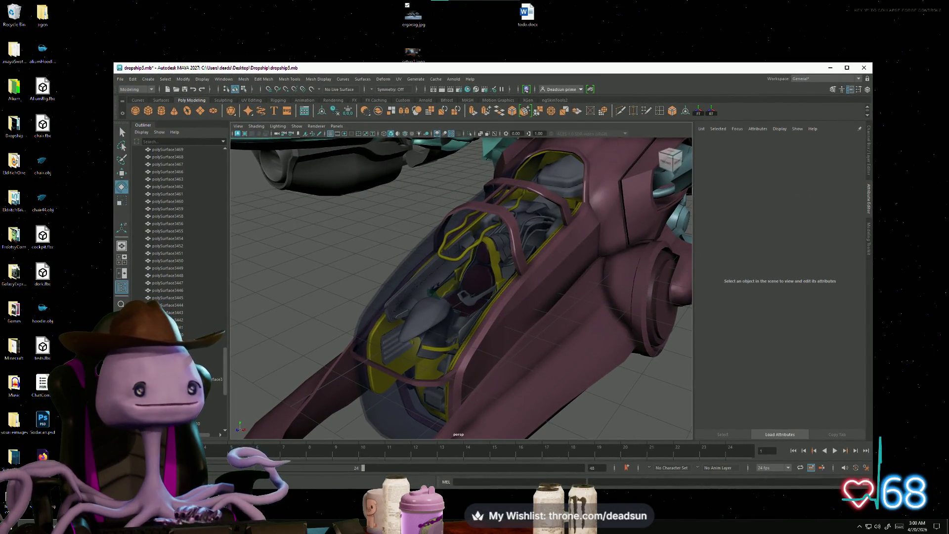
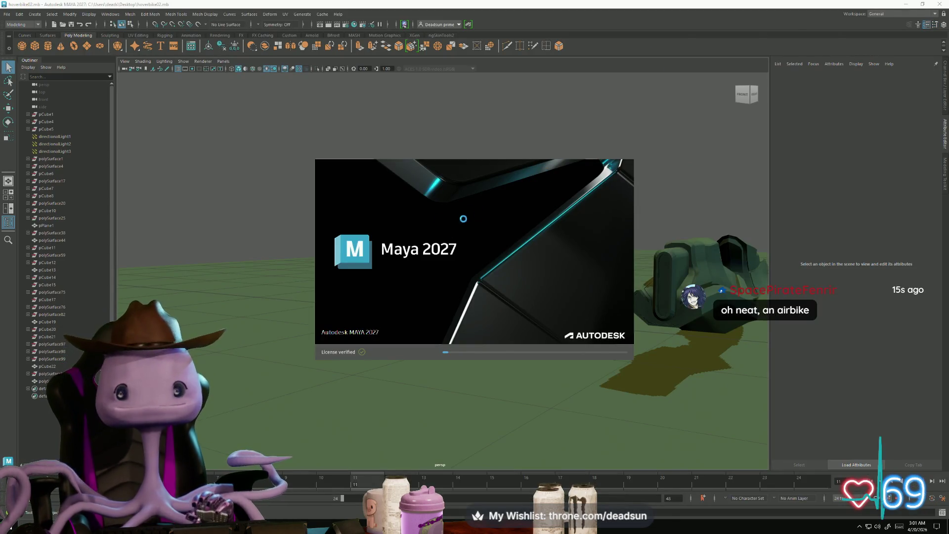
In hoverBike04Prototype, select a side panel of the bike and switch to the Rotate tool
key("alt+Tab")
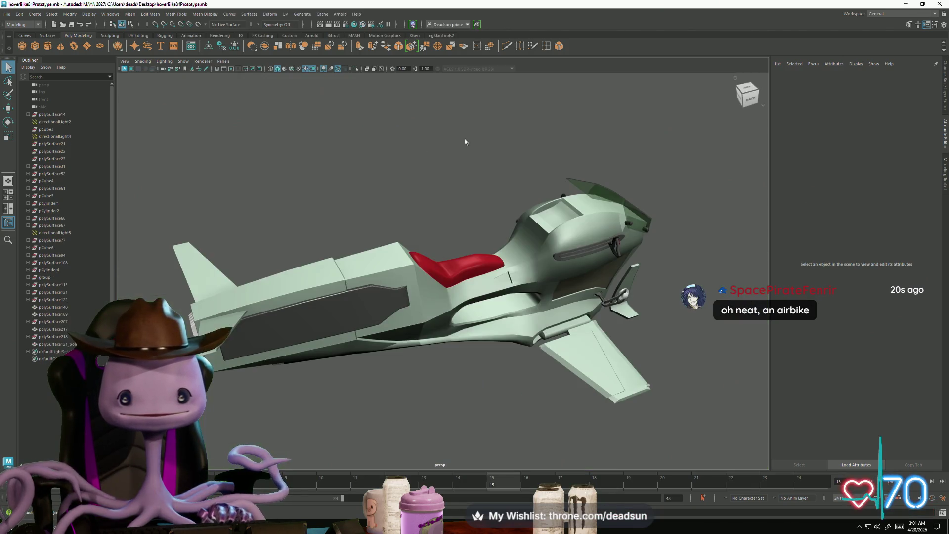
mouse_move(465, 142)
left_mouse_down("alt")
mouse_move(402, 245)
mouse_move(451, 246)
mouse_move(417, 255)
mouse_move(518, 218)
mouse_move(636, 229)
mouse_move(498, 239)
mouse_move(554, 247)
mouse_move(568, 296)
mouse_move(601, 247)
mouse_move(622, 241)
mouse_move(529, 297)
mouse_move(479, 345)
mouse_move(387, 300)
mouse_move(196, 313)
mouse_move(244, 282)
mouse_move(312, 292)
mouse_move(318, 303)
left_mouse_up("alt")
left_click(416, 254)
key("e")
Bring the PhaseType01 scene forward and orbit to a side view of the ship
key("alt+Tab")
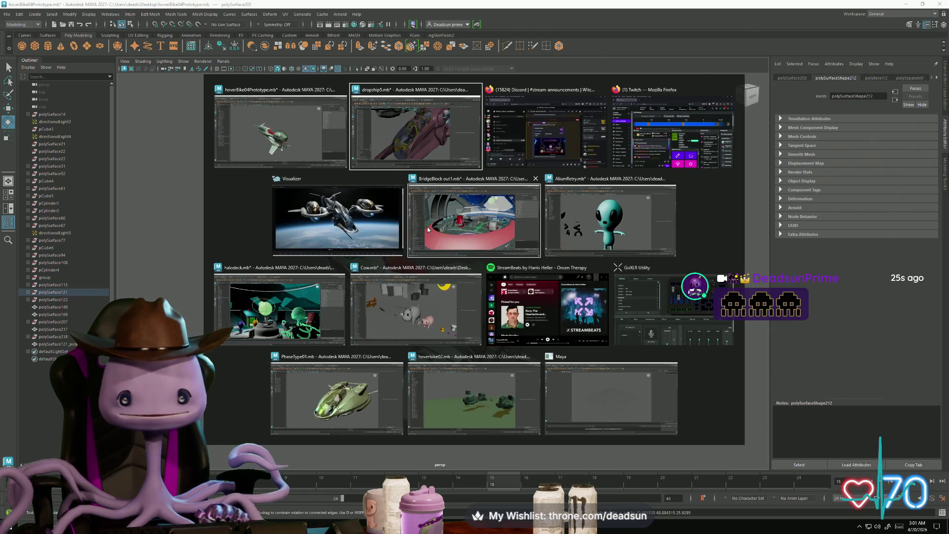
left_click(336, 395)
left_click_drag(445, 316, 531, 320, "alt")
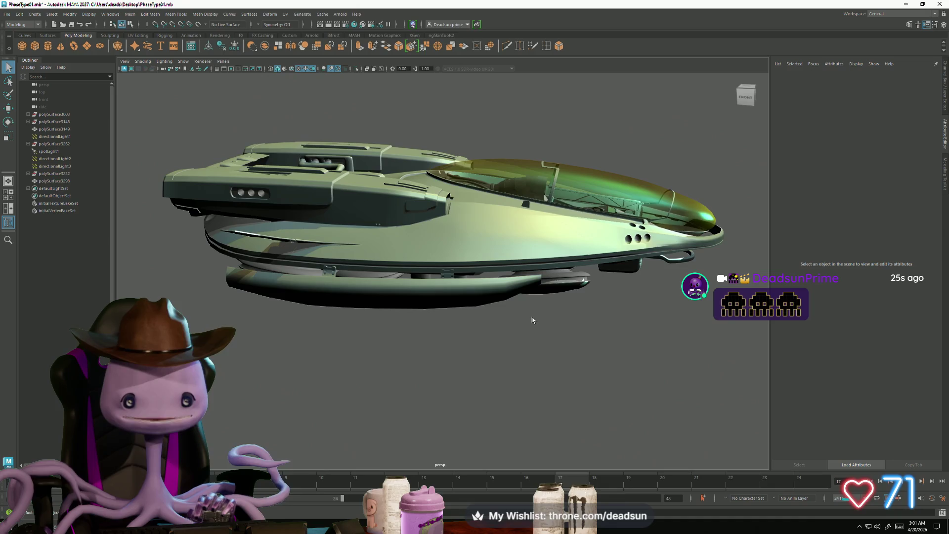
Return to PhaseType01 and tumble the ship through three-quarter, front and top-down views
key("ctrl+n")
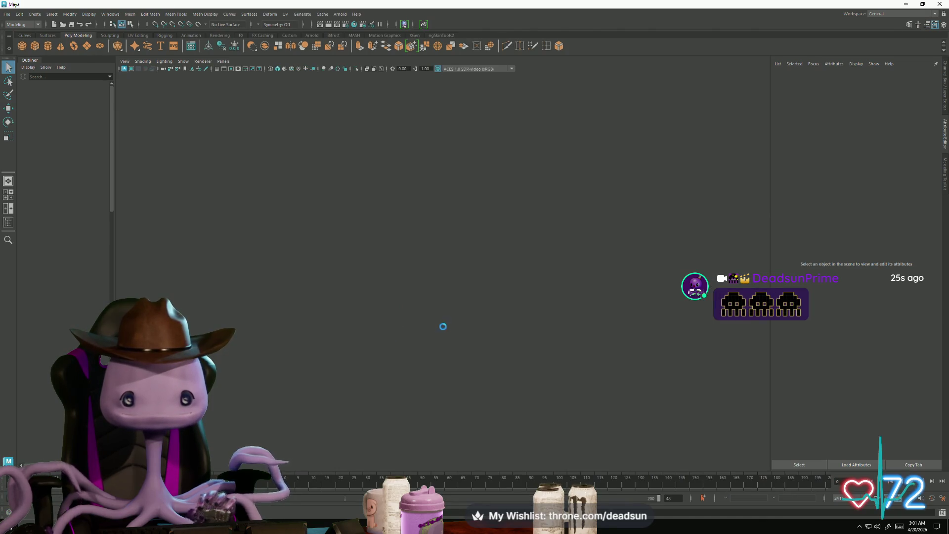
key("alt+Tab")
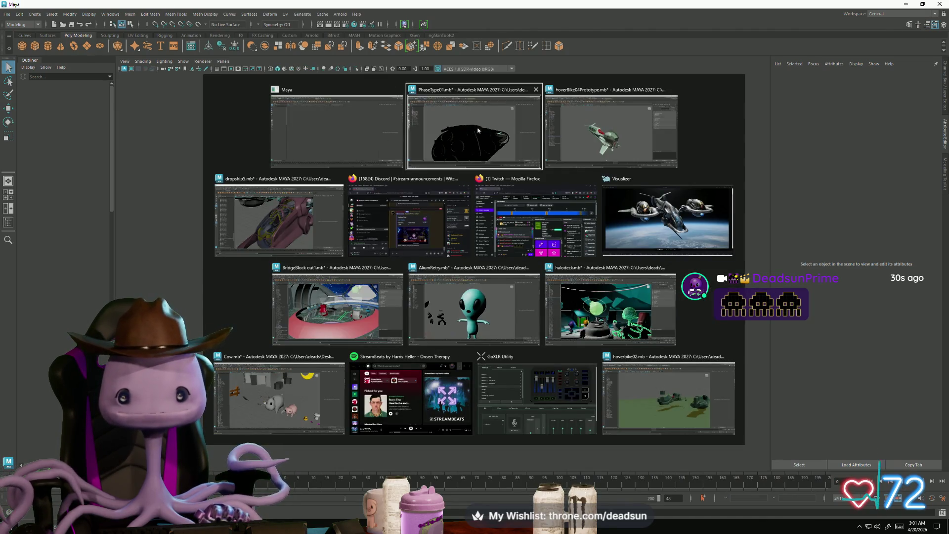
left_click(478, 130)
mouse_move(485, 150)
left_mouse_down("alt")
mouse_move(547, 282)
mouse_move(417, 351)
mouse_move(544, 346)
mouse_move(660, 356)
left_mouse_up("alt")
right_click_drag(660, 356, 453, 335, "alt")
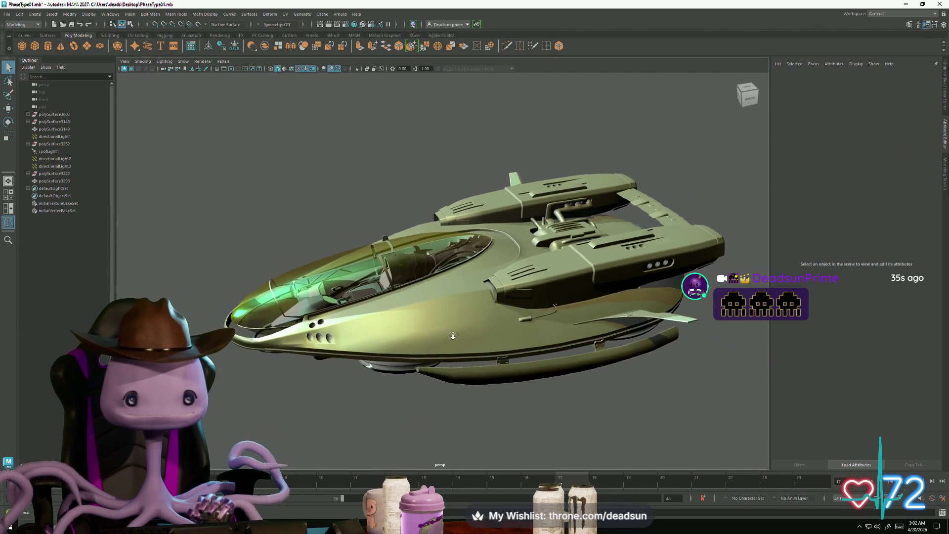
mouse_move(452, 335)
left_mouse_down("alt")
mouse_move(451, 304)
mouse_move(449, 394)
left_mouse_up("alt")
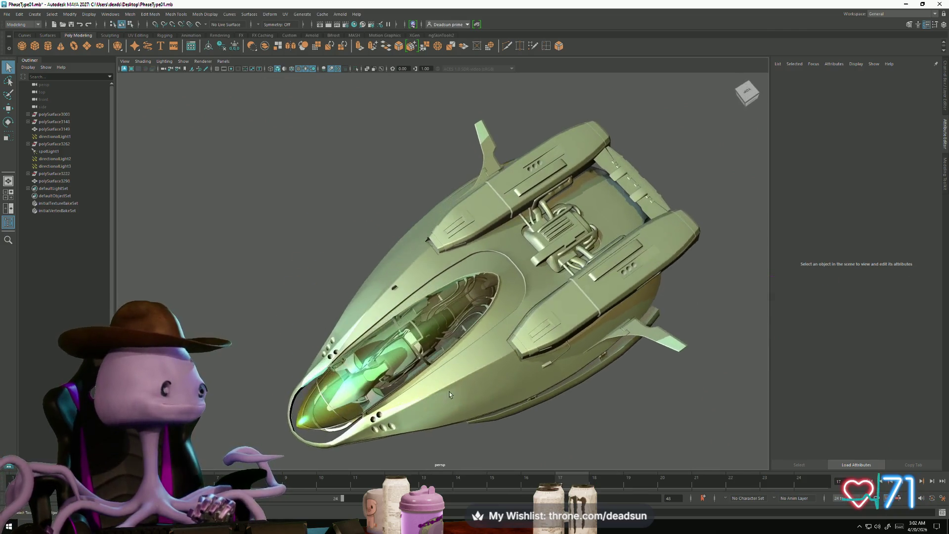
Switch to the untitled Maya window, then to the hoverbike02 scene
key("alt+Tab")
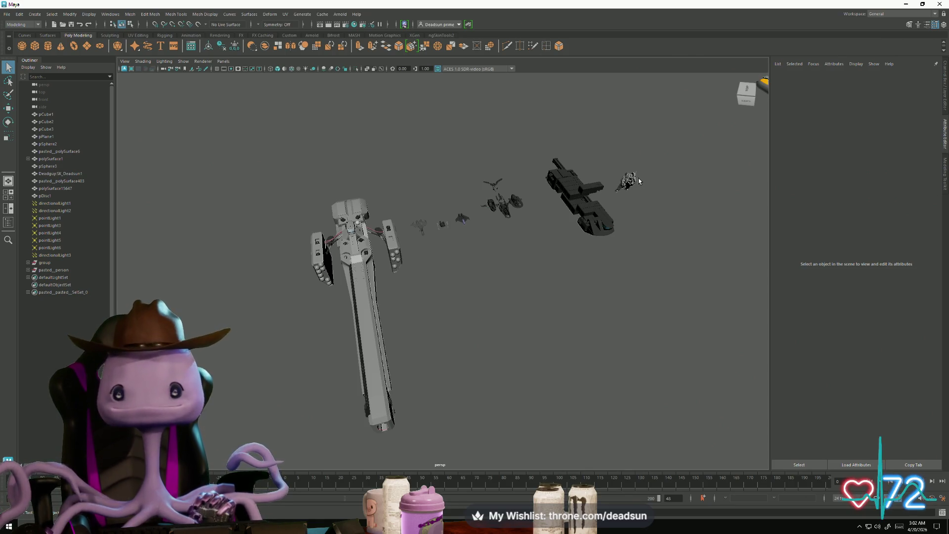
key("alt+Tab")
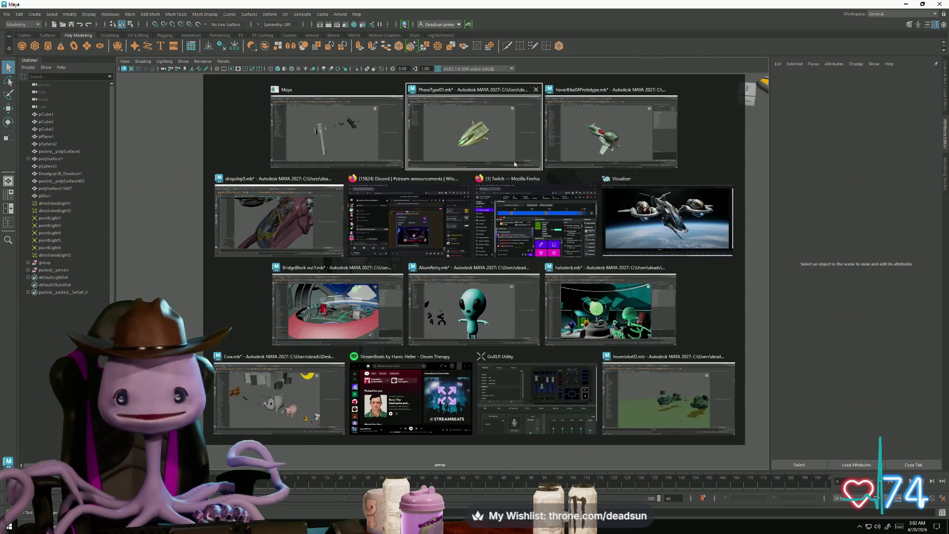
left_click(611, 381)
Inspect the hoverbike02 bikes from the back and a low front angle, then return to hoverBike04Prototype
mouse_move(611, 380)
left_mouse_down("alt")
mouse_move(710, 364)
mouse_move(529, 340)
mouse_move(651, 261)
mouse_move(509, 306)
mouse_move(510, 275)
mouse_move(463, 313)
mouse_move(504, 295)
mouse_move(515, 349)
mouse_move(610, 365)
mouse_move(512, 388)
mouse_move(574, 334)
mouse_move(367, 327)
mouse_move(521, 406)
left_mouse_up("alt")
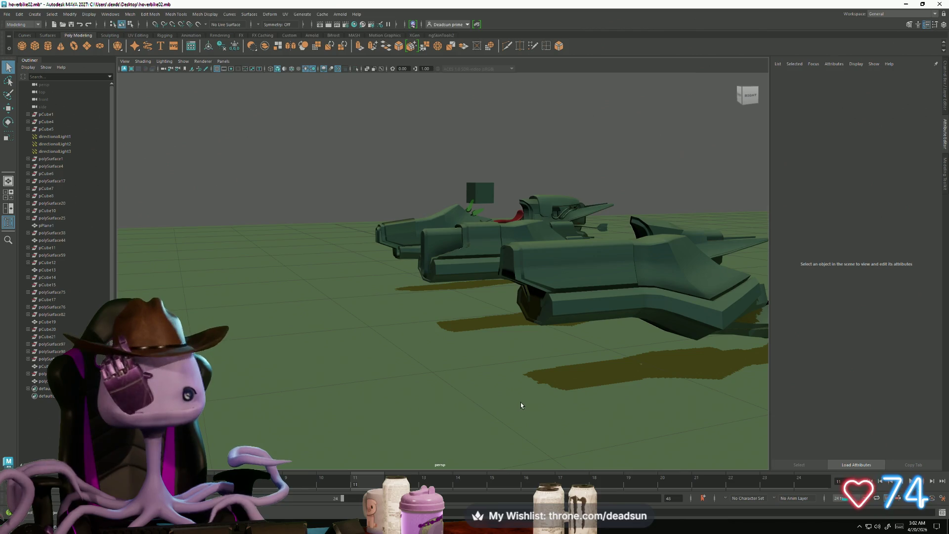
mouse_move(536, 363)
middle_mouse_down("alt")
mouse_move(552, 361)
mouse_move(454, 321)
mouse_move(440, 330)
middle_mouse_up("alt")
scroll(440, 330, "down", 5)
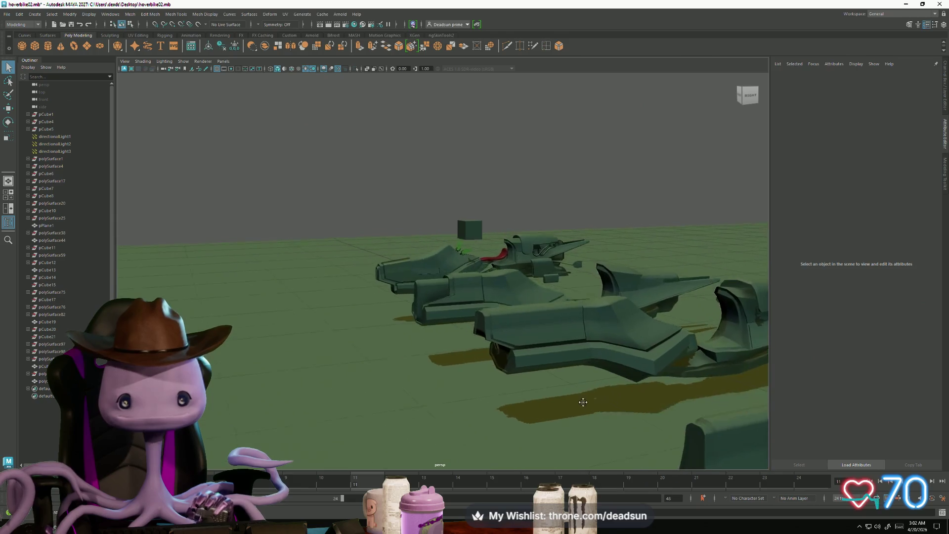
scroll(603, 357, "up", 8)
mouse_move(603, 357)
left_mouse_down("alt")
mouse_move(568, 346)
mouse_move(501, 366)
mouse_move(408, 328)
mouse_move(458, 372)
mouse_move(451, 385)
mouse_move(514, 381)
mouse_move(413, 388)
left_mouse_up("alt")
scroll(502, 365, "up", 5)
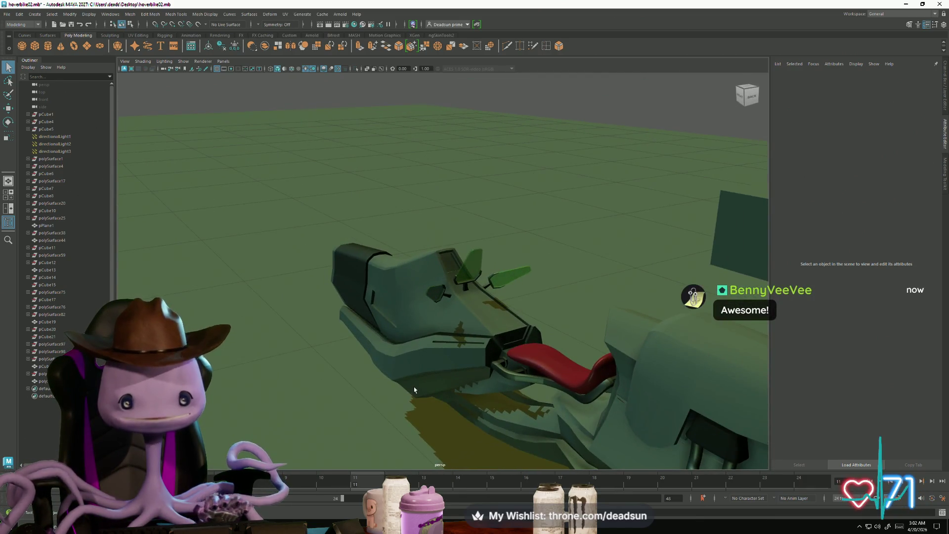
key("alt+Tab")
key("alt+Tab")
key("alt+Tab")
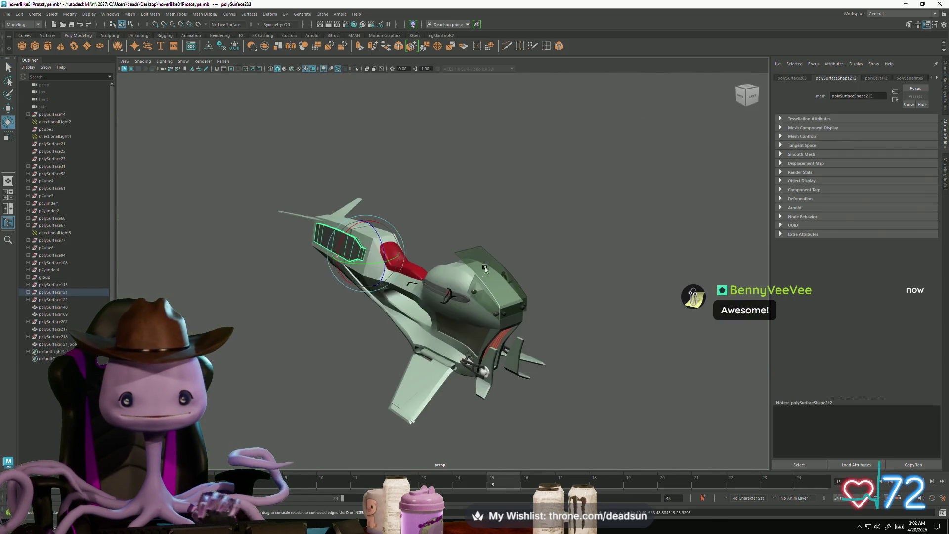
Select the handlebar grip piece on the prototype bike
left_click_drag(484, 269, 410, 296, "alt")
scroll(408, 297, "up", 3)
left_click(277, 280)
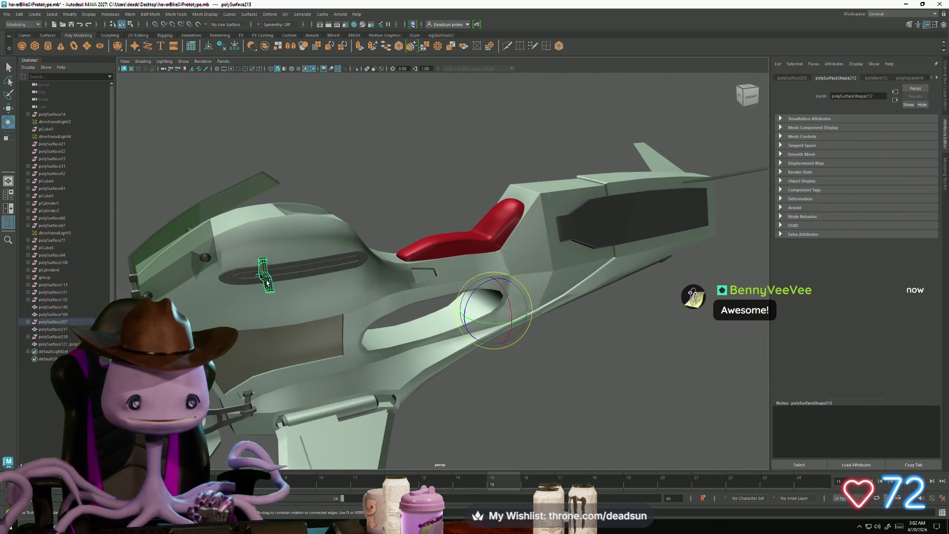
left_click_drag(278, 281, 340, 282, "alt")
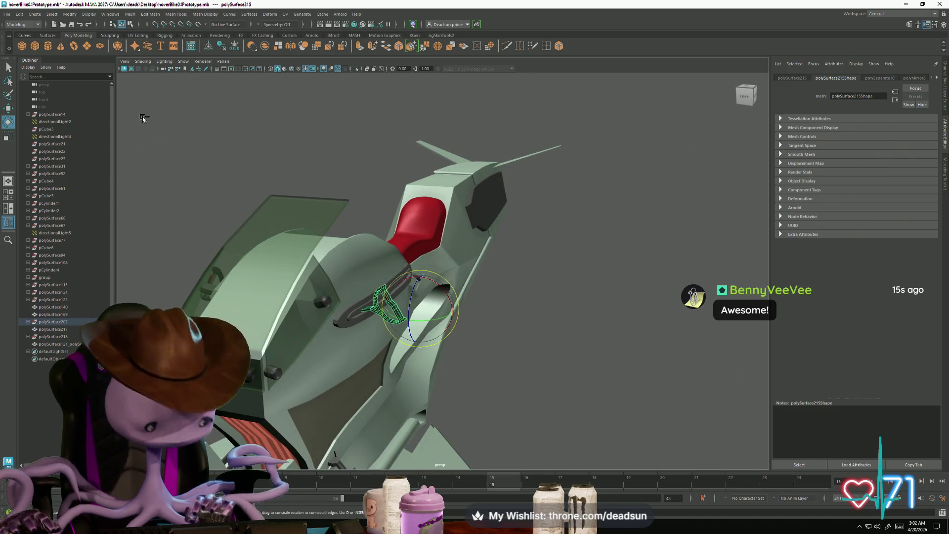
Paste the grip into hoverbike02 and expand the pasted group in the Outliner
key("alt+Tab")
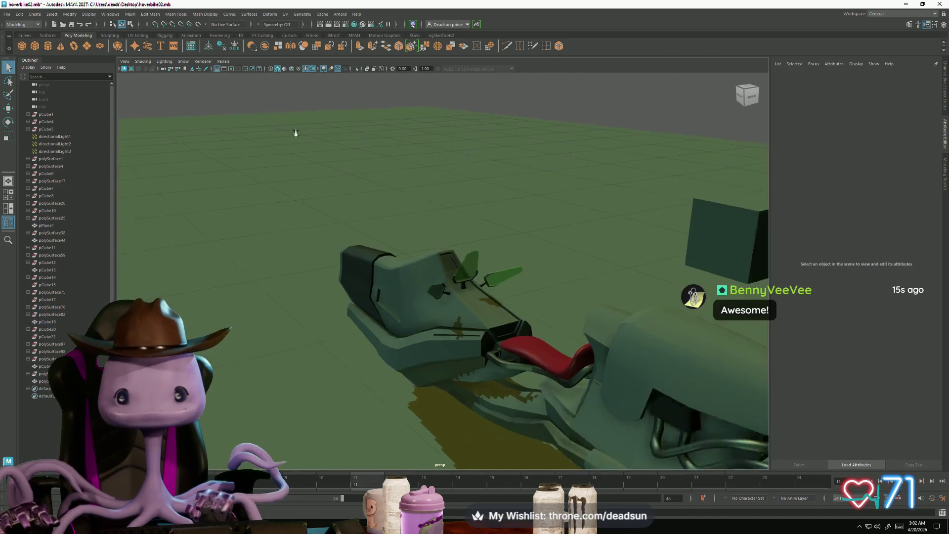
key("a")
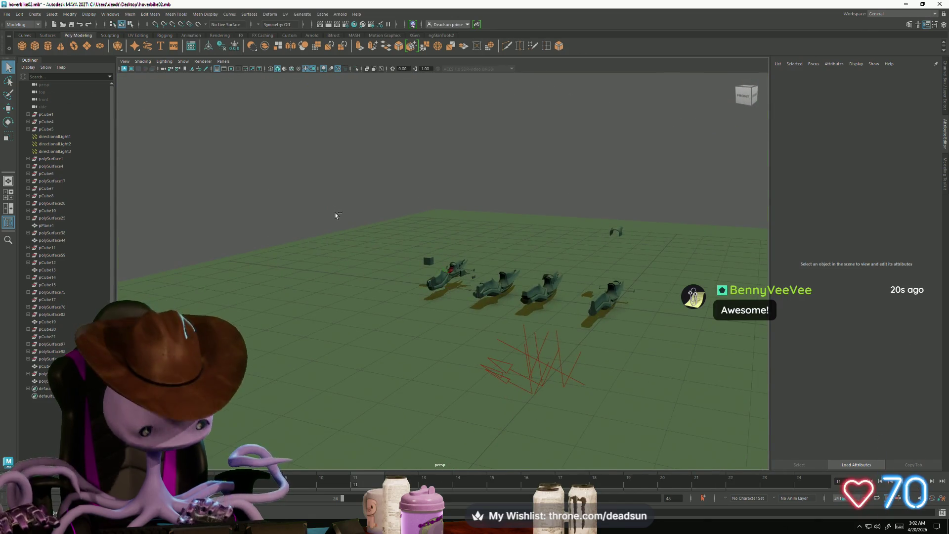
key("w")
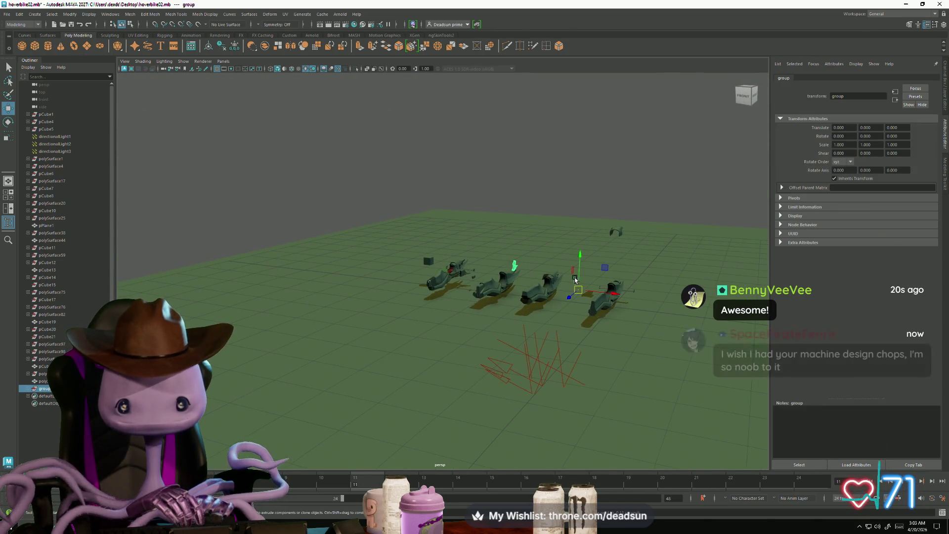
mouse_move(506, 265)
left_mouse_down("alt")
mouse_move(573, 300)
mouse_move(459, 215)
left_mouse_up("alt")
key("e")
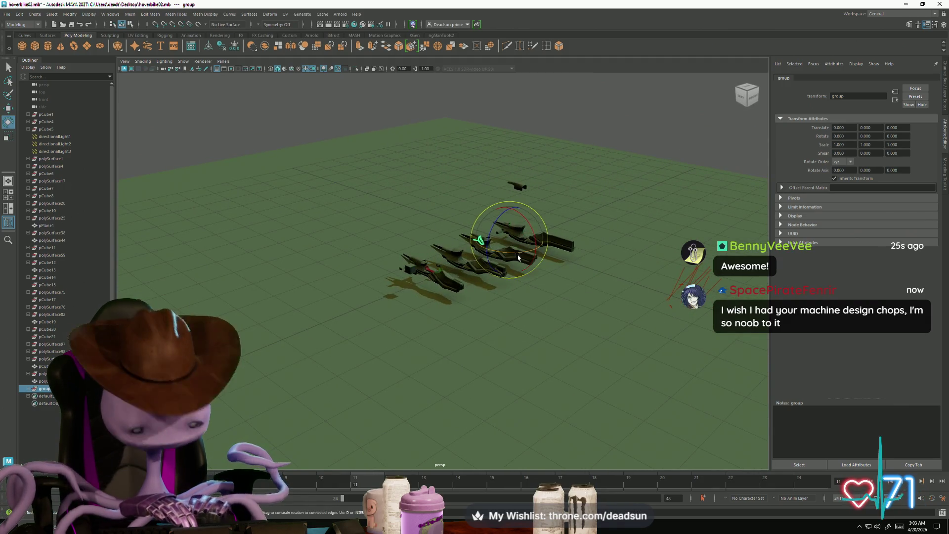
left_click(28, 388)
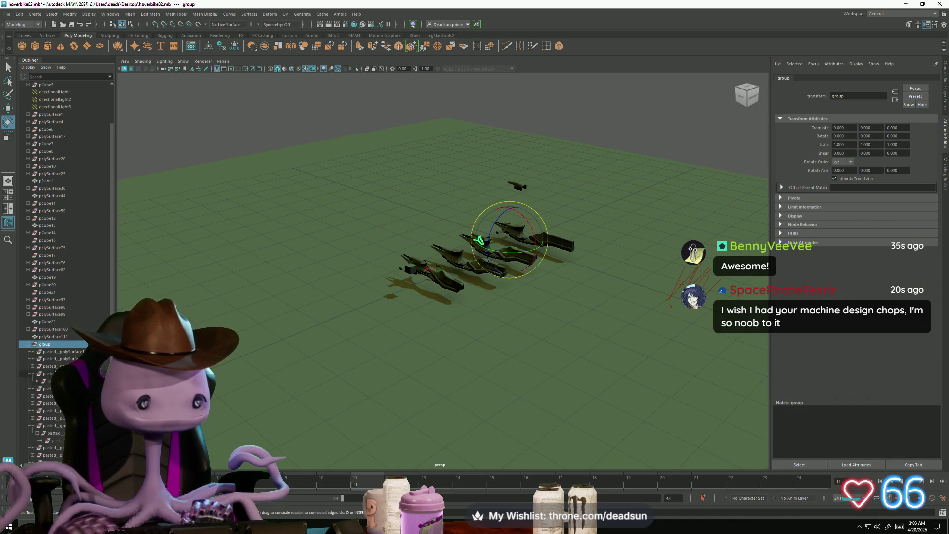
left_click(21, 14)
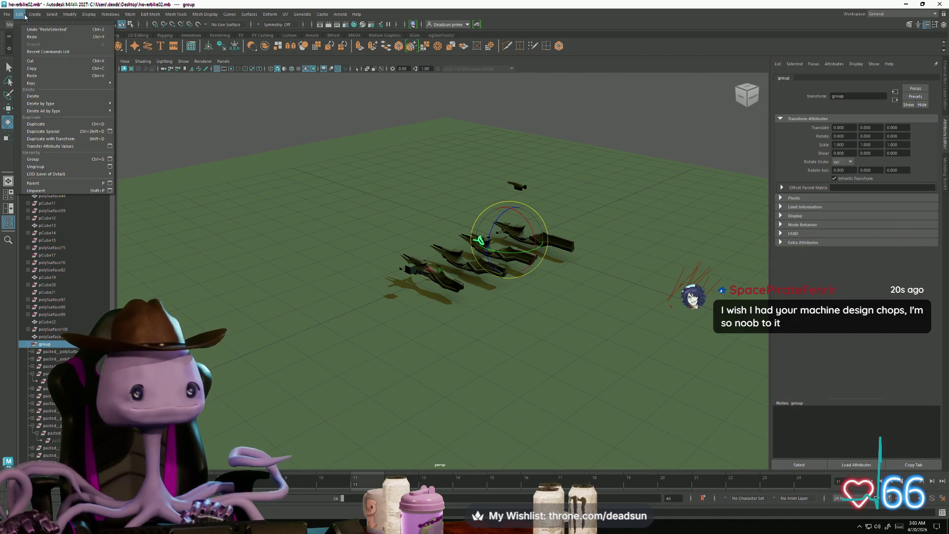
Delete the chosen data type and move pasted_polySurface215 out of the group to top level
mouse_move(74, 103)
left_click(131, 114)
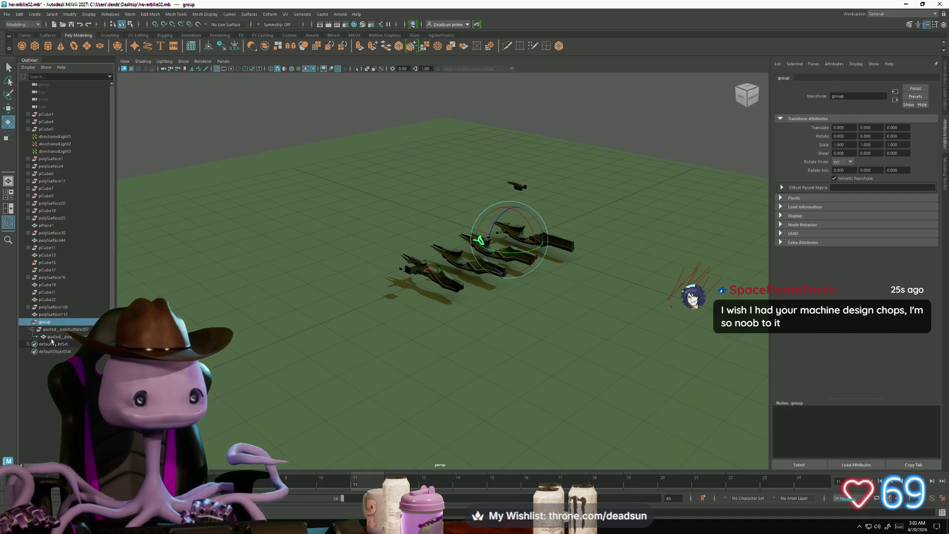
left_click(55, 337)
left_click_drag(57, 322, 91, 322)
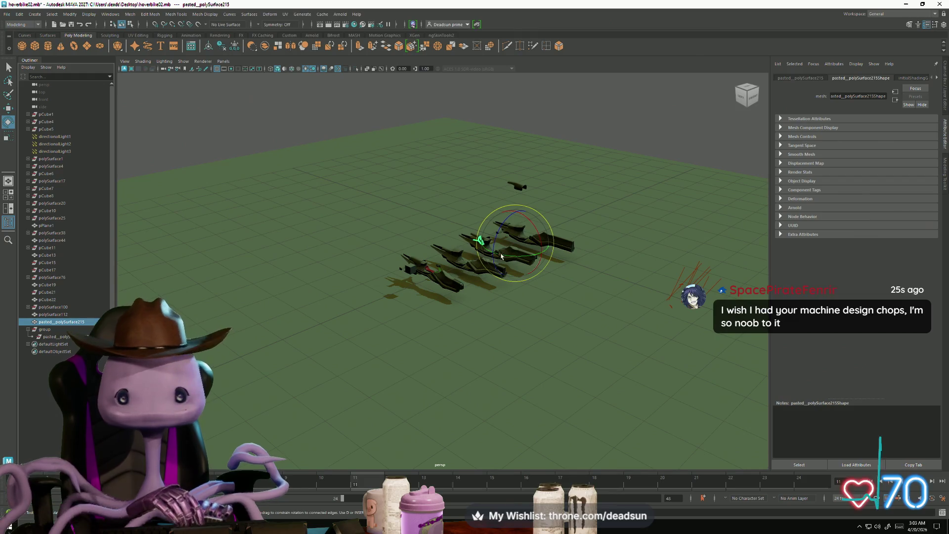
Rotate and shrink the grip piece, then move it onto the first hoverbike
mouse_move(498, 255)
right_mouse_down("alt")
mouse_move(756, 370)
mouse_move(547, 375)
right_mouse_up("alt")
left_click_drag(547, 375, 445, 327, "alt")
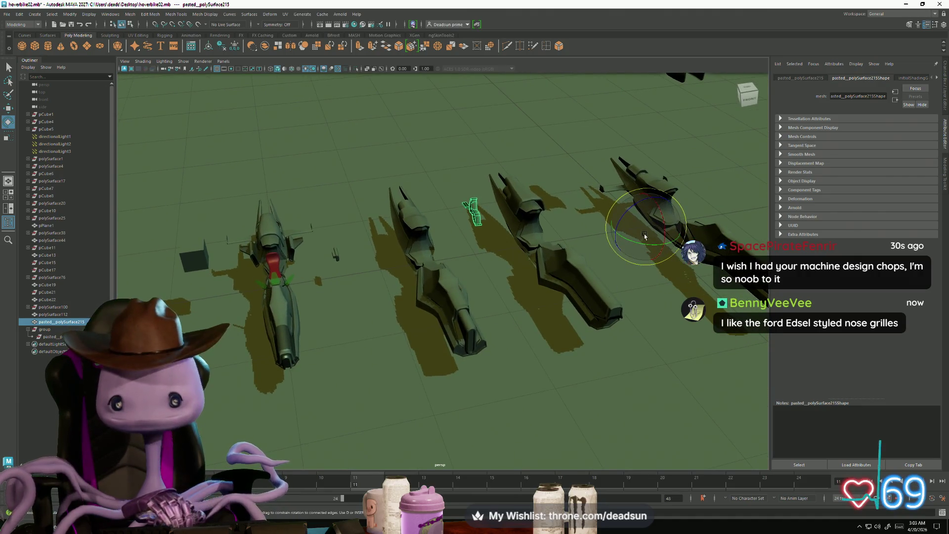
left_click_drag(634, 240, 679, 253)
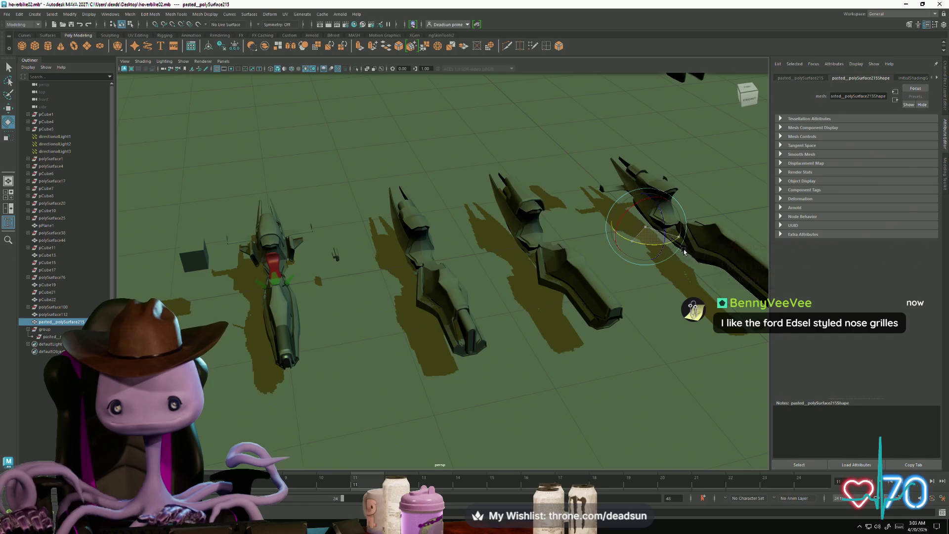
mouse_move(678, 253)
right_mouse_down("alt")
mouse_move(410, 293)
mouse_move(520, 305)
right_mouse_up("alt")
key("r")
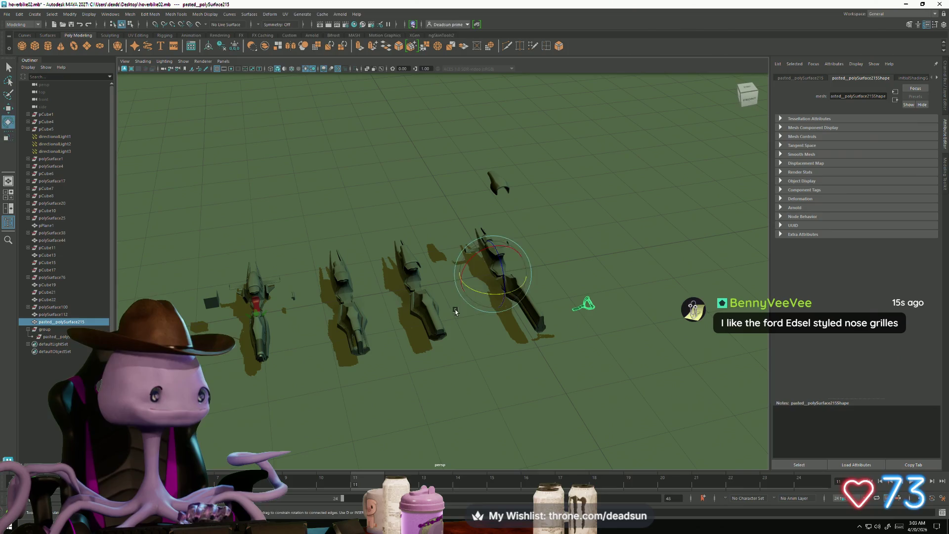
left_click_drag(494, 276, 467, 283)
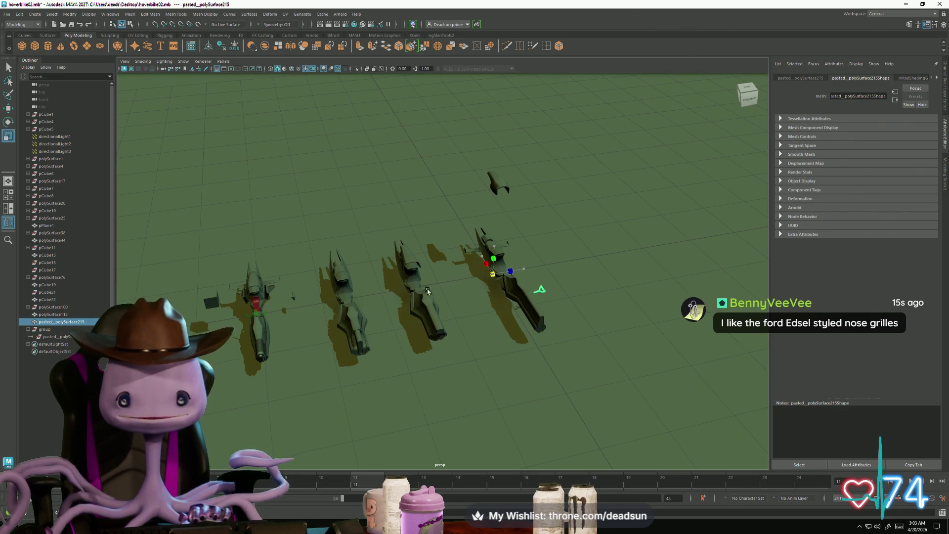
key("w")
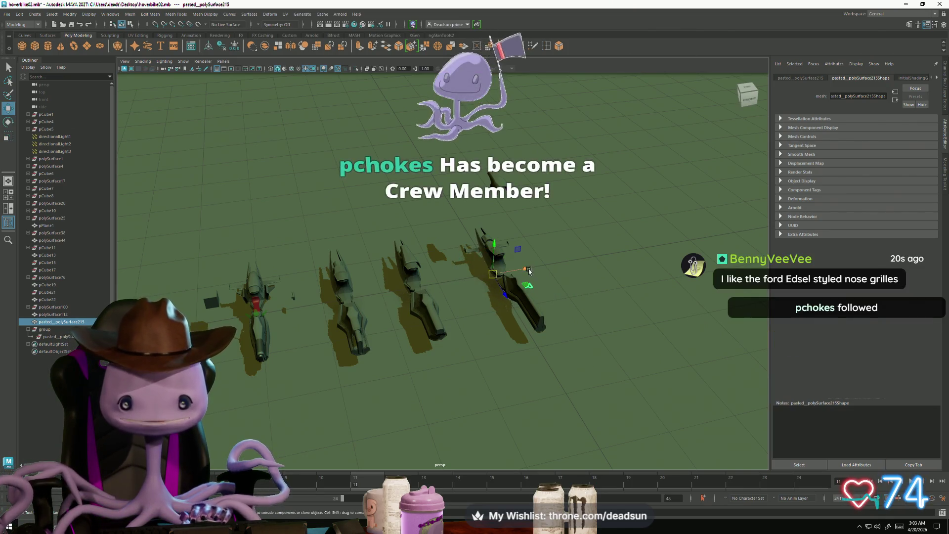
left_click_drag(529, 270, 296, 286)
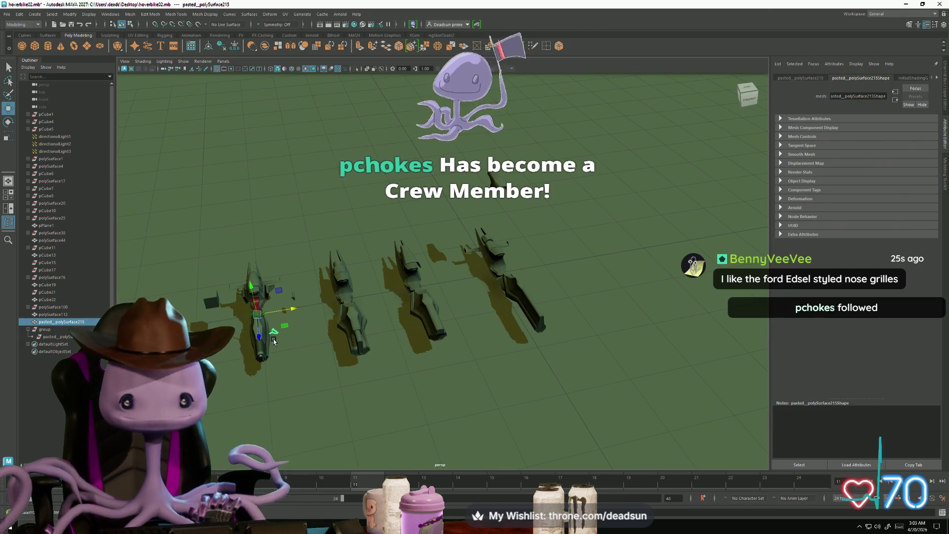
mouse_move(274, 340)
left_mouse_down("alt")
mouse_move(278, 400)
mouse_move(277, 335)
left_mouse_up("alt")
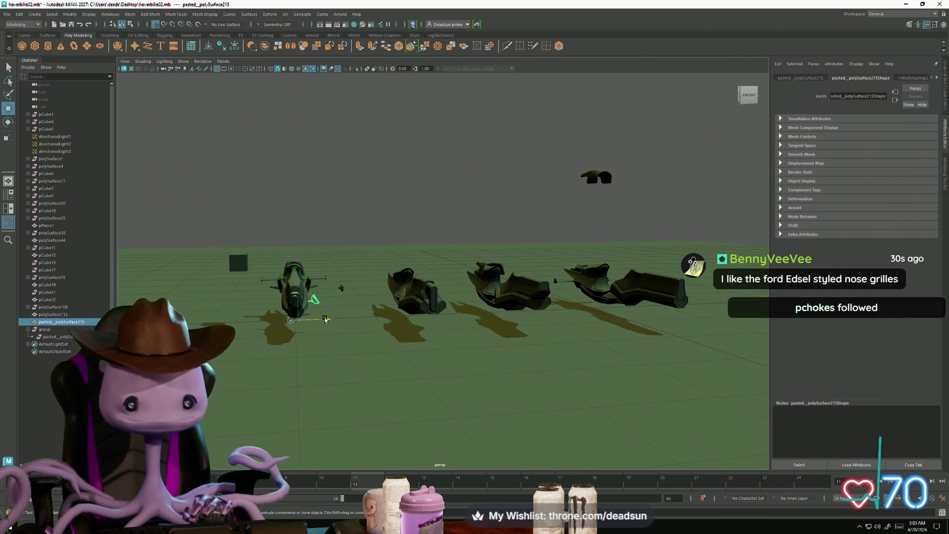
Frame the pedal, then shrink, raise and nudge it into place beside the red seat
key("r")
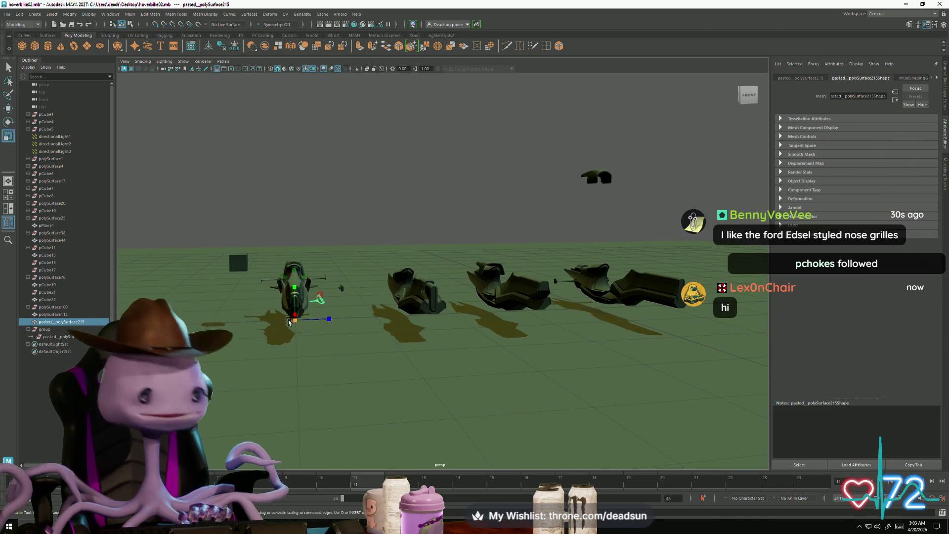
mouse_move(295, 318)
left_mouse_down("alt")
mouse_move(250, 239)
mouse_move(338, 294)
left_mouse_up("alt")
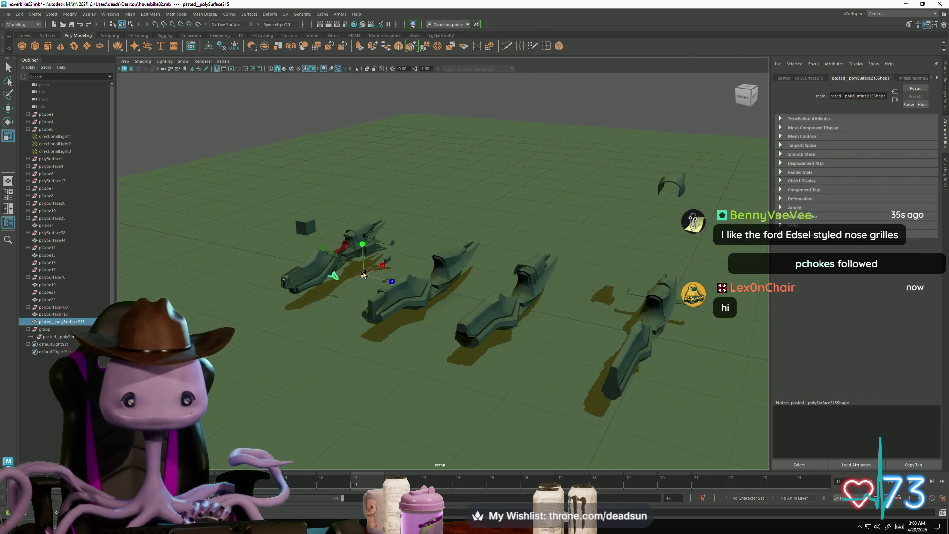
key("f")
scroll(312, 285, "down", 3)
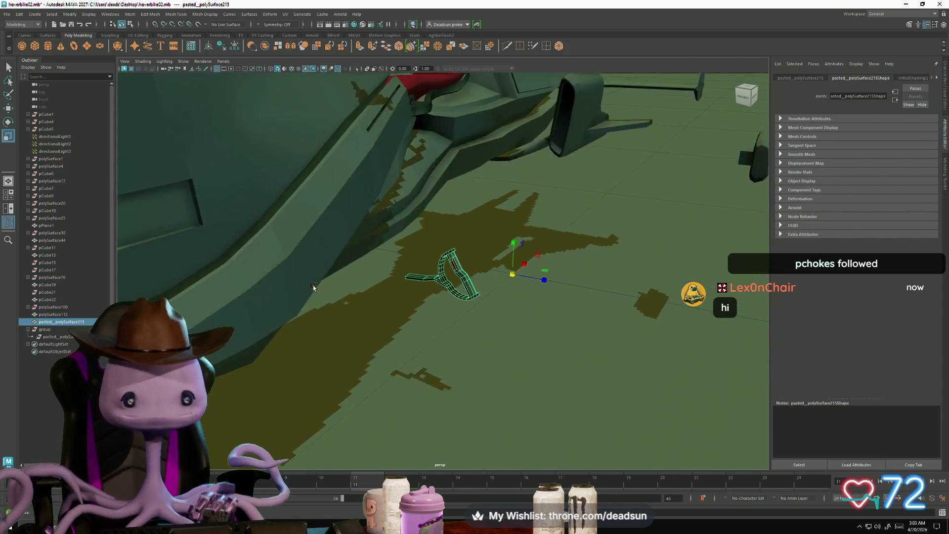
mouse_move(312, 285)
left_mouse_down("alt")
mouse_move(373, 290)
mouse_move(438, 263)
mouse_move(477, 187)
mouse_move(472, 176)
left_mouse_up("alt")
key("w")
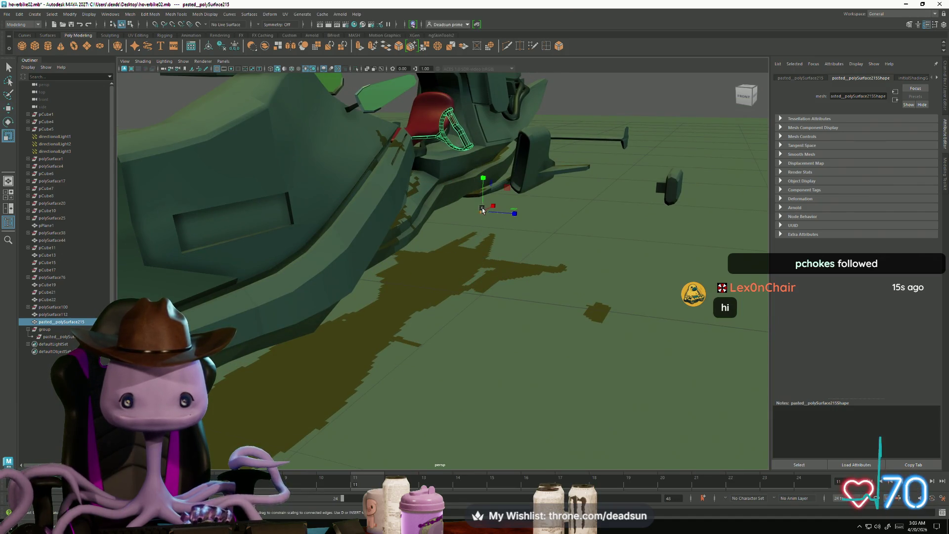
left_click_drag(482, 210, 429, 219)
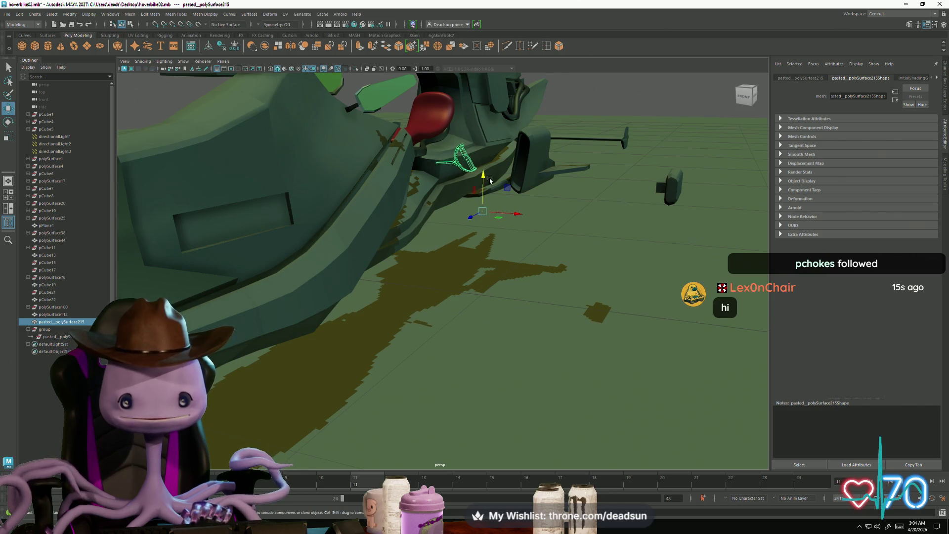
left_click_drag(490, 181, 484, 148)
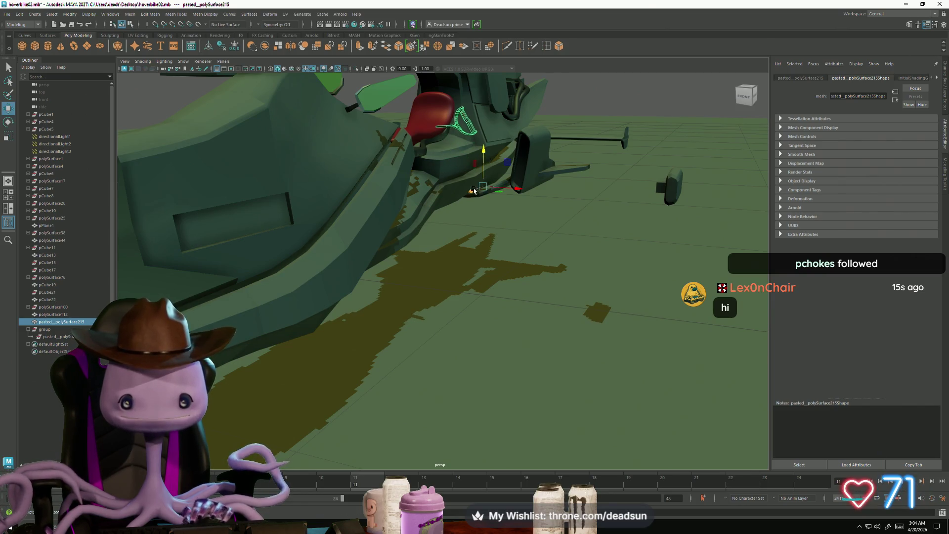
left_click_drag(474, 191, 446, 203)
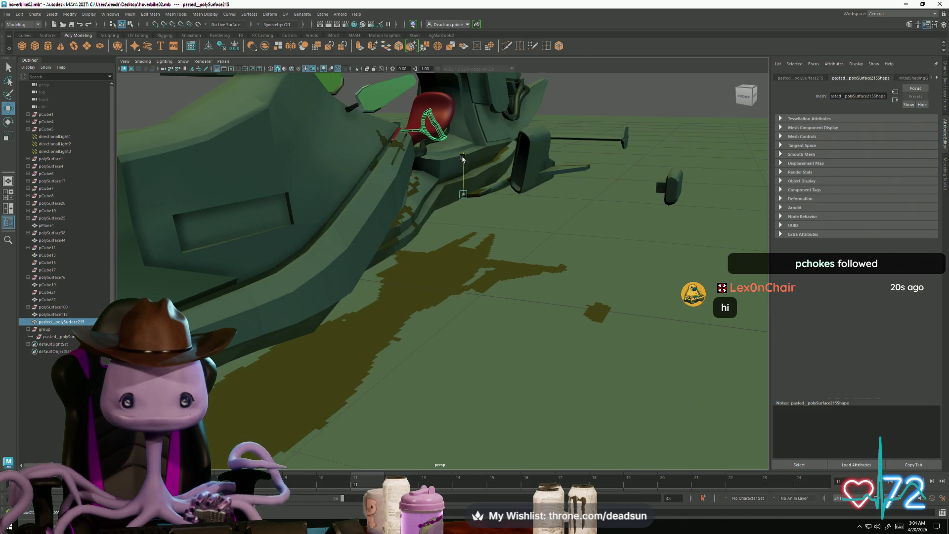
left_click_drag(462, 158, 462, 165)
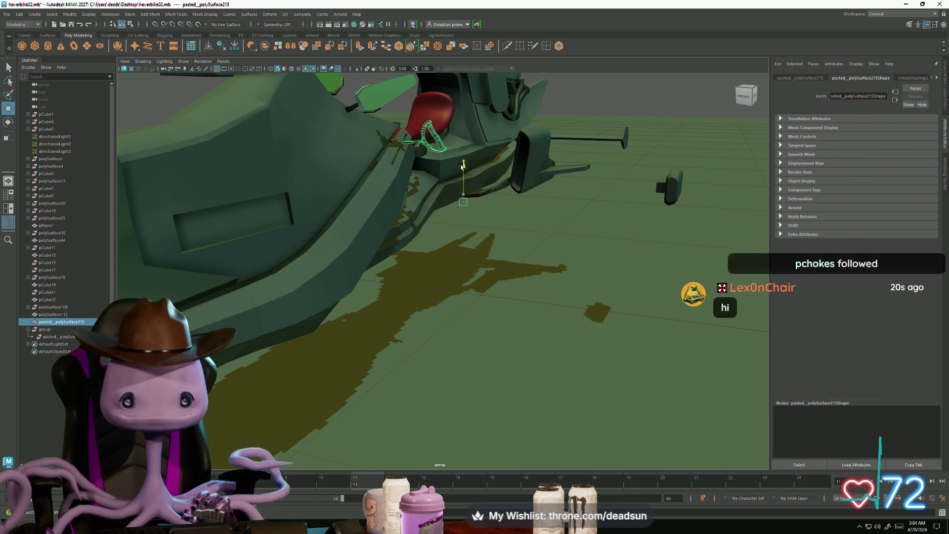
scroll(460, 208, "down", 10)
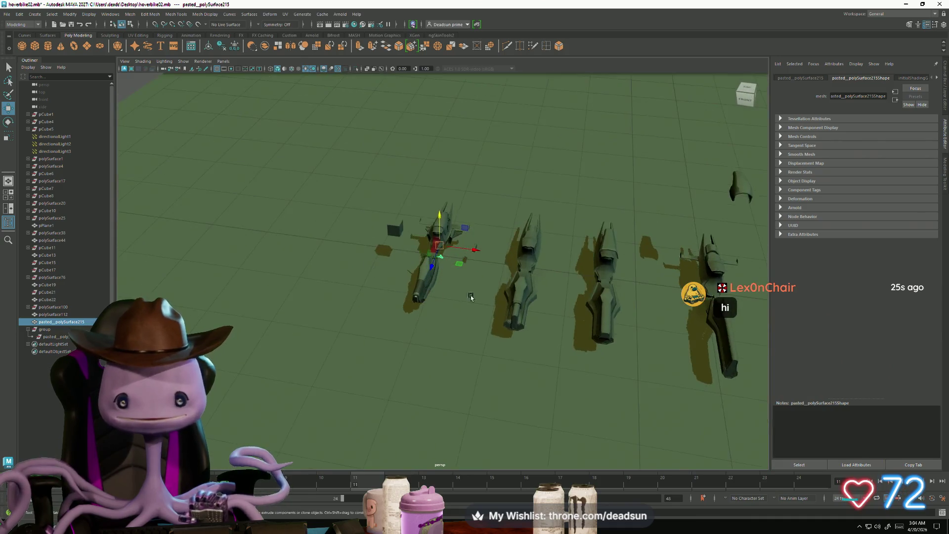
scroll(471, 296, "down", 5)
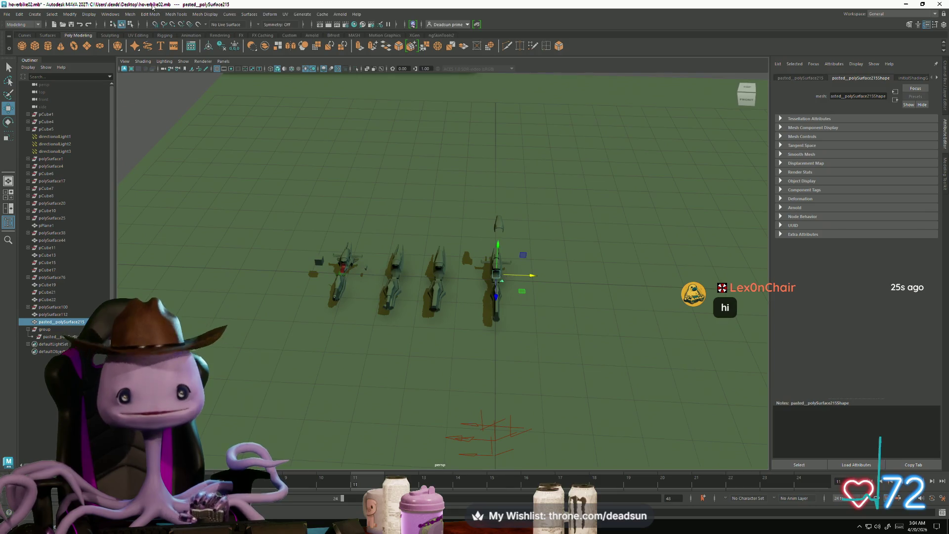
left_click(126, 16)
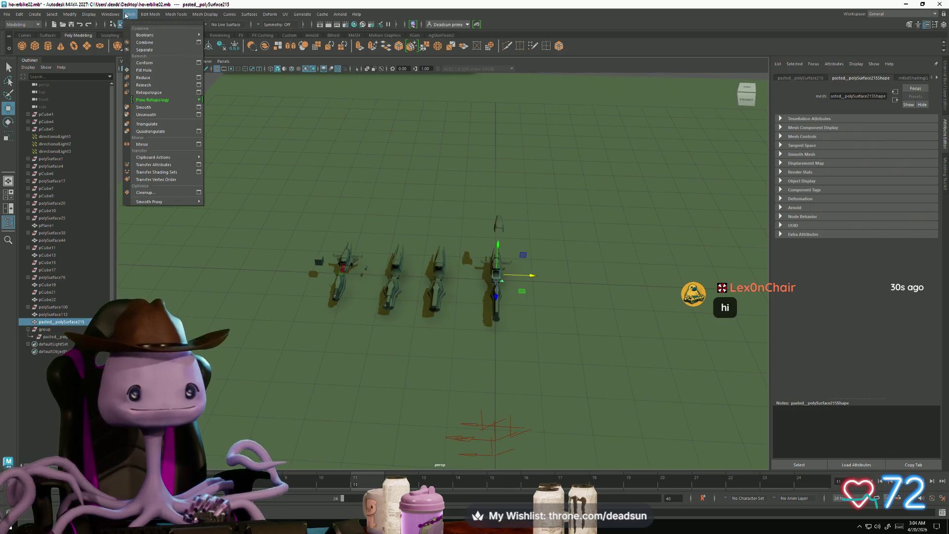
Mirror the pedal with Mesh > Mirror at an offset of -1.000
left_click(155, 144)
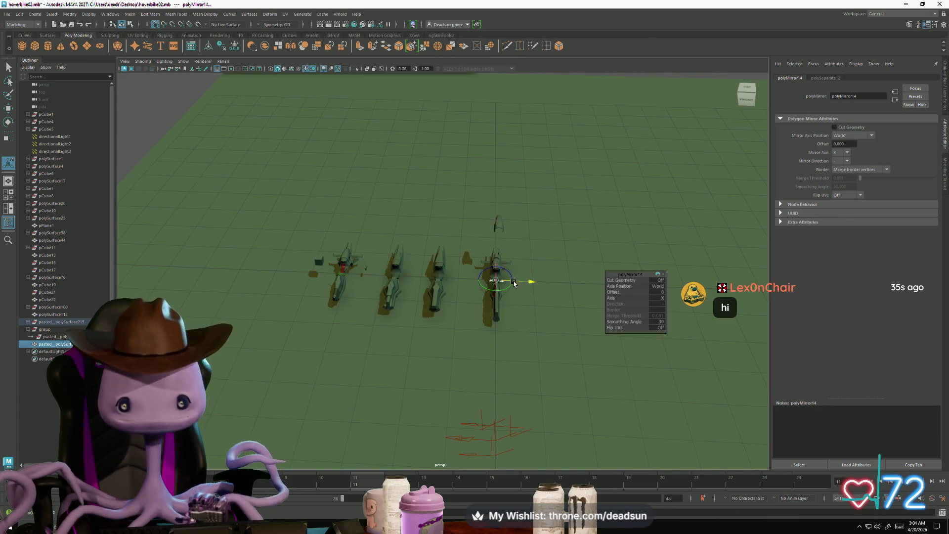
left_click_drag(506, 283, 454, 281)
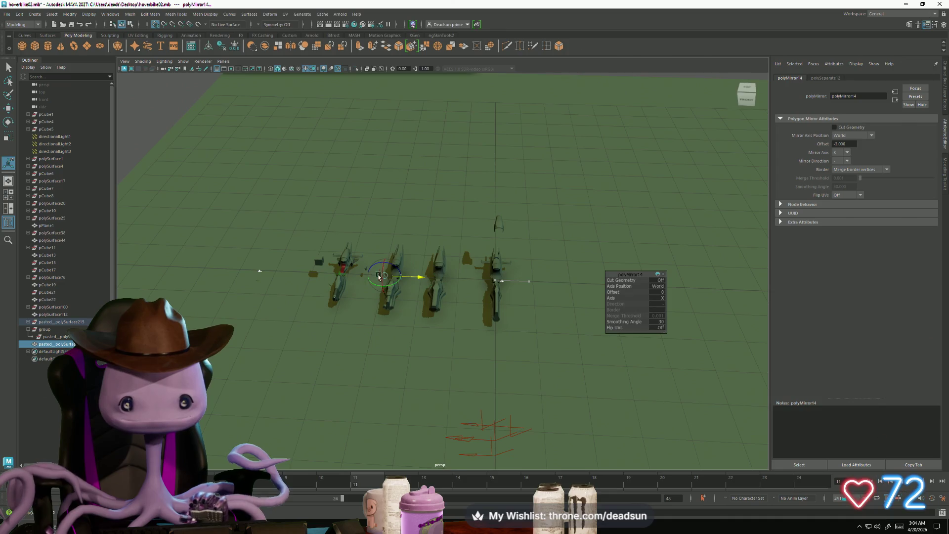
left_click(511, 286)
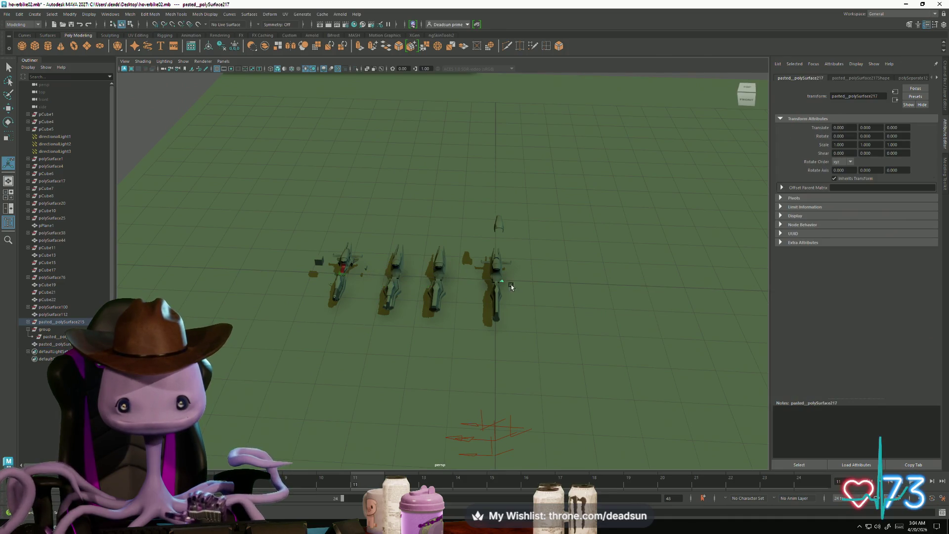
Frame the selected pedals and orbit to view the bike from behind
key("w")
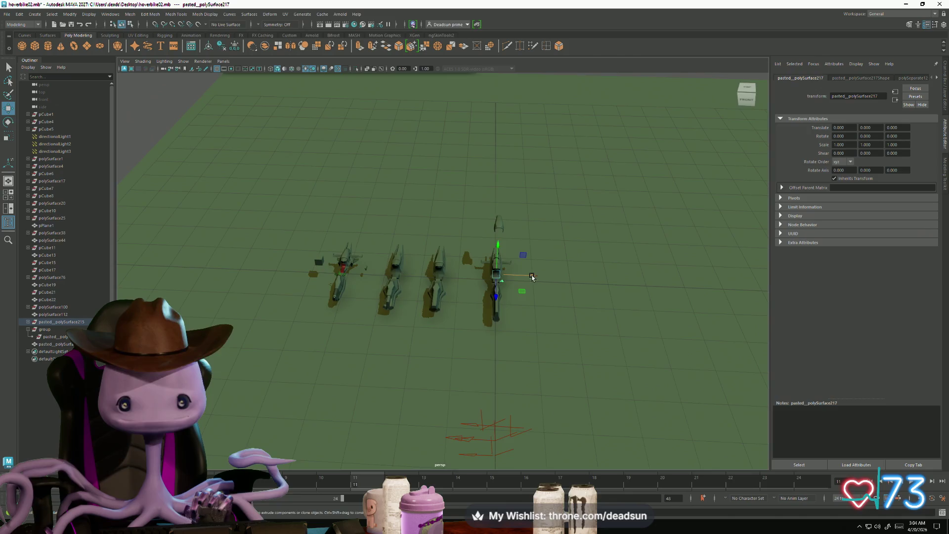
mouse_move(532, 277)
left_mouse_down("alt")
mouse_move(554, 277)
mouse_move(530, 278)
left_mouse_up("alt")
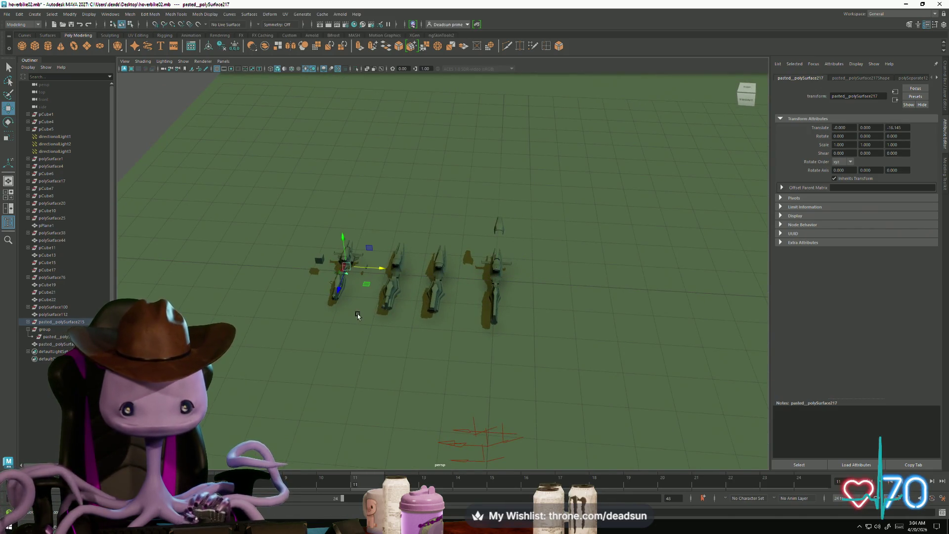
key("f")
scroll(369, 296, "down", 5)
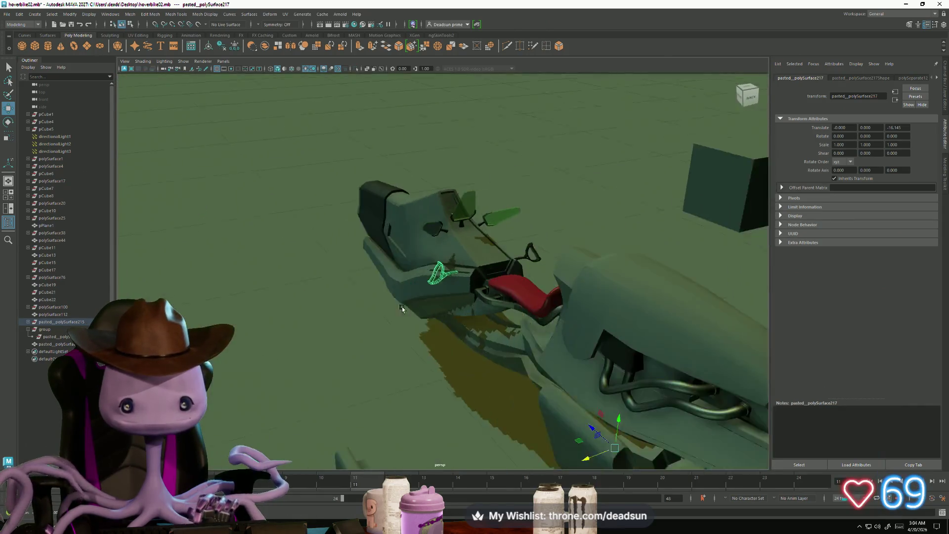
mouse_move(401, 307)
left_mouse_down("alt")
mouse_move(383, 318)
mouse_move(588, 351)
mouse_move(521, 306)
left_mouse_up("alt")
scroll(589, 351, "up", 4)
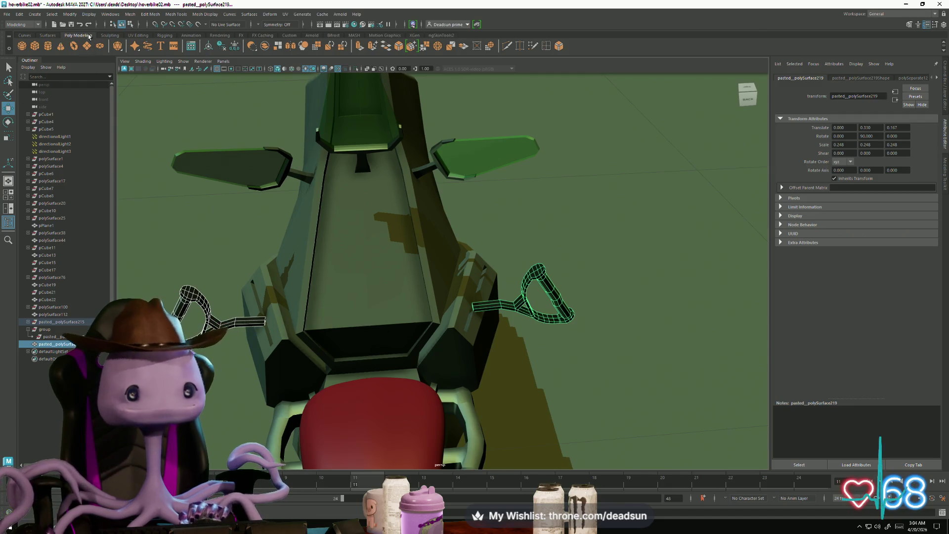
Combine the two pedals with Mesh > Combine, then deselect the result
left_click(130, 15)
left_click(152, 43)
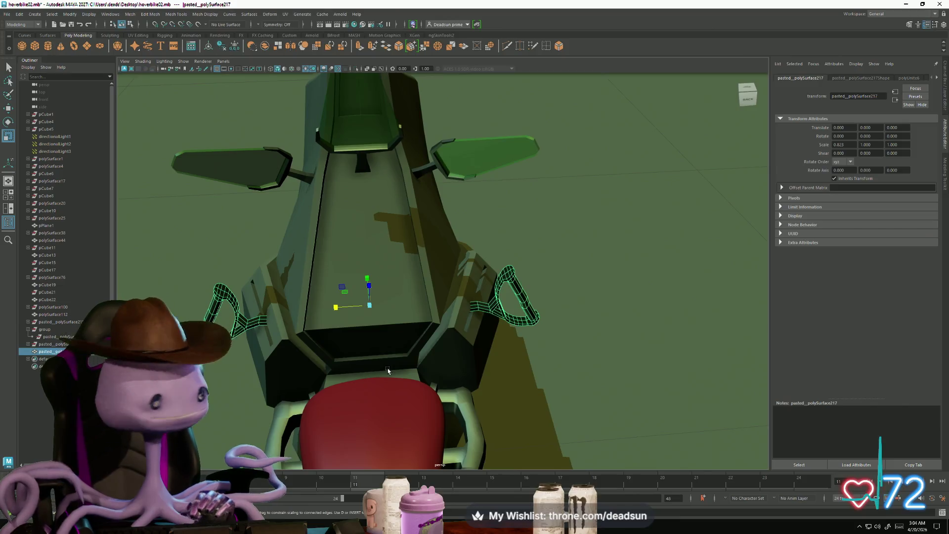
left_click_drag(388, 370, 439, 369, "alt")
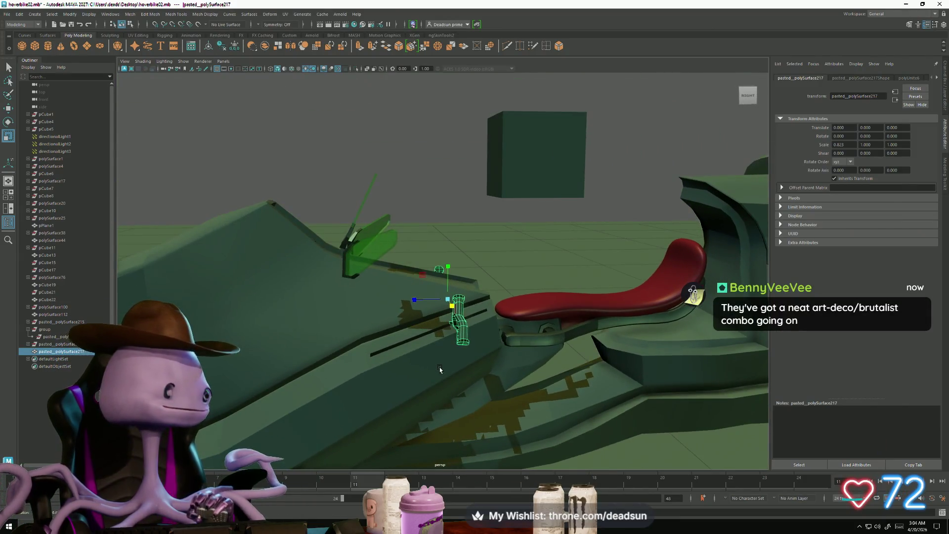
left_click(468, 199)
mouse_move(469, 199)
left_mouse_down("alt")
mouse_move(415, 282)
mouse_move(474, 267)
mouse_move(360, 286)
mouse_move(547, 318)
mouse_move(392, 355)
mouse_move(333, 349)
left_mouse_up("alt")
scroll(391, 286, "down", 5)
scroll(360, 287, "up", 2)
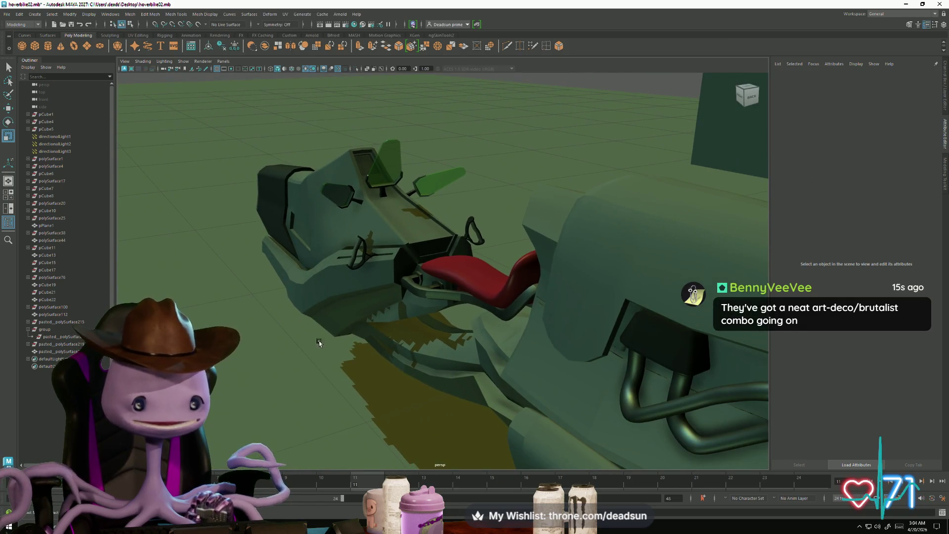
Orbit around the hoverbike, then view the PhaseType01 spaceship from a low front angle
mouse_move(295, 330)
left_mouse_down("alt")
mouse_move(360, 375)
mouse_move(450, 362)
mouse_move(340, 371)
mouse_move(320, 384)
mouse_move(409, 320)
left_mouse_up("alt")
mouse_move(427, 355)
left_mouse_down("alt")
mouse_move(443, 360)
mouse_move(423, 358)
mouse_move(444, 341)
mouse_move(542, 340)
mouse_move(480, 361)
mouse_move(420, 349)
mouse_move(416, 337)
mouse_move(333, 324)
mouse_move(404, 341)
left_mouse_up("alt")
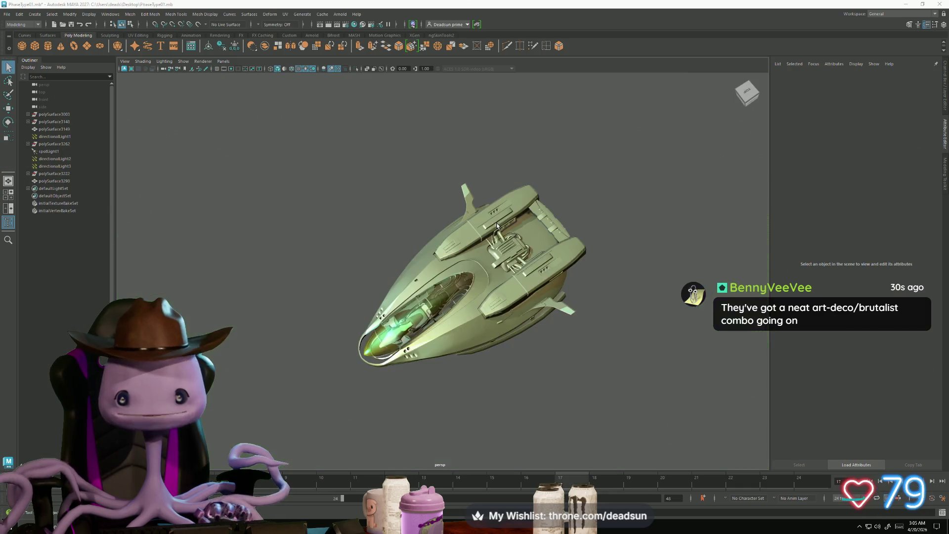
mouse_move(497, 226)
left_mouse_down("alt")
mouse_move(483, 345)
mouse_move(494, 365)
mouse_move(649, 356)
mouse_move(511, 355)
left_mouse_up("alt")
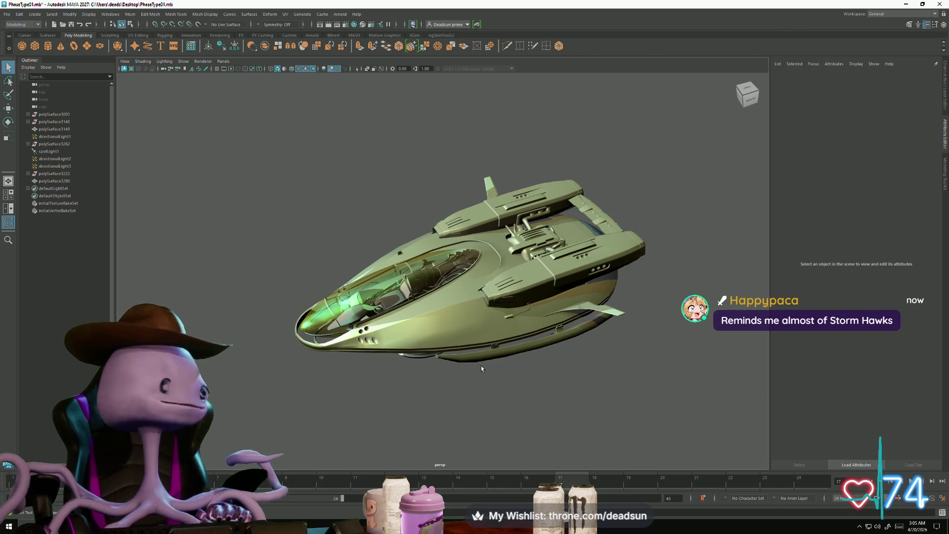
Return to the hoverbike02 scene and bring up the window switcher again
key("alt+Tab")
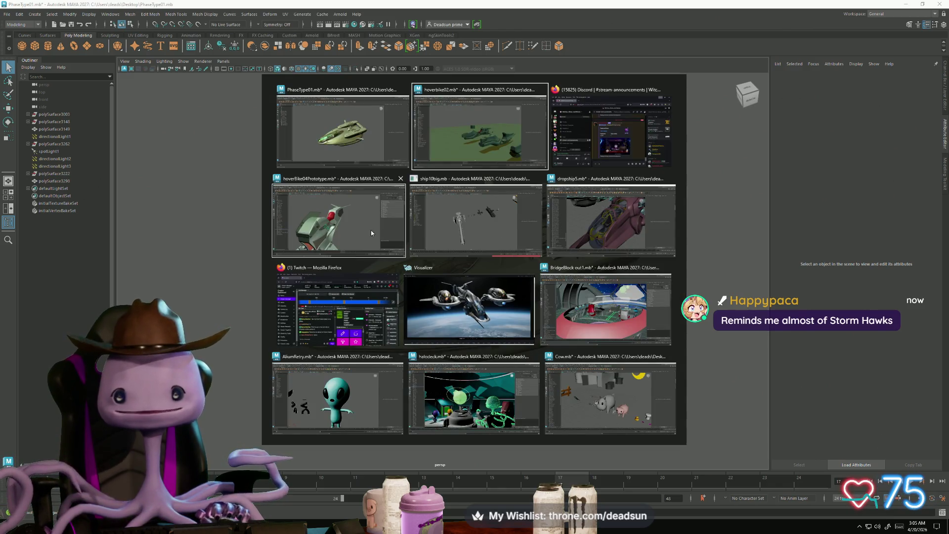
key("Escape")
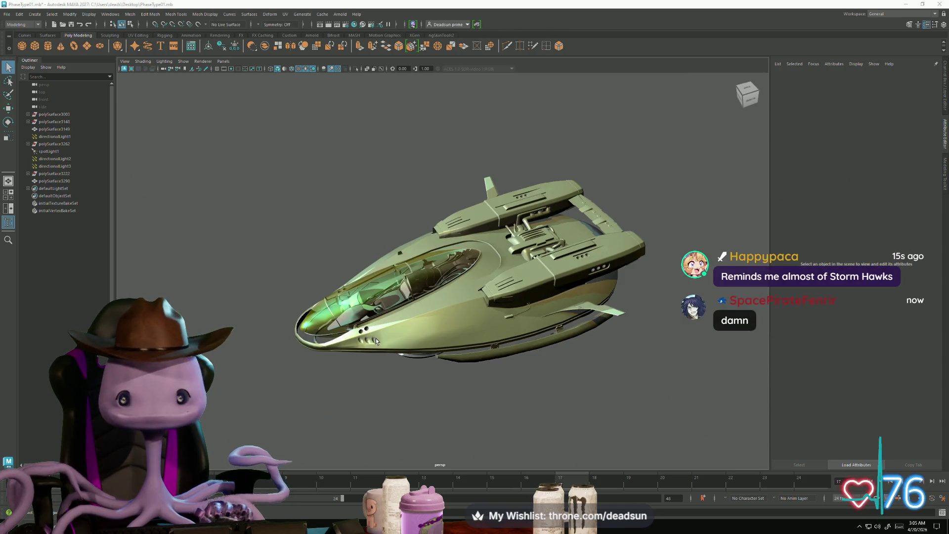
key("alt+Tab")
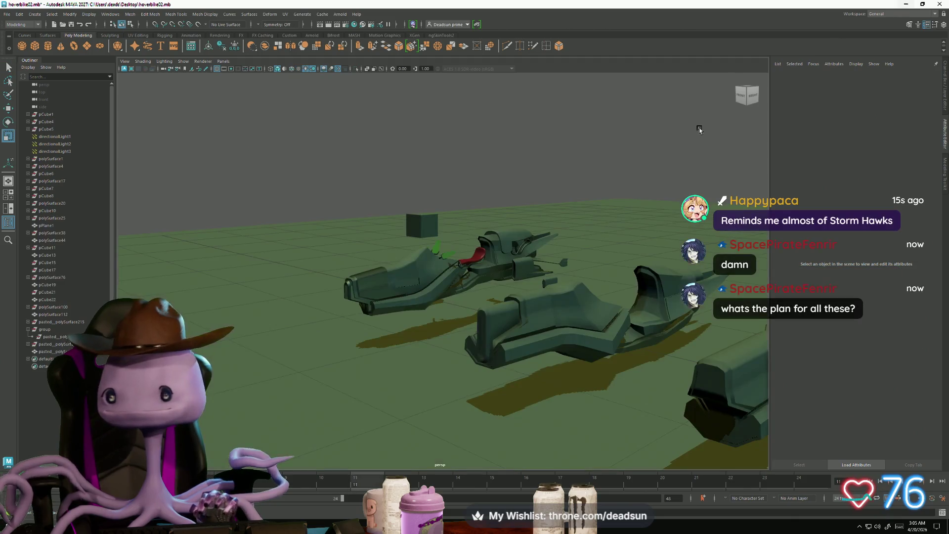
scroll(511, 341, "up", 1)
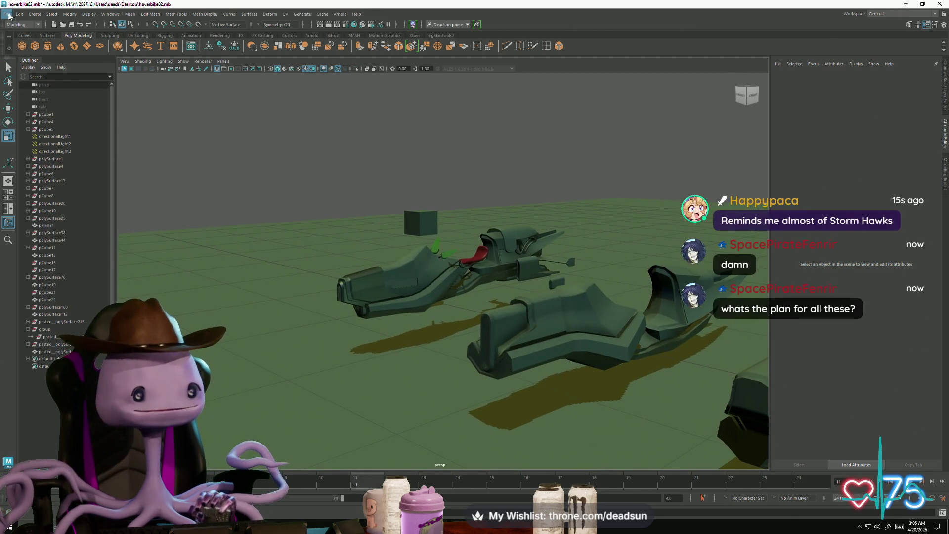
left_click(9, 16)
key("alt+Tab")
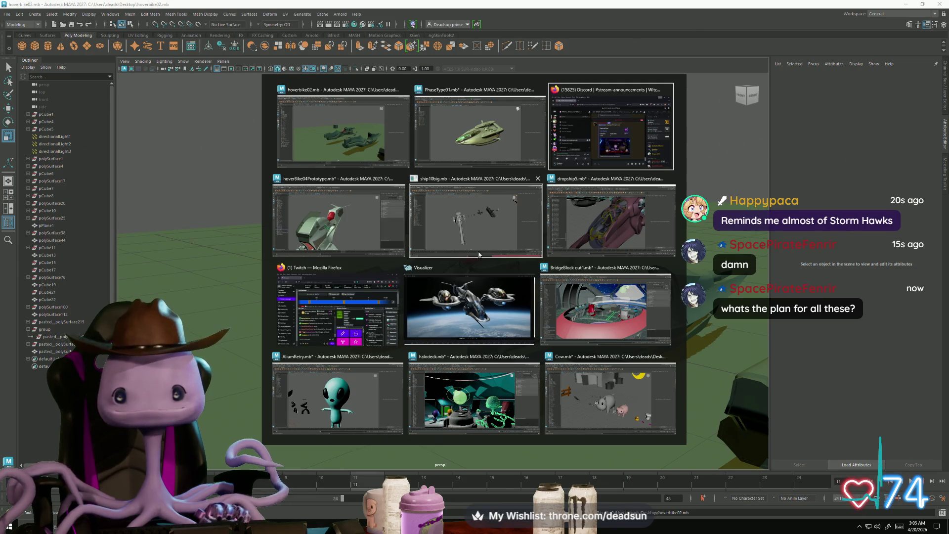
Bring dropship5 forward, maximise its window and tumble around the cockpit and gun barrel
left_click(549, 240)
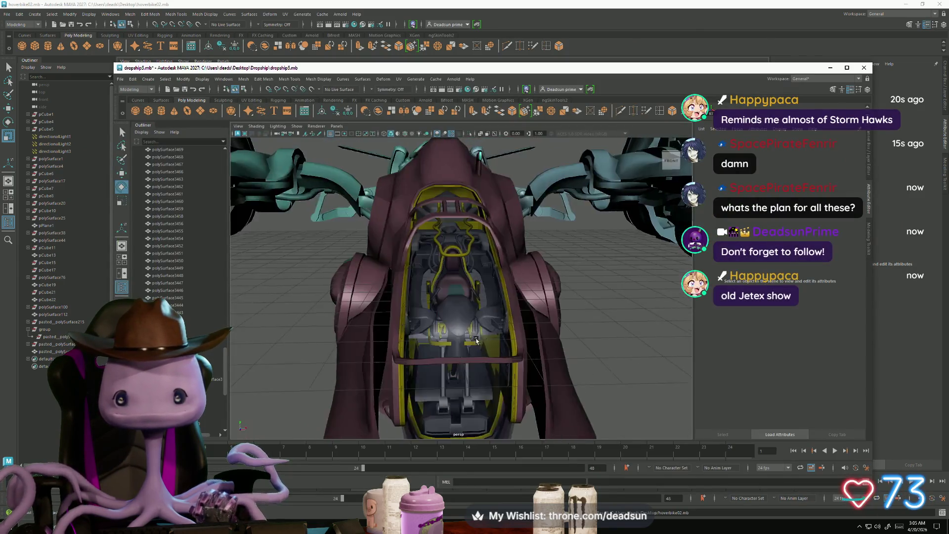
left_click(846, 68)
scroll(493, 340, "up", 5)
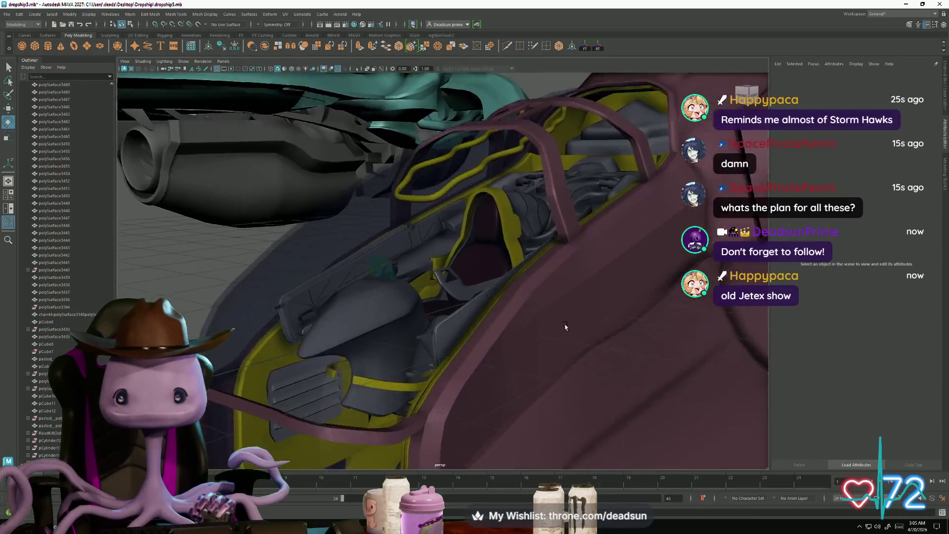
scroll(493, 341, "down", 6)
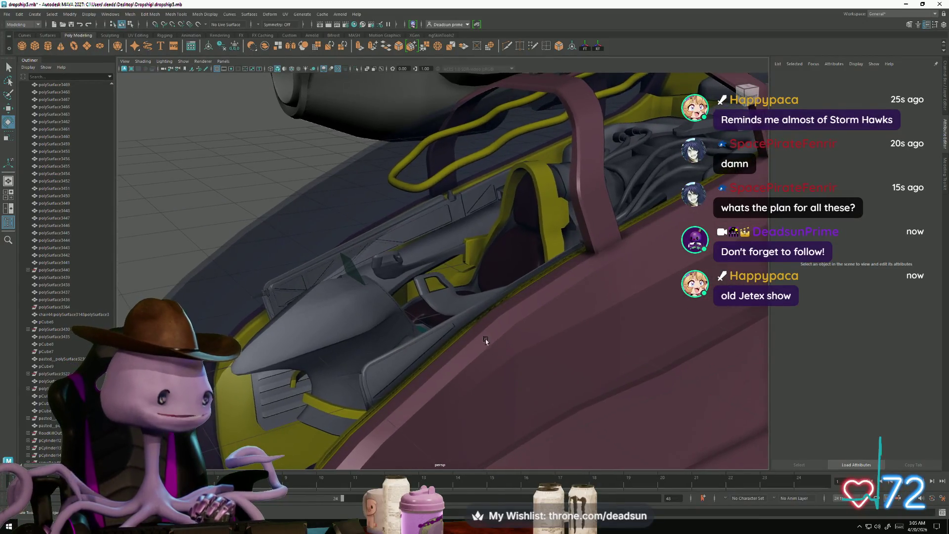
mouse_move(364, 322)
left_mouse_down("alt")
mouse_move(494, 296)
mouse_move(464, 345)
mouse_move(472, 396)
mouse_move(521, 337)
mouse_move(427, 331)
mouse_move(377, 258)
mouse_move(376, 413)
left_mouse_up("alt")
mouse_move(264, 426)
left_mouse_down("alt")
mouse_move(267, 393)
mouse_move(349, 371)
mouse_move(356, 390)
mouse_move(388, 332)
mouse_move(553, 318)
mouse_move(421, 345)
mouse_move(363, 389)
mouse_move(356, 377)
mouse_move(377, 388)
mouse_move(345, 366)
mouse_move(292, 372)
mouse_move(407, 387)
mouse_move(615, 310)
left_mouse_up("alt")
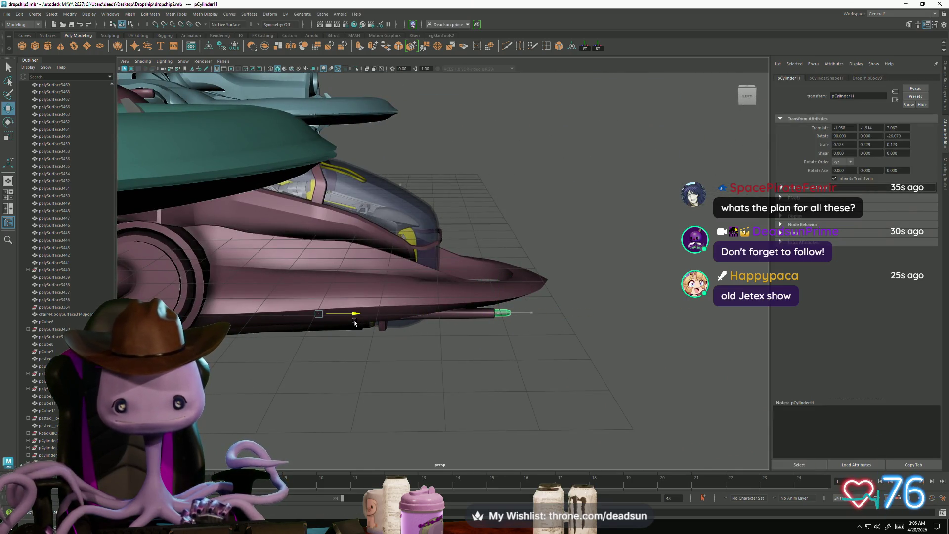
mouse_move(450, 407)
left_mouse_down("alt")
mouse_move(406, 385)
mouse_move(370, 347)
mouse_move(447, 398)
mouse_move(374, 379)
mouse_move(433, 395)
mouse_move(417, 381)
mouse_move(330, 362)
mouse_move(303, 370)
mouse_move(371, 377)
mouse_move(435, 369)
left_mouse_up("alt")
Clear the pCylinder11 selection and orbit closely around the dropship cockpit
left_click(374, 379)
mouse_move(440, 335)
left_mouse_down("alt")
mouse_move(430, 355)
mouse_move(449, 328)
mouse_move(438, 328)
mouse_move(432, 362)
left_mouse_up("alt")
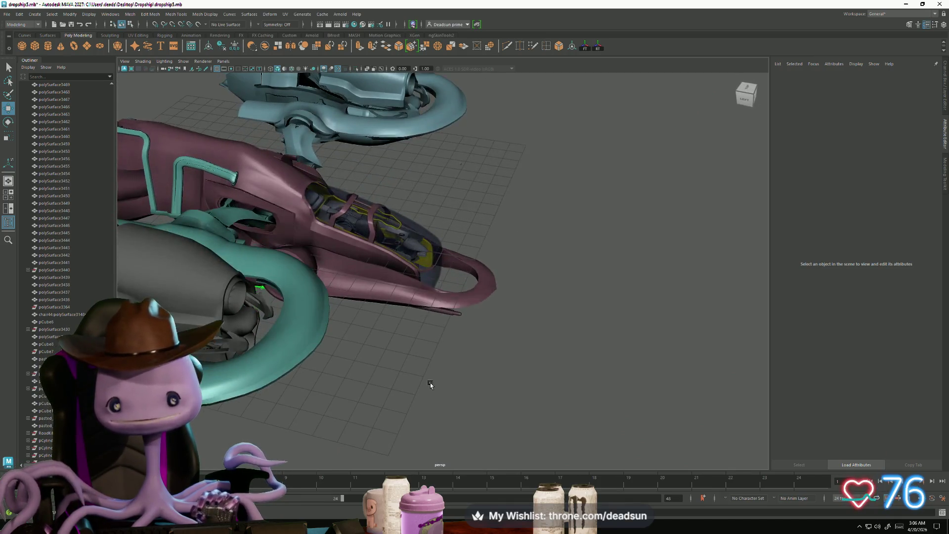
key("ctrl+z")
left_click(448, 386)
mouse_move(459, 405)
left_mouse_down("alt")
mouse_move(400, 394)
mouse_move(428, 408)
mouse_move(445, 417)
mouse_move(357, 353)
mouse_move(405, 460)
mouse_move(413, 429)
mouse_move(333, 438)
mouse_move(332, 457)
left_mouse_up("alt")
right_click_drag(332, 458, 665, 477, "alt")
mouse_move(665, 477)
left_mouse_down("alt")
mouse_move(477, 267)
mouse_move(468, 322)
mouse_move(427, 339)
mouse_move(399, 366)
mouse_move(420, 439)
mouse_move(456, 393)
mouse_move(448, 383)
left_mouse_up("alt")
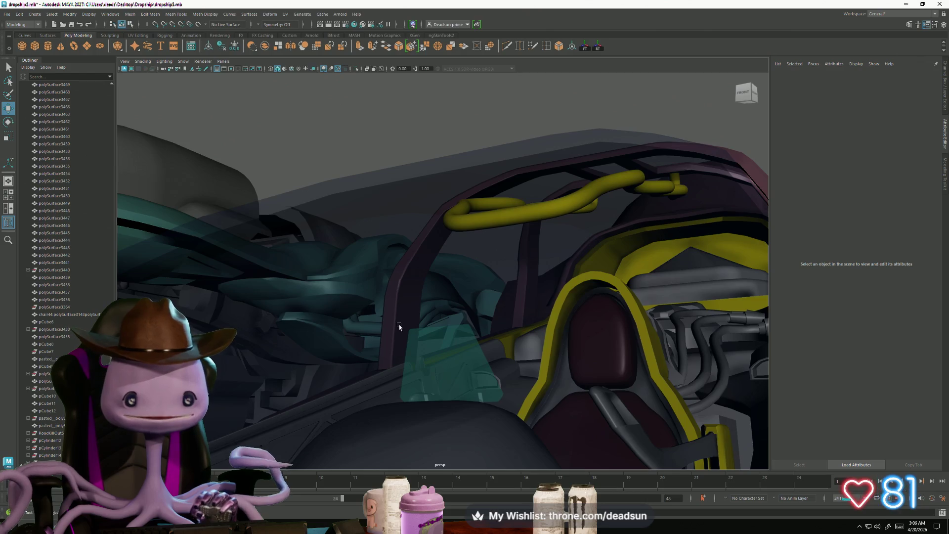
From a top-down view of the whole dropship, select the glass canopy and open the File menu
mouse_move(658, 279)
left_mouse_down("alt")
mouse_move(278, 385)
mouse_move(475, 315)
mouse_move(448, 388)
mouse_move(476, 407)
mouse_move(474, 396)
mouse_move(402, 364)
mouse_move(347, 353)
left_mouse_up("alt")
left_click(475, 315)
left_click(6, 14)
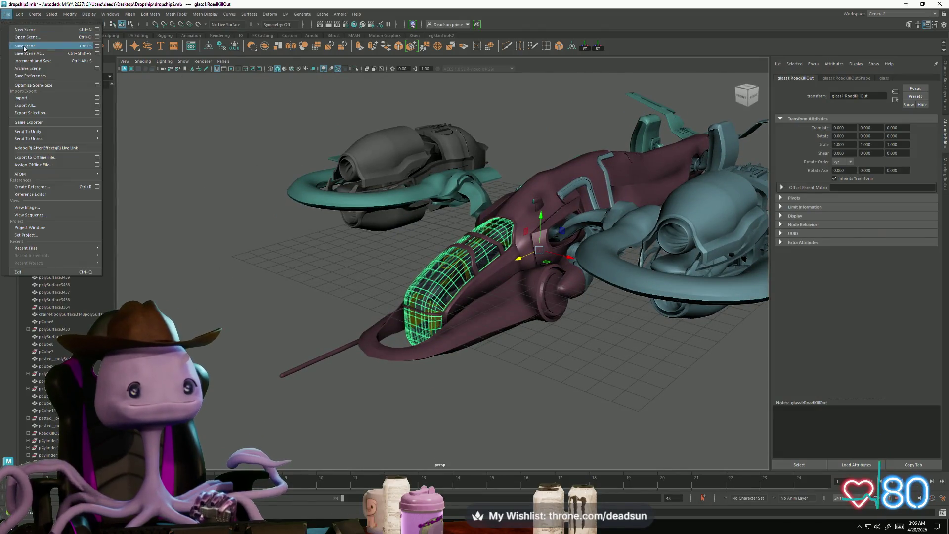
Find the EldritchOne folder through search and open eldritchOnetest01.blend in Blender
key("alt+Tab")
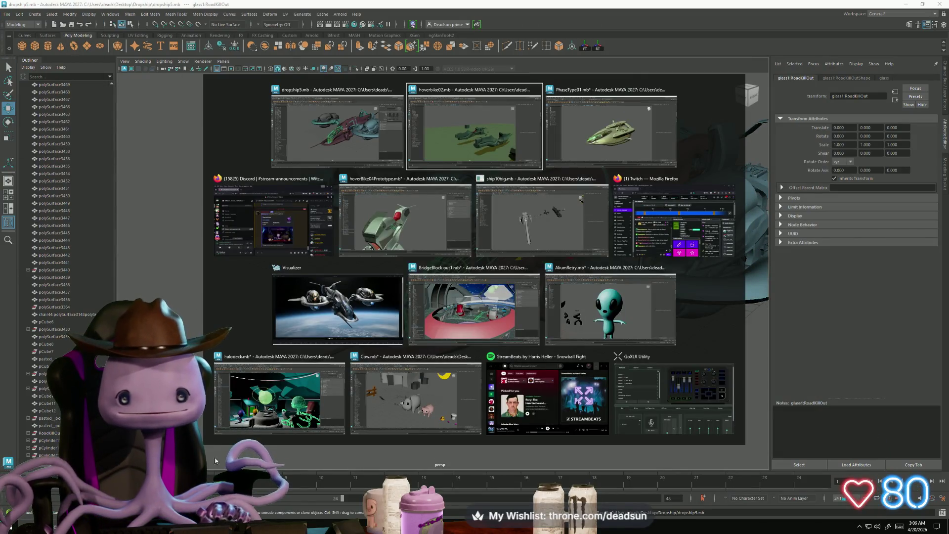
key("super")
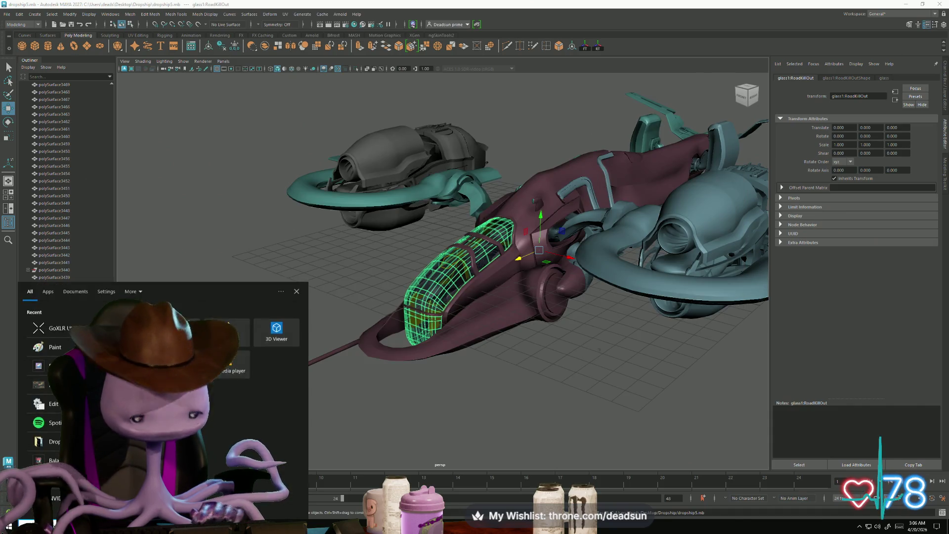
type("elite")
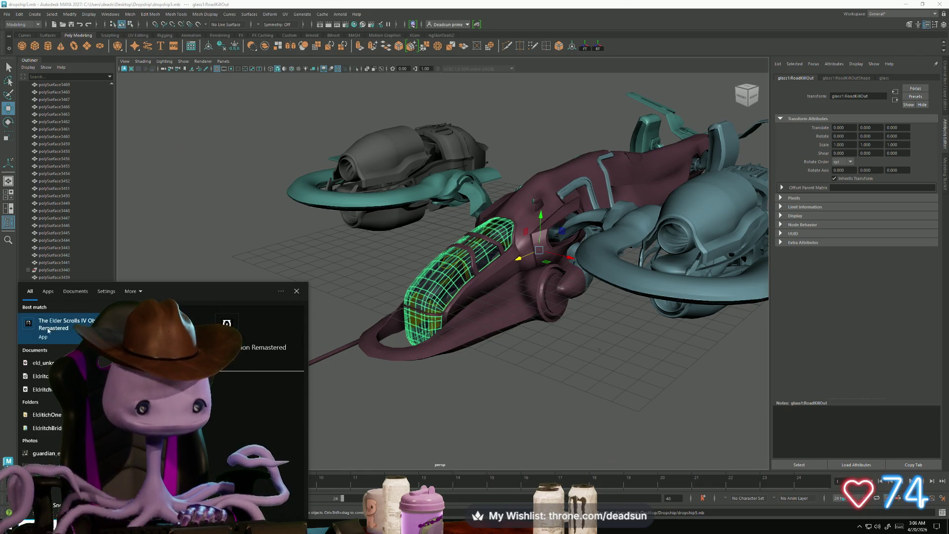
left_click(54, 417)
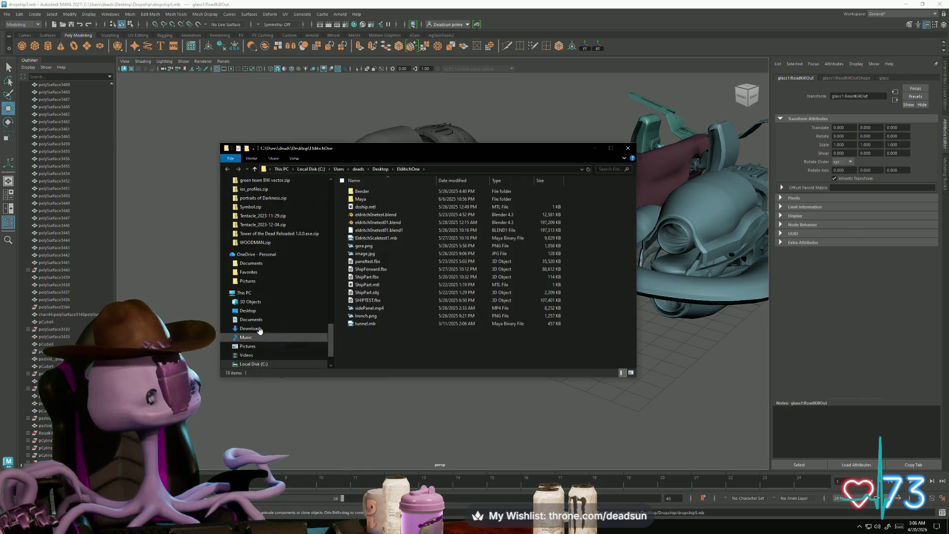
double_click(371, 221)
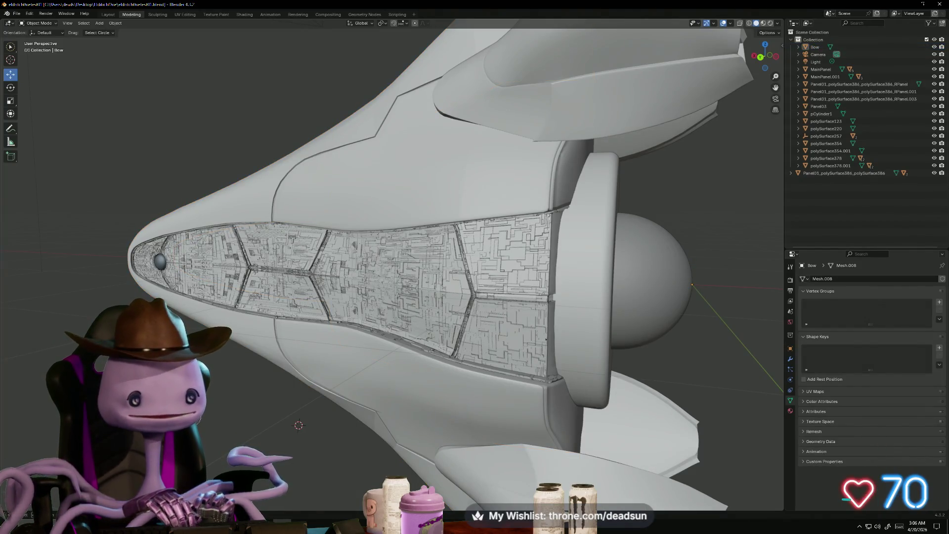
Orbit and zoom around the Bow ship's greebled hull panels in Blender
scroll(282, 421, "down", 2)
mouse_move(296, 425)
middle_mouse_down()
mouse_move(285, 420)
mouse_move(396, 405)
mouse_move(298, 405)
mouse_move(313, 407)
mouse_move(310, 395)
mouse_move(345, 400)
mouse_move(322, 392)
mouse_move(389, 394)
mouse_move(310, 400)
middle_mouse_up()
scroll(282, 421, "up", 6)
scroll(389, 394, "down", 8)
scroll(355, 398, "up", 3)
scroll(232, 387, "down", 6)
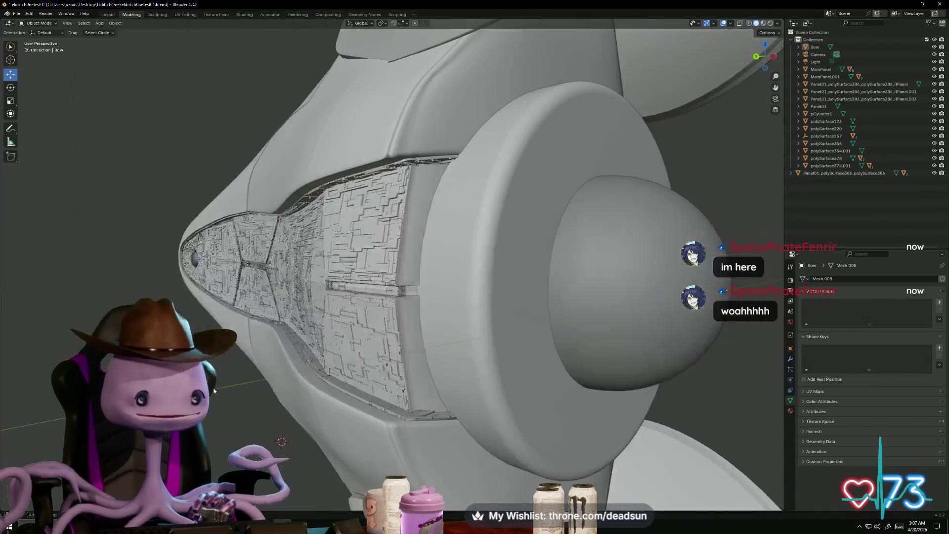
scroll(221, 395, "up", 6)
scroll(218, 401, "down", 2)
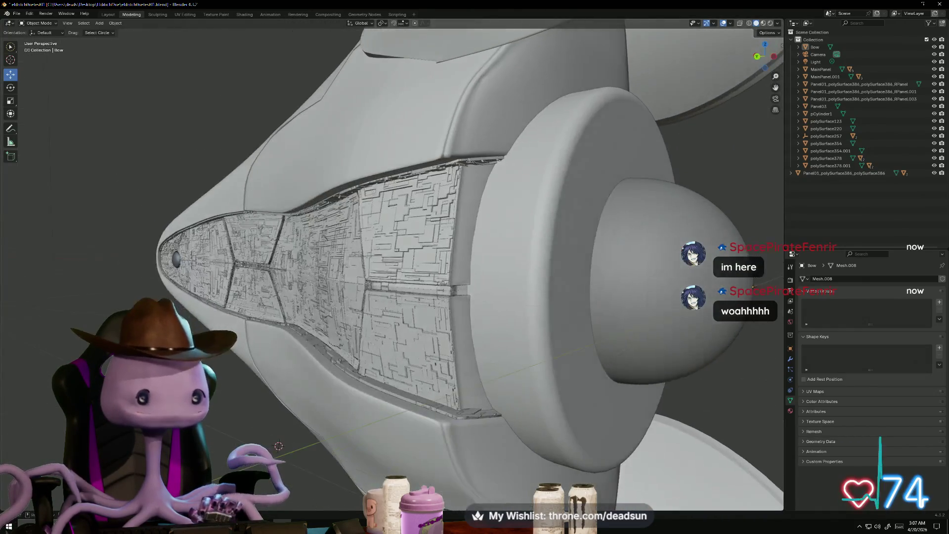
middle_click_drag(233, 401, 328, 383)
scroll(346, 384, "up", 3)
scroll(364, 384, "up", 5)
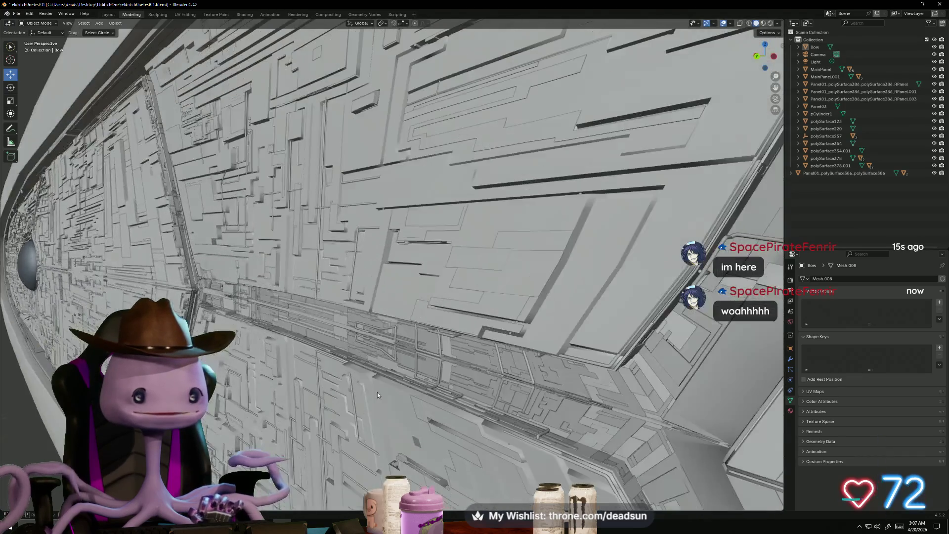
scroll(371, 390, "down", 6)
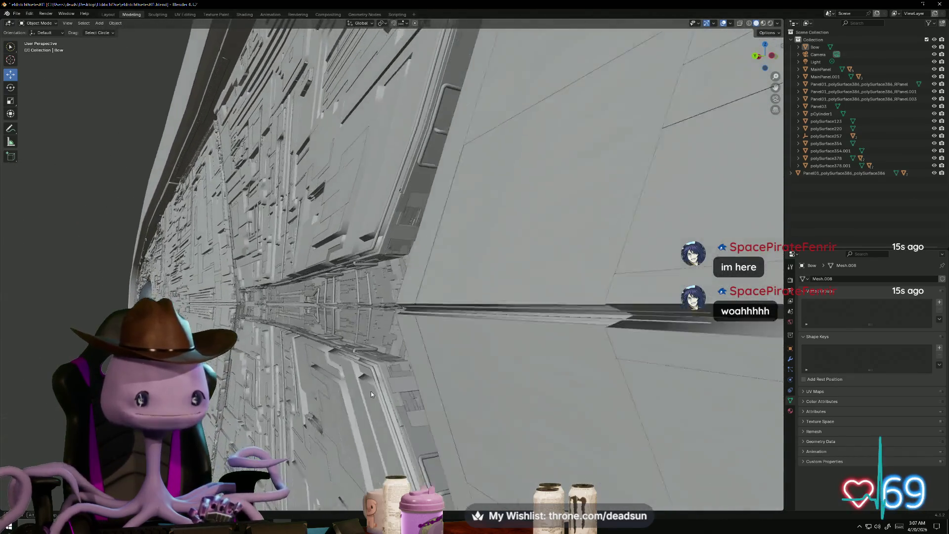
Search 'ppr' to open ProProdiction001.mb in Maya and orbit to the ship's underside
key("super")
type("p")
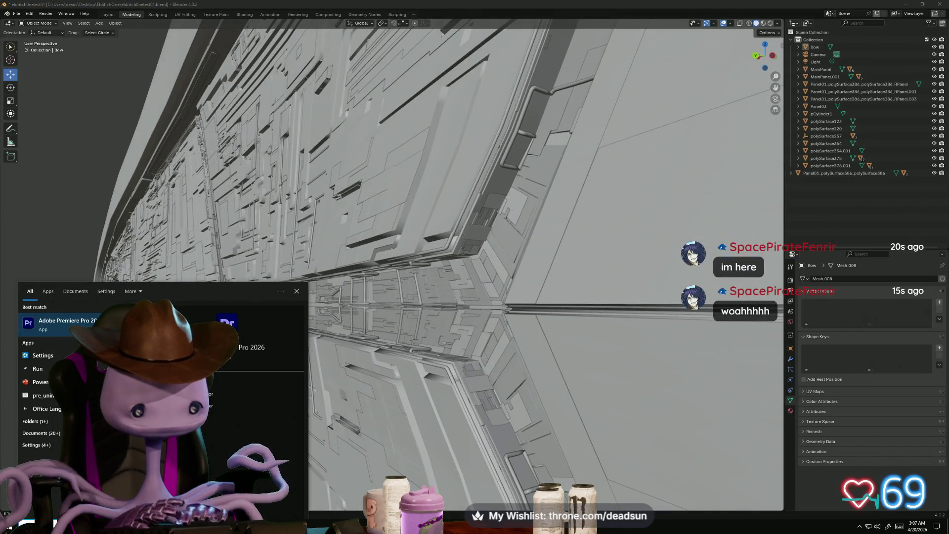
type("pr")
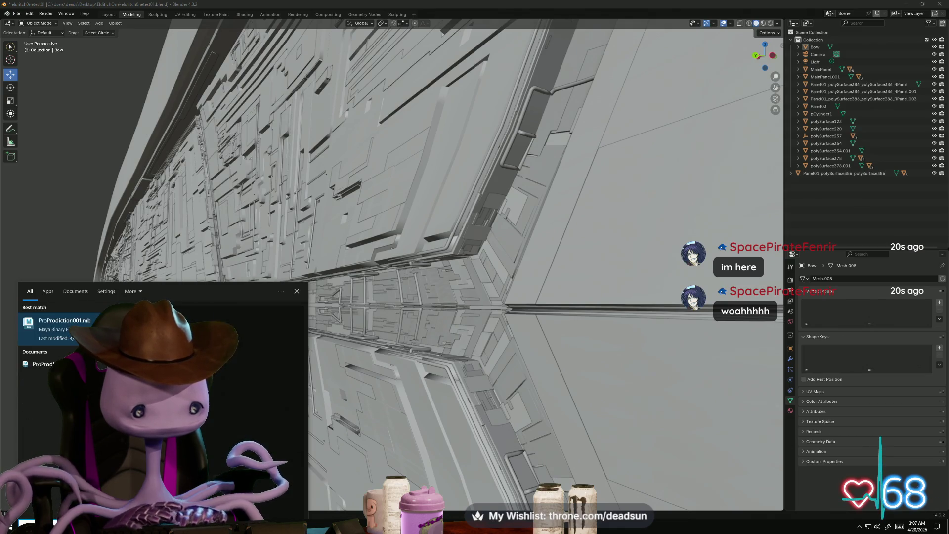
key("Return")
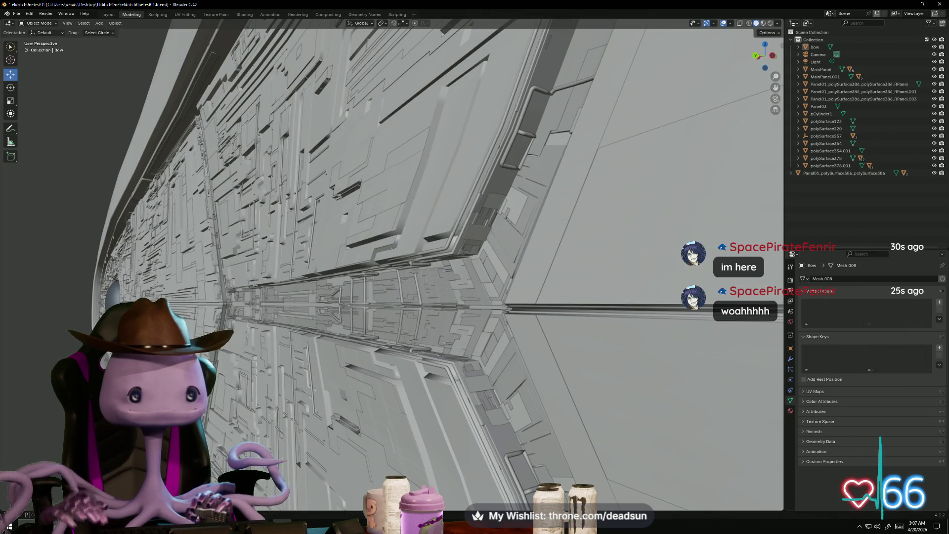
scroll(391, 266, "down", 10)
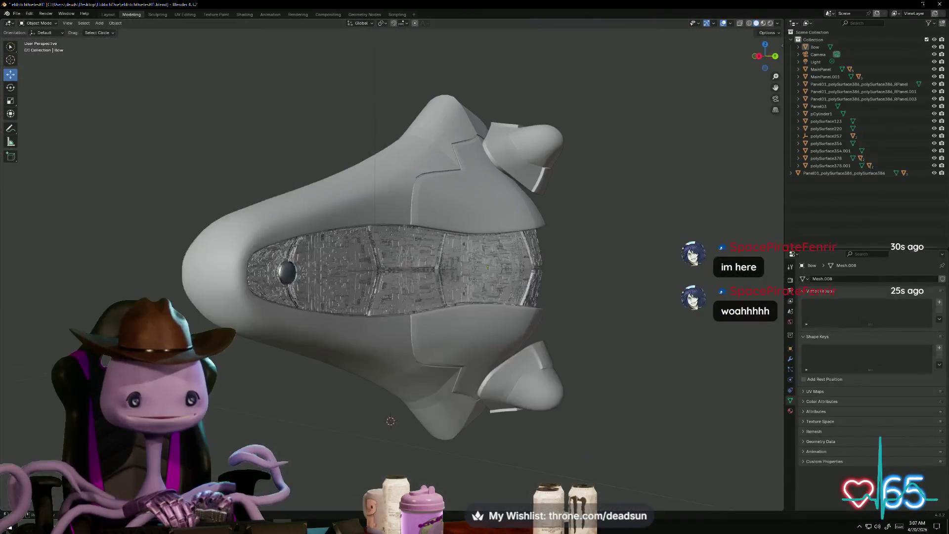
mouse_move(290, 425)
middle_mouse_down()
mouse_move(247, 418)
mouse_move(290, 425)
middle_mouse_up()
scroll(297, 433, "up", 5)
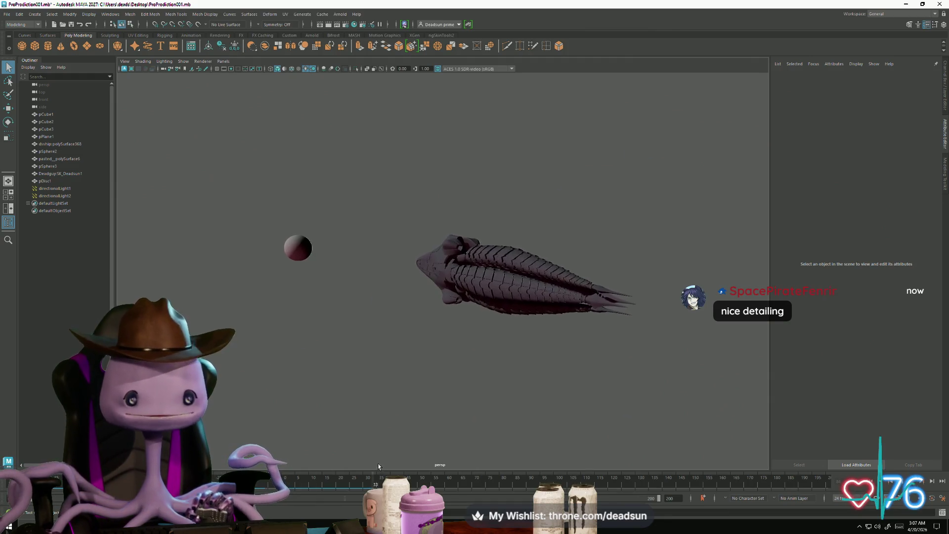
Scrub the timeline back to frame 56, then close ProProdiction001.mb without saving
left_click_drag(509, 479, 435, 471)
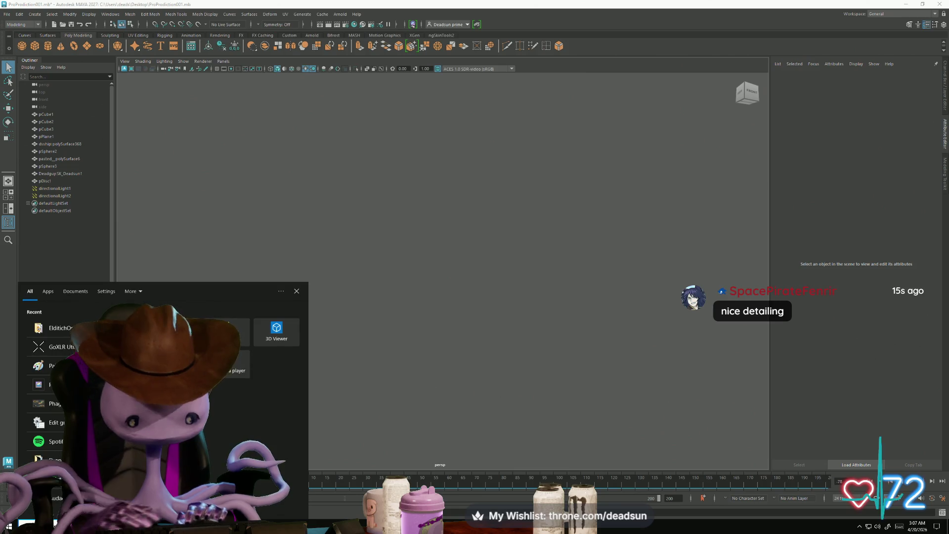
type("pr")
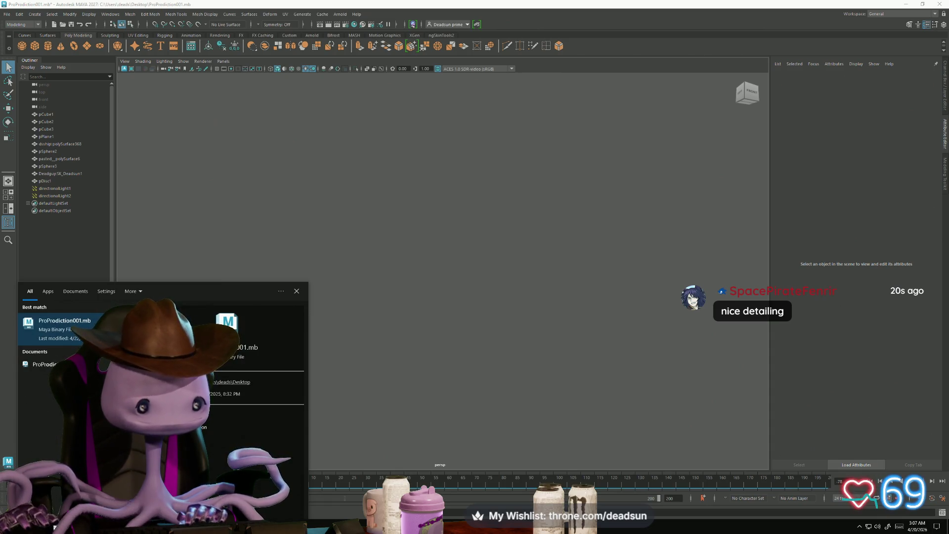
key("Escape")
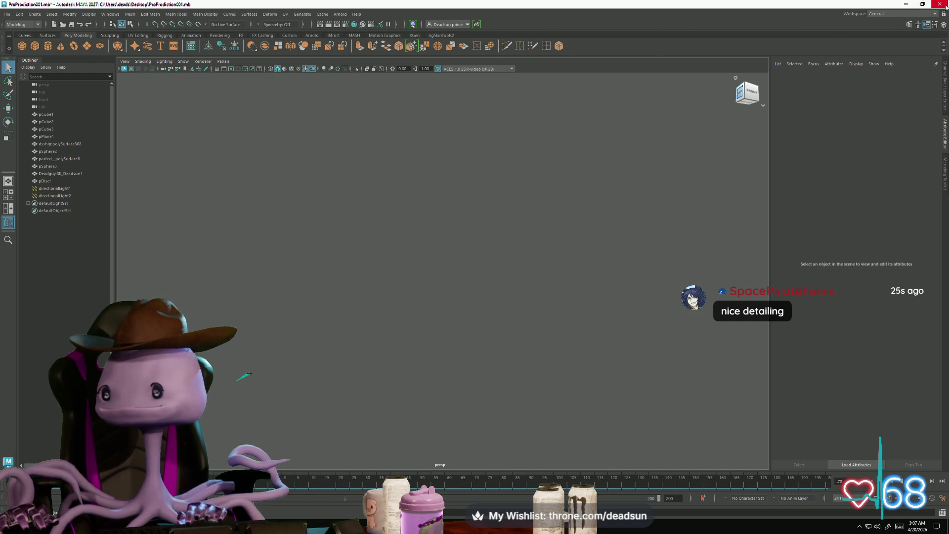
left_click(945, 6)
left_click(470, 271)
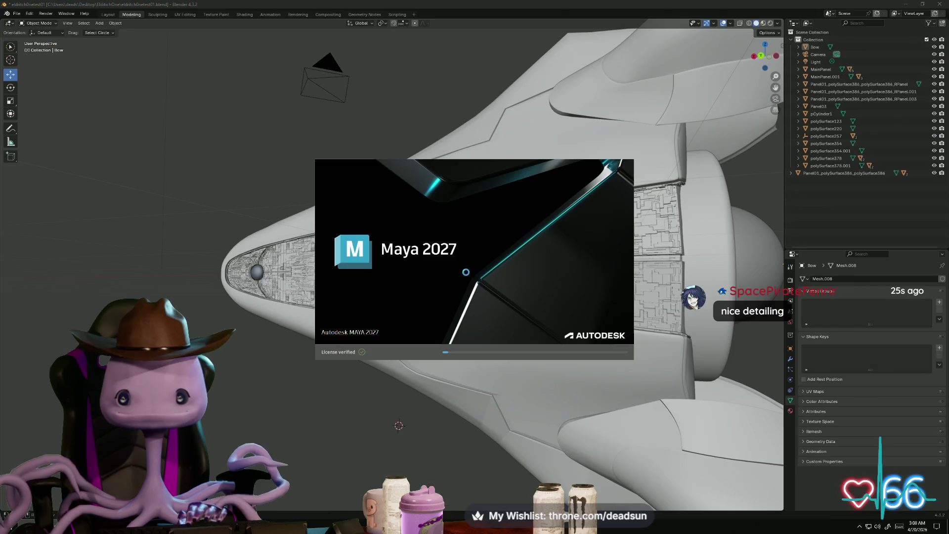
Switch through ship10big.mb to bring the BridgeBlock out1.mb Maya window forward
key("alt+Tab")
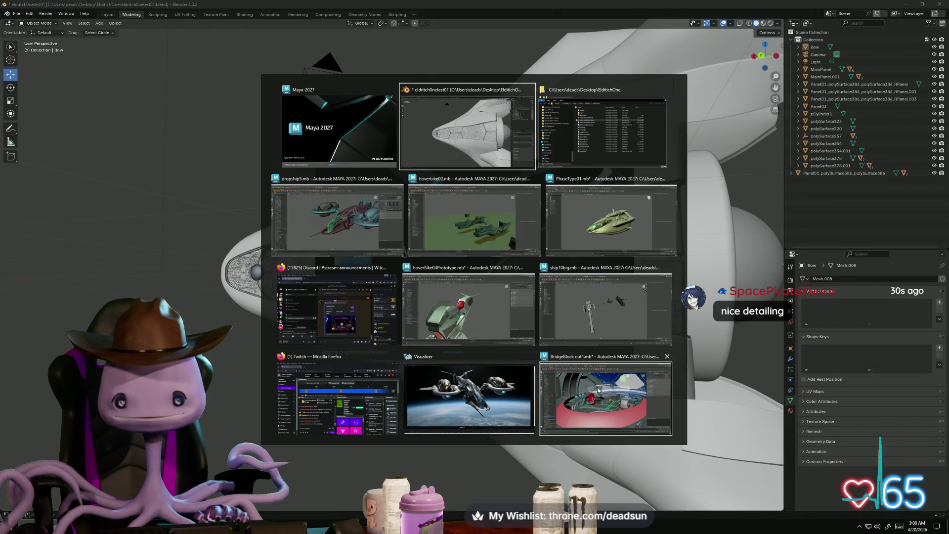
left_click(604, 322)
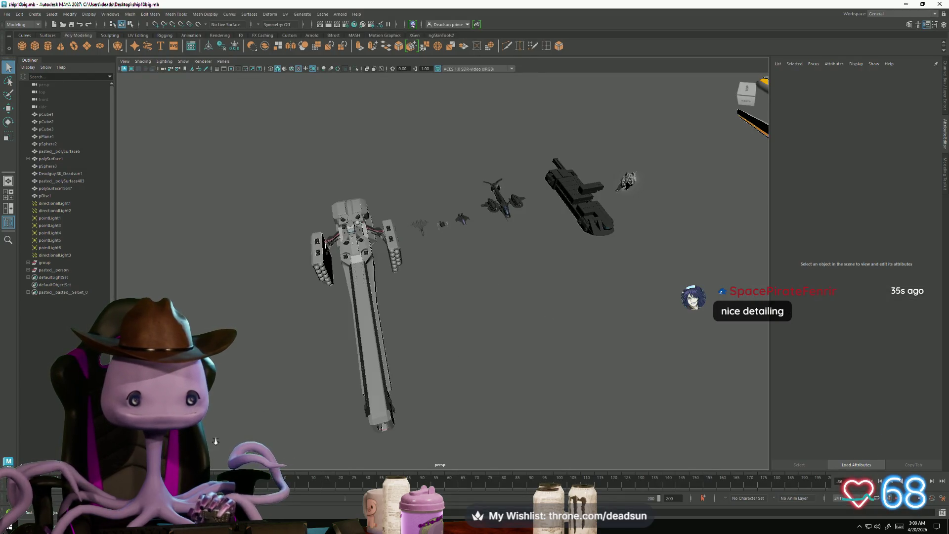
mouse_move(400, 525)
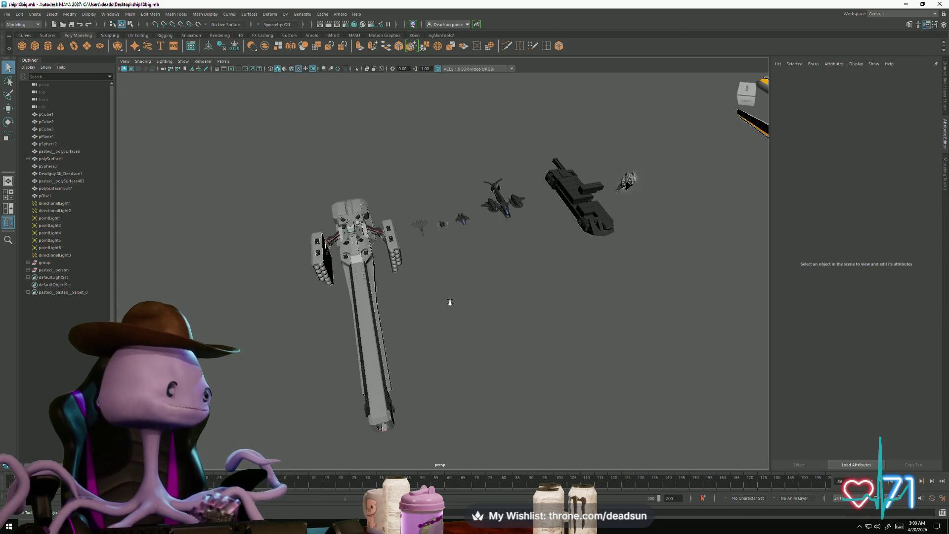
key("alt+Tab")
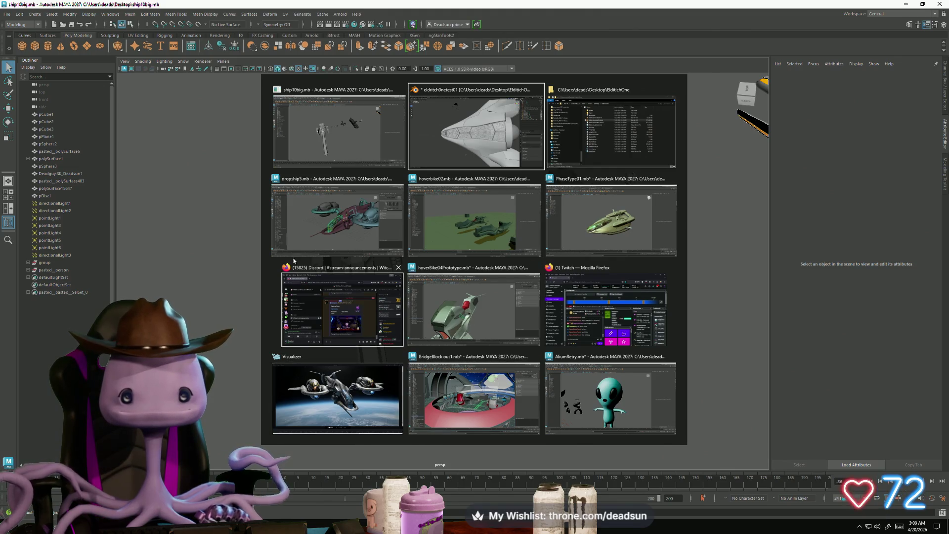
left_click(473, 374)
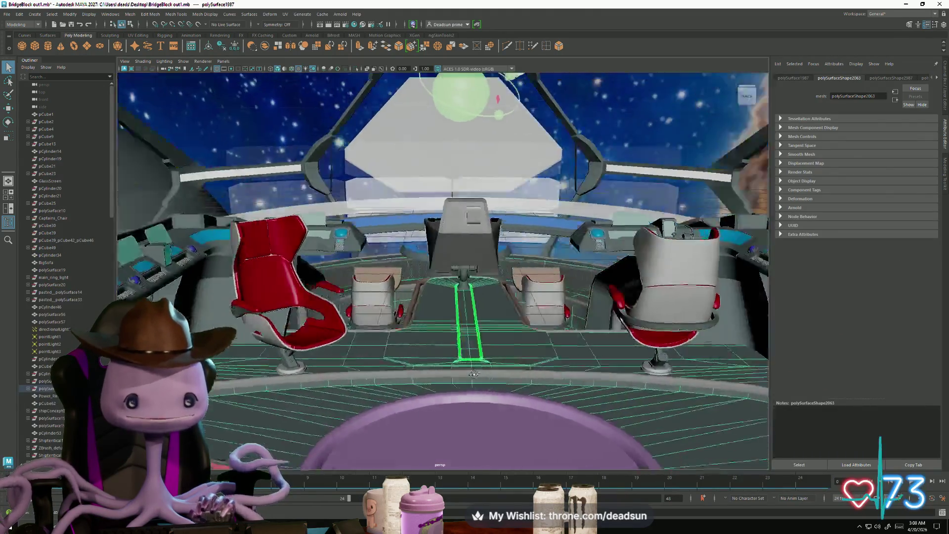
mouse_move(473, 374)
left_mouse_down("alt")
mouse_move(460, 430)
mouse_move(327, 428)
mouse_move(387, 360)
mouse_move(280, 369)
mouse_move(282, 386)
mouse_move(333, 333)
mouse_move(329, 315)
mouse_move(330, 332)
mouse_move(346, 330)
mouse_move(370, 303)
mouse_move(446, 296)
mouse_move(490, 312)
mouse_move(396, 384)
mouse_move(360, 390)
mouse_move(524, 395)
mouse_move(324, 387)
mouse_move(346, 405)
left_mouse_up("alt")
left_click(339, 338)
mouse_move(346, 405)
right_mouse_down("alt")
mouse_move(394, 411)
mouse_move(393, 426)
mouse_move(390, 383)
right_mouse_up("alt")
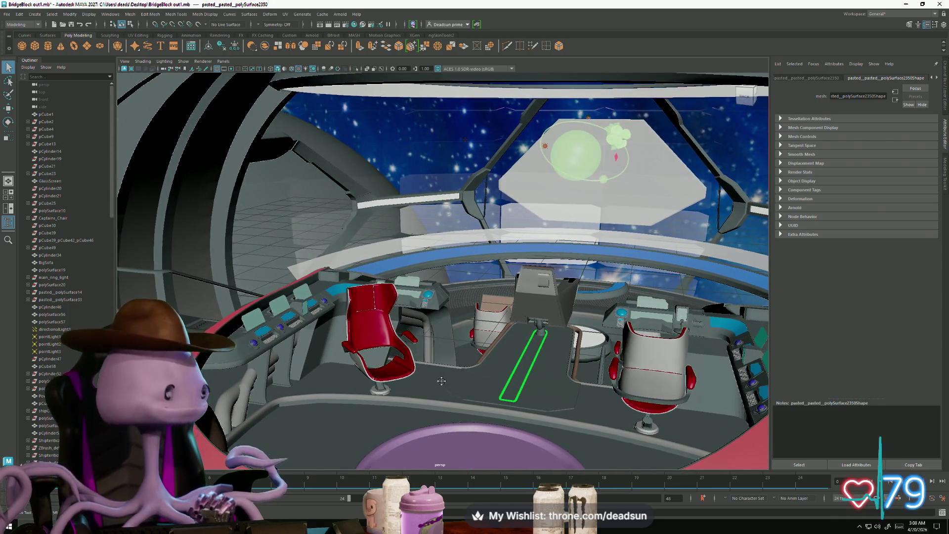
mouse_move(442, 381)
left_mouse_down("alt")
mouse_move(444, 409)
mouse_move(519, 378)
mouse_move(498, 209)
mouse_move(320, 347)
left_mouse_up("alt")
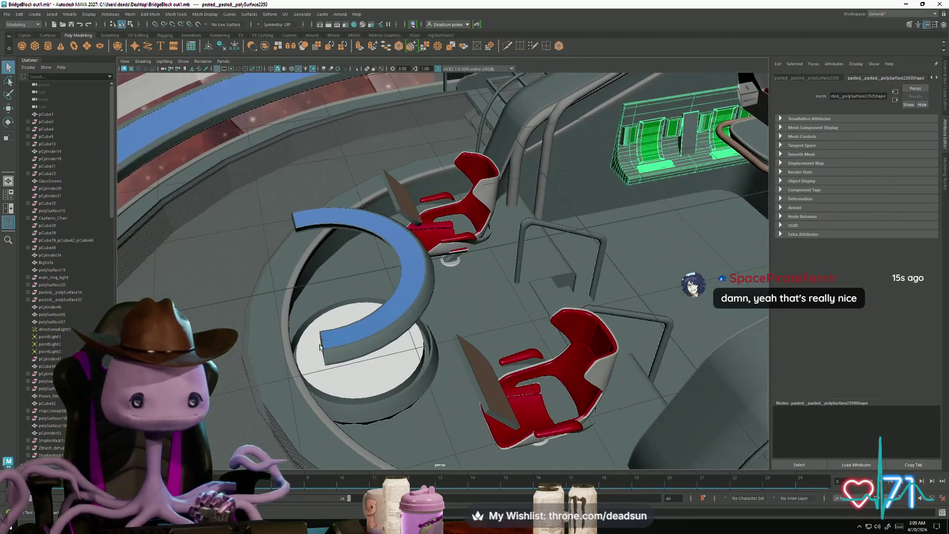
mouse_move(451, 360)
left_mouse_down("alt")
mouse_move(367, 336)
mouse_move(437, 372)
mouse_move(405, 394)
left_mouse_up("alt")
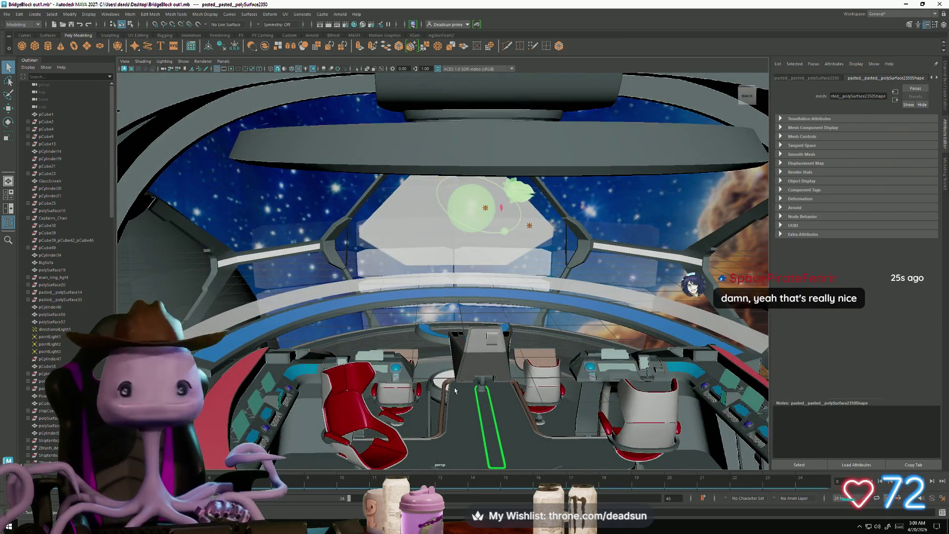
key("alt+Tab")
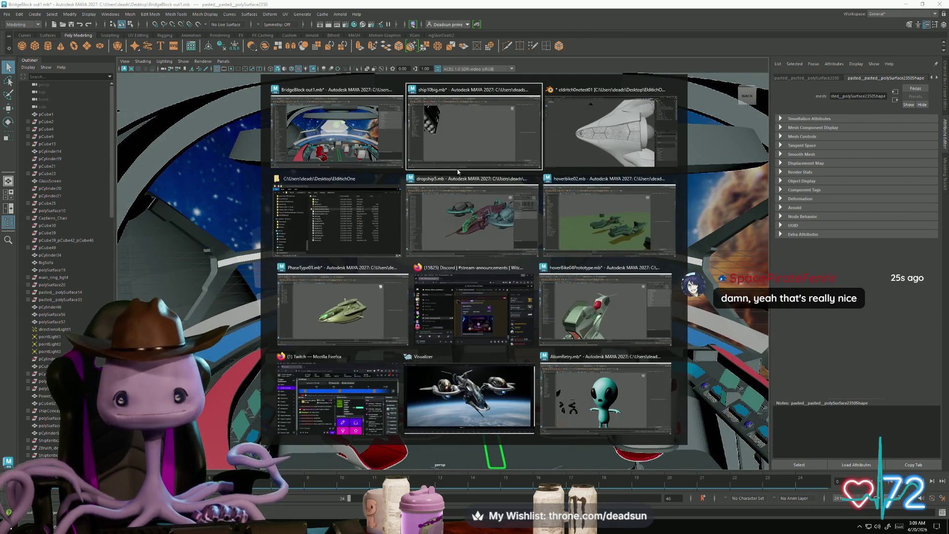
left_click(461, 146)
key("a")
right_click_drag(342, 334, 520, 257, "alt")
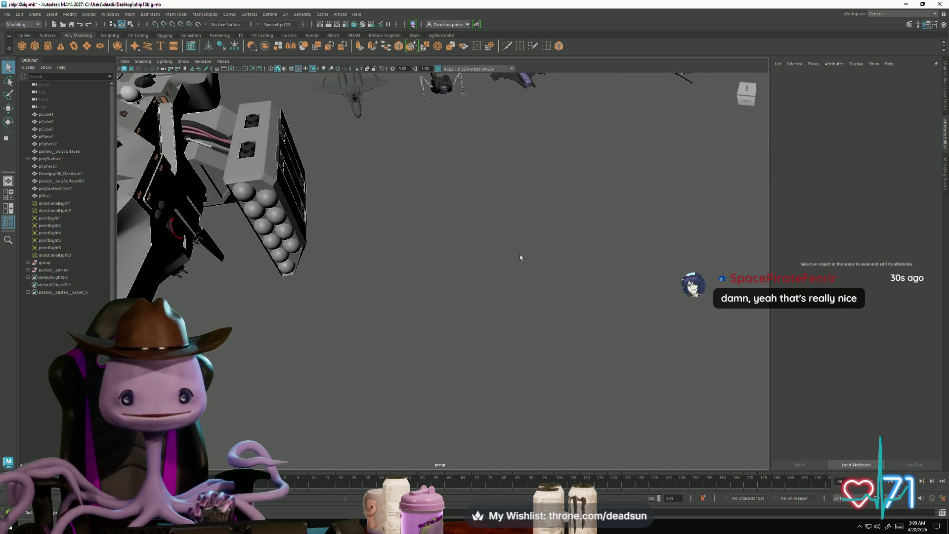
mouse_move(415, 316)
right_mouse_down("alt")
mouse_move(507, 288)
mouse_move(505, 321)
right_mouse_up("alt")
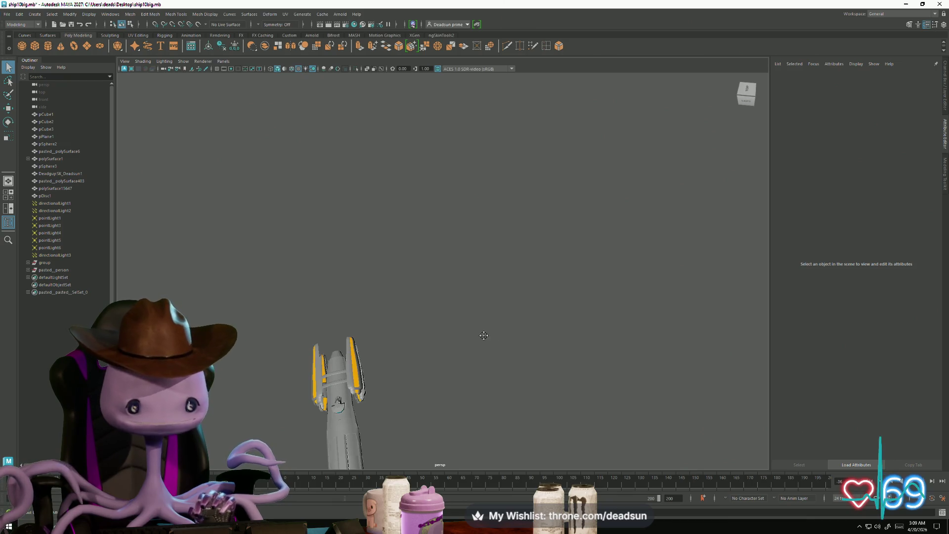
middle_click_drag(483, 335, 462, 348, "alt")
right_click_drag(459, 356, 456, 364, "alt")
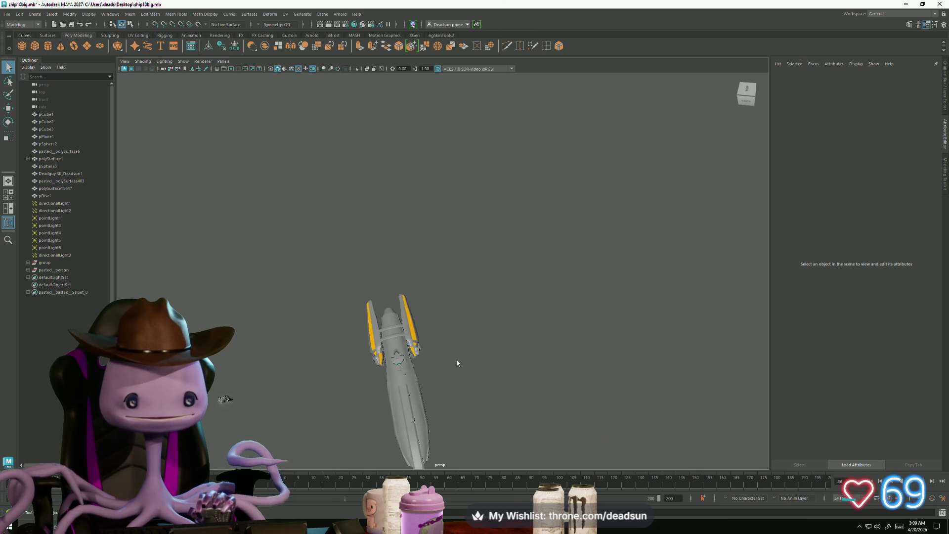
left_click_drag(488, 348, 422, 356, "alt")
mouse_move(397, 365)
right_mouse_down("alt")
mouse_move(371, 343)
mouse_move(374, 361)
right_mouse_up("alt")
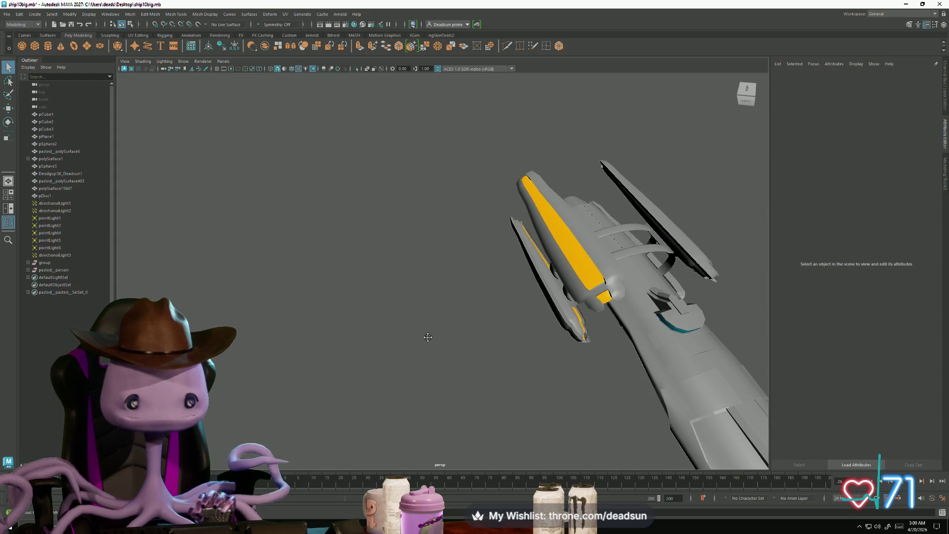
mouse_move(477, 307)
right_mouse_down("alt")
mouse_move(440, 340)
mouse_move(426, 338)
right_mouse_up("alt")
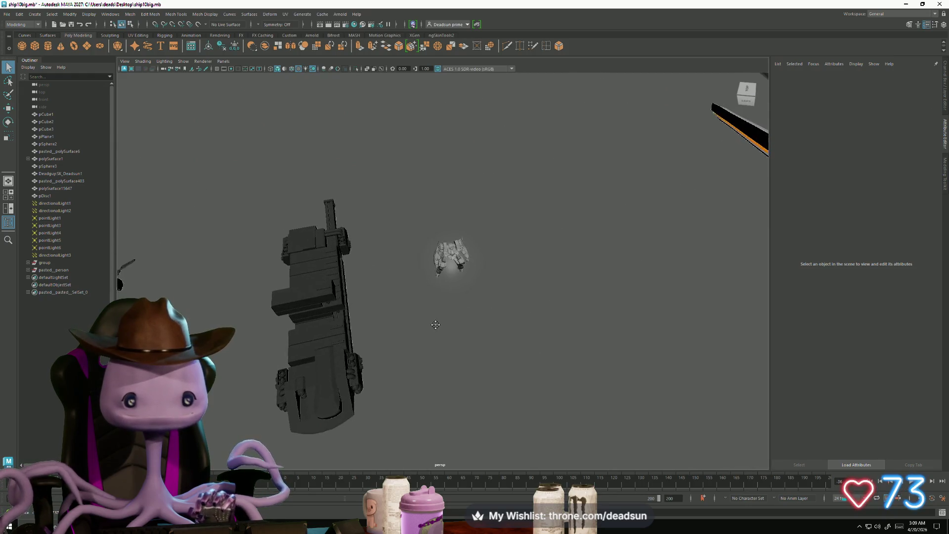
left_click_drag(417, 350, 422, 358, "alt")
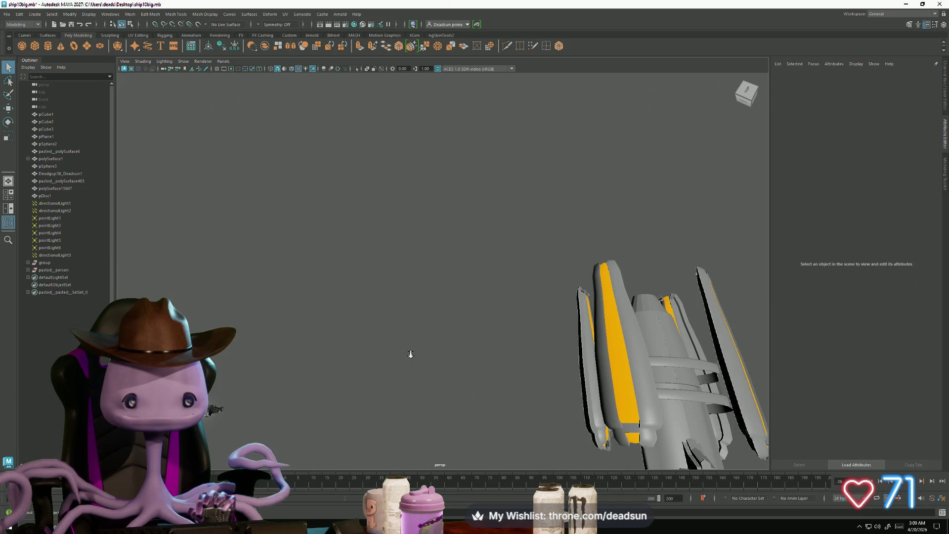
right_click_drag(410, 354, 234, 390, "alt")
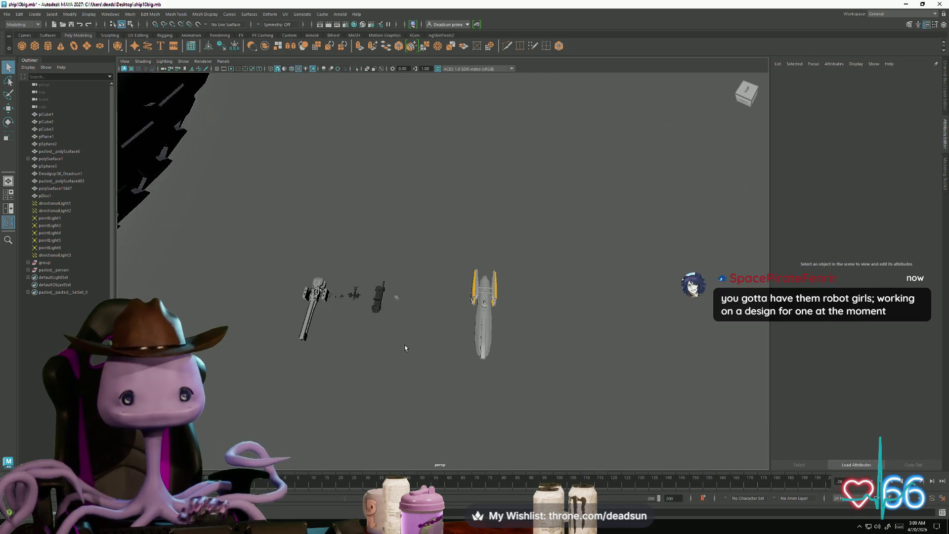
key("alt+Tab")
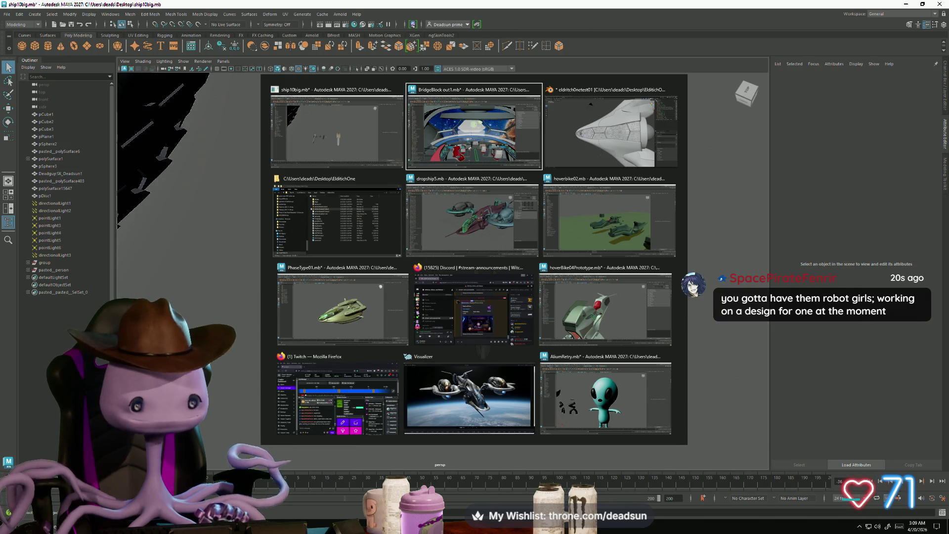
Select the teal object in ProProdiction002, orbit to view it from above, then deselect it
key("Escape")
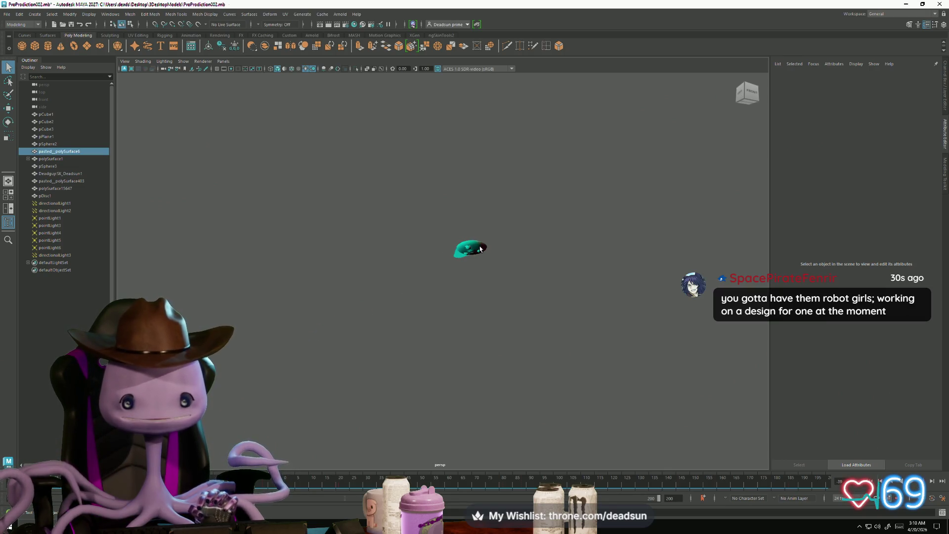
left_click(480, 249)
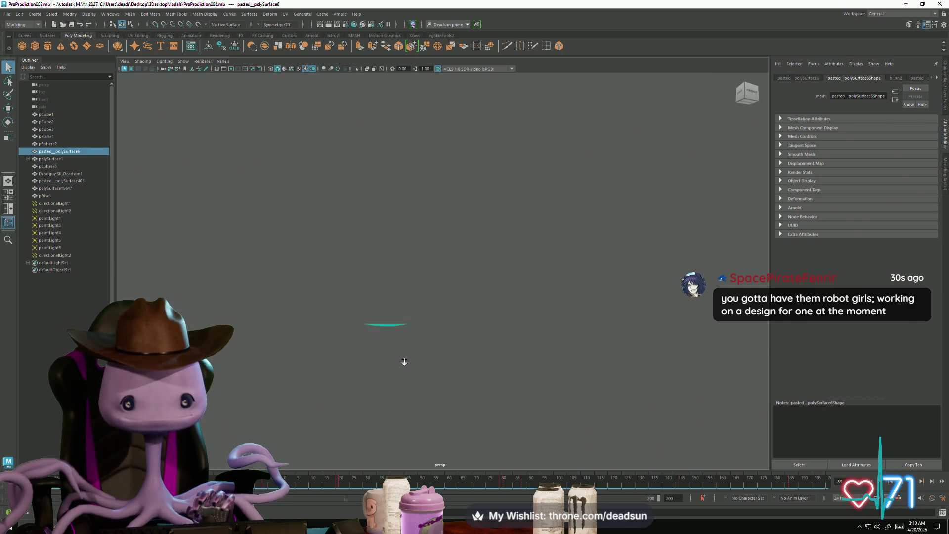
mouse_move(404, 361)
left_mouse_down("alt")
mouse_move(295, 258)
mouse_move(350, 291)
mouse_move(339, 402)
mouse_move(341, 373)
mouse_move(299, 377)
mouse_move(371, 390)
mouse_move(366, 422)
mouse_move(368, 381)
mouse_move(369, 424)
mouse_move(368, 373)
mouse_move(1, 489)
left_mouse_up("alt")
left_click(339, 402)
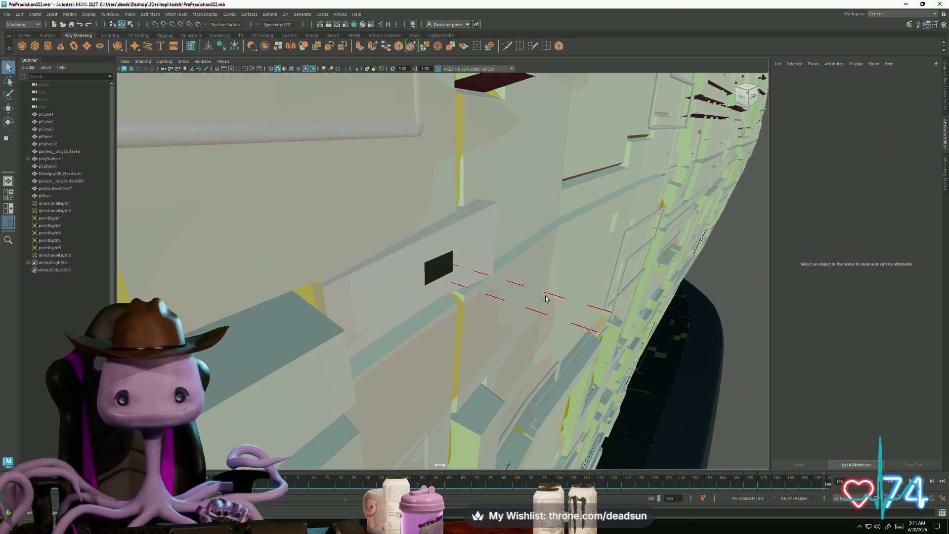
key("alt+Tab")
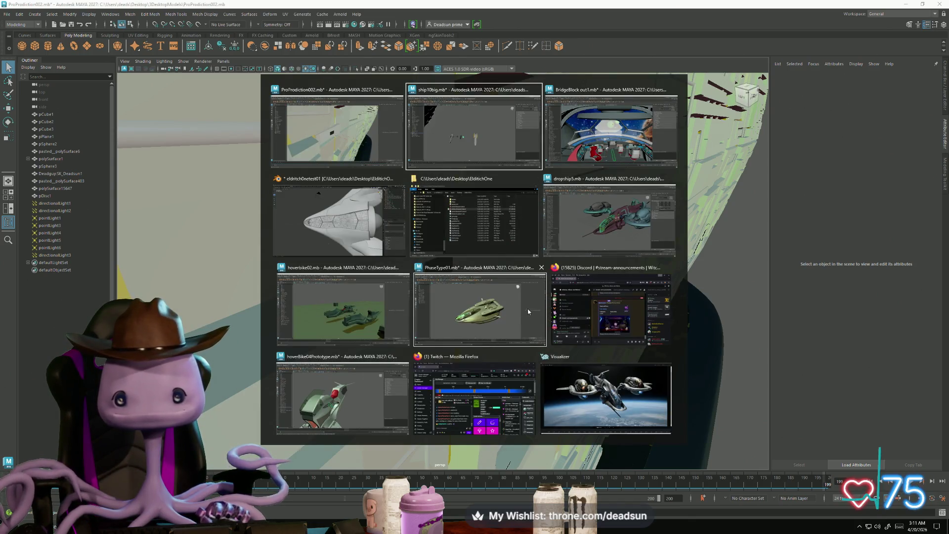
Close the PhaseType01 scene without saving
left_click(528, 312)
left_click(940, 4)
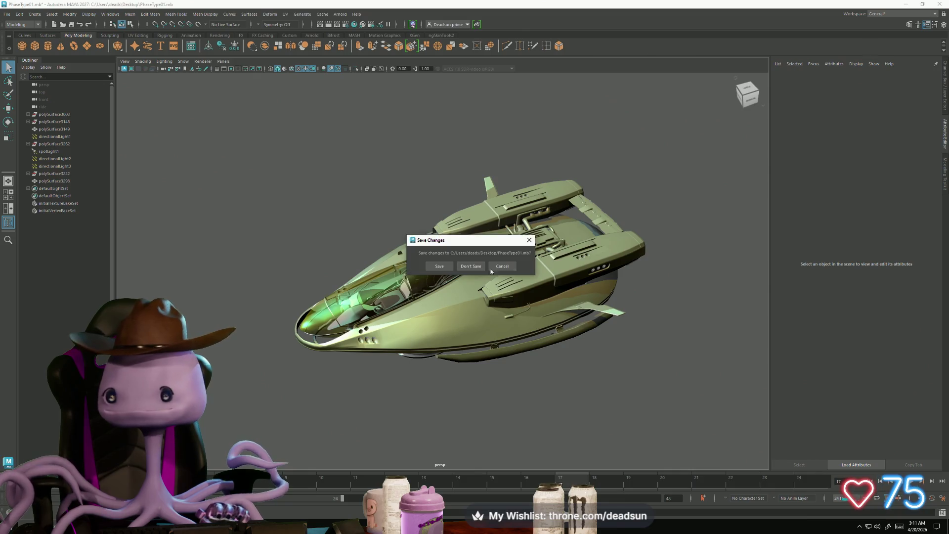
left_click(470, 267)
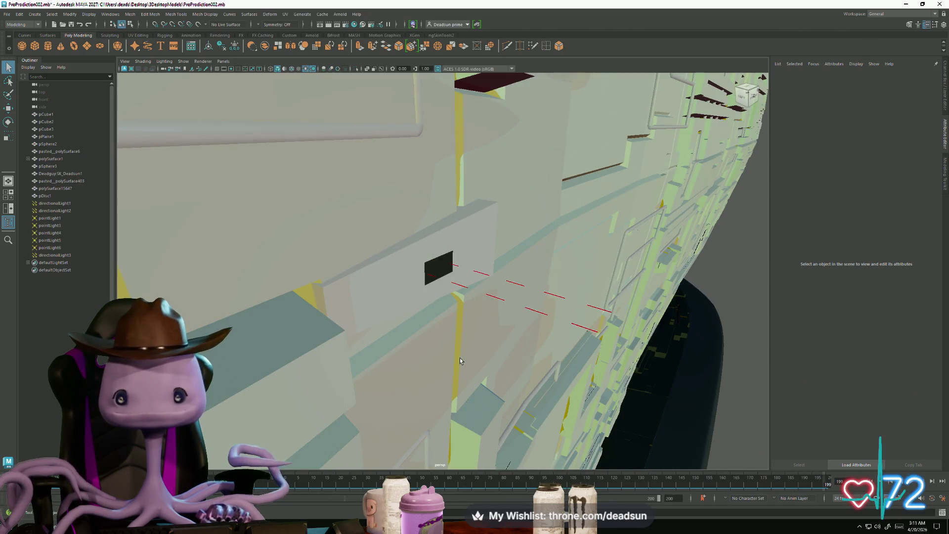
Switch to dropship5 and zoom into the cockpit to face the teal seat
key("alt+Tab")
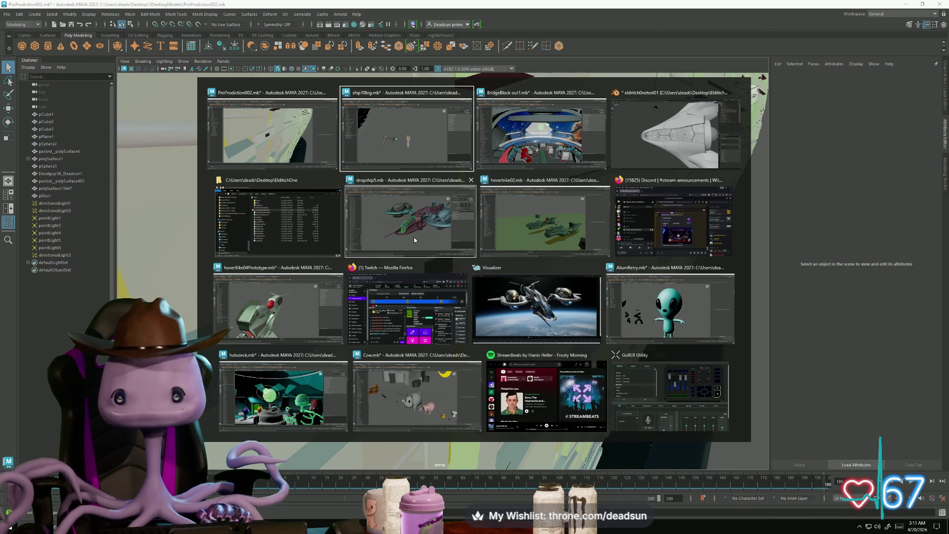
left_click(414, 238)
scroll(439, 337, "up", 5)
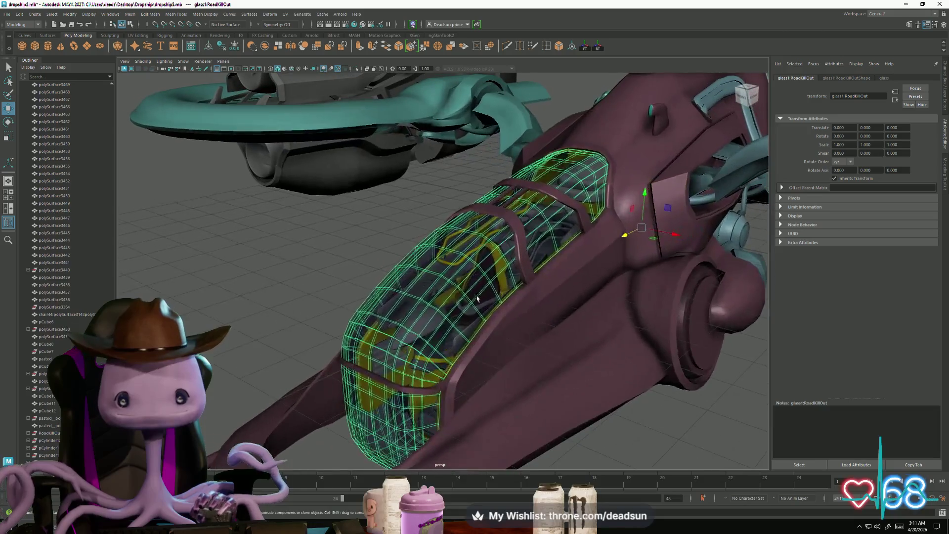
key("ctrl+h")
scroll(542, 431, "up", 6)
left_click_drag(542, 431, 458, 197, "alt")
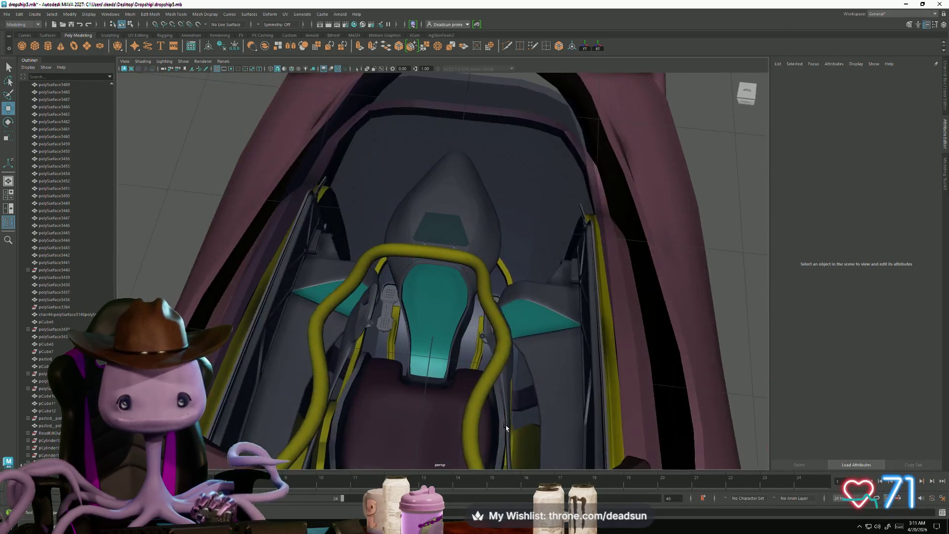
scroll(458, 196, "up", 8)
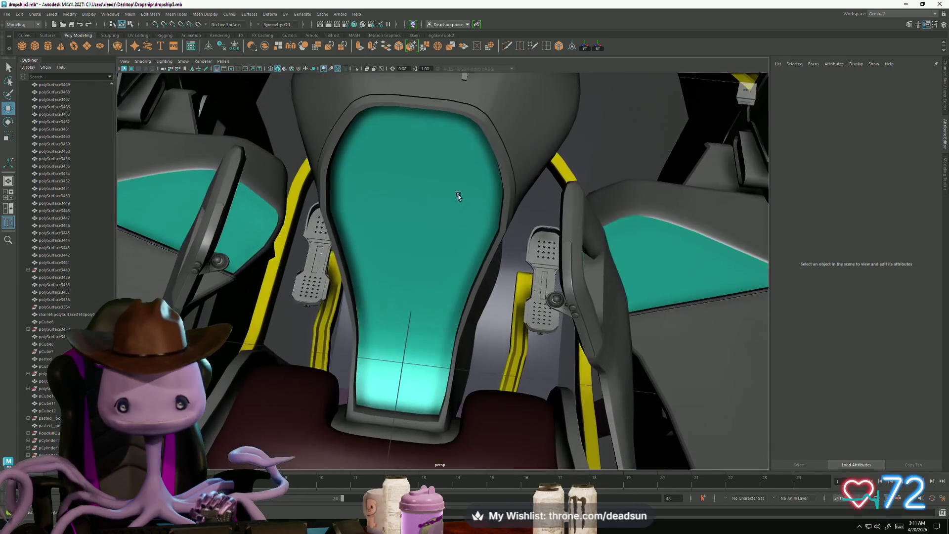
mouse_move(458, 196)
right_mouse_down("alt")
mouse_move(432, 345)
mouse_move(480, 398)
mouse_move(407, 355)
mouse_move(423, 354)
right_mouse_up("alt")
left_click_drag(423, 354, 480, 266, "alt")
Select the right foot pedal, isolate and frame it, and enter edge mode
left_click(568, 278)
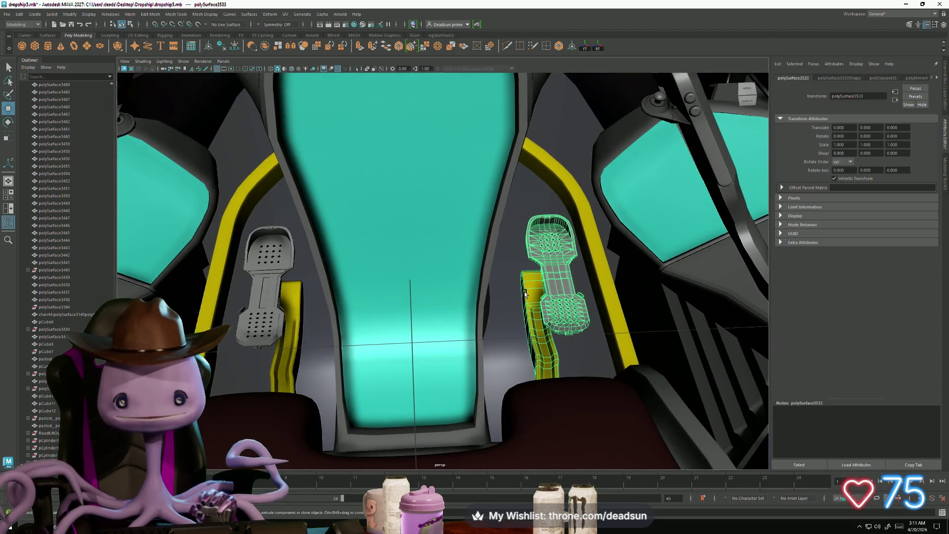
left_click_drag(531, 344, 481, 338, "alt")
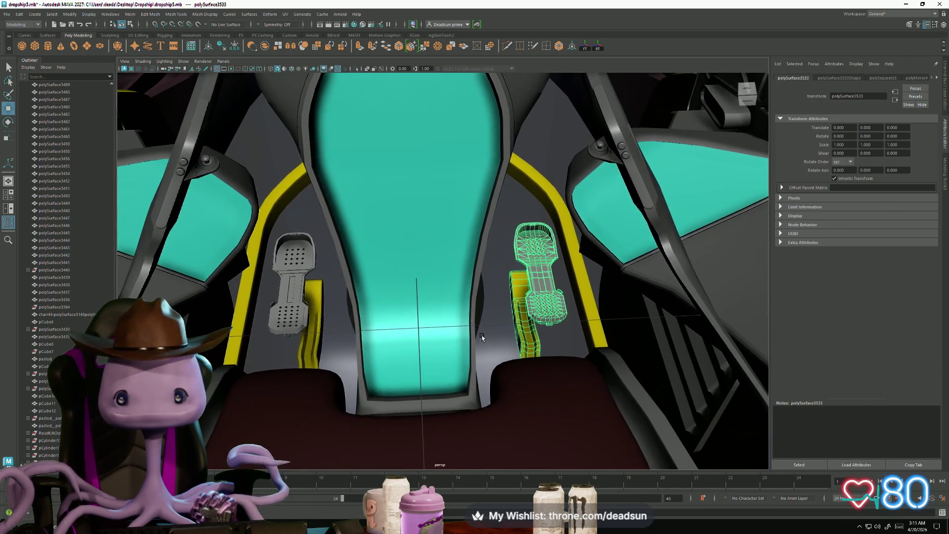
right_click_drag(482, 338, 414, 338, "alt")
mouse_move(414, 338)
left_mouse_down("alt")
mouse_move(362, 314)
mouse_move(532, 247)
left_mouse_up("alt")
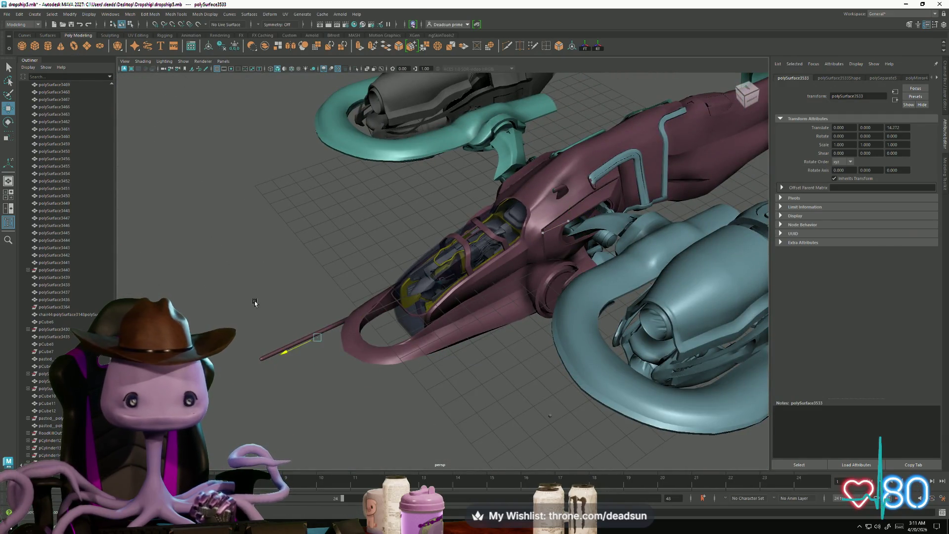
mouse_move(270, 339)
left_mouse_down("alt")
mouse_move(387, 311)
mouse_move(302, 348)
mouse_move(435, 306)
mouse_move(463, 176)
left_mouse_up("alt")
key("ctrl+1")
key("ctrl+1")
scroll(445, 307, "up", 6)
key("ctrl+1")
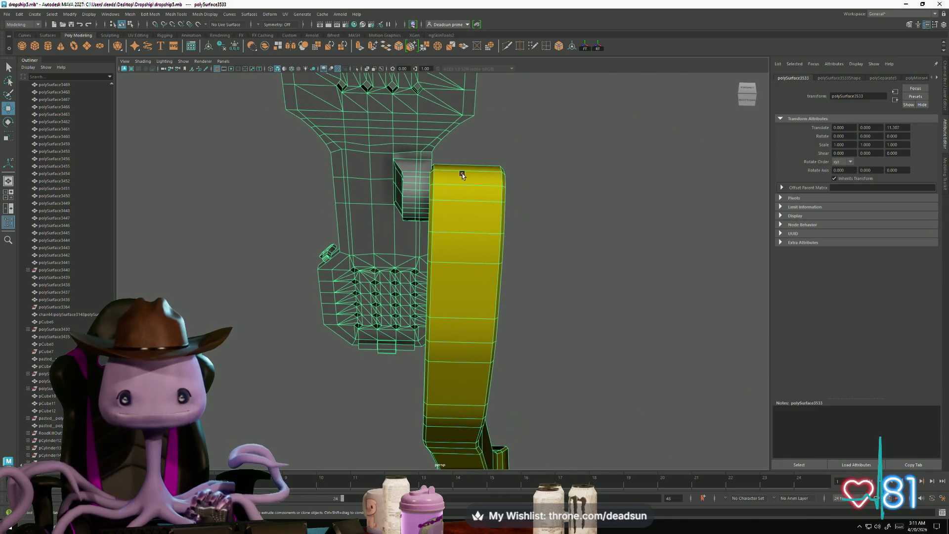
right_click_drag(463, 176, 463, 157)
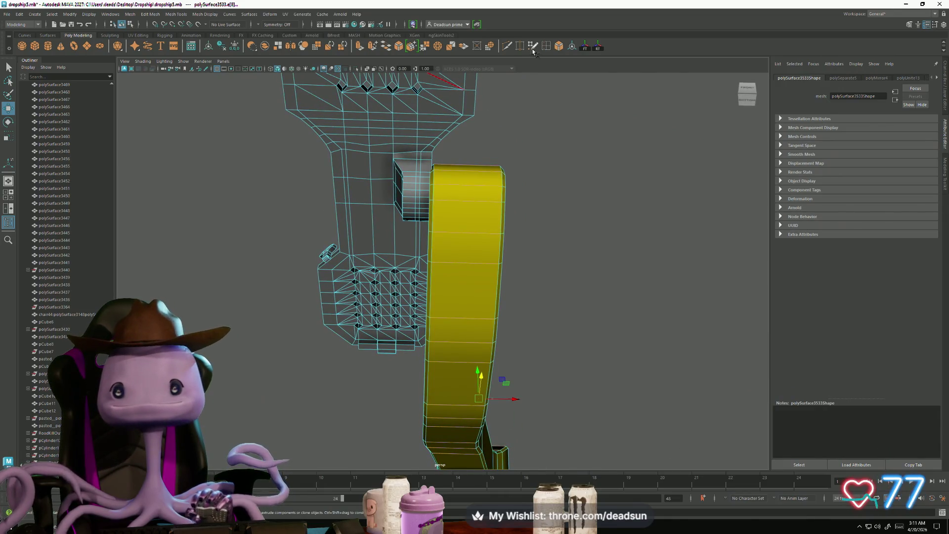
Insert four edge loops along the yellow pedal bracket
double_click(547, 45)
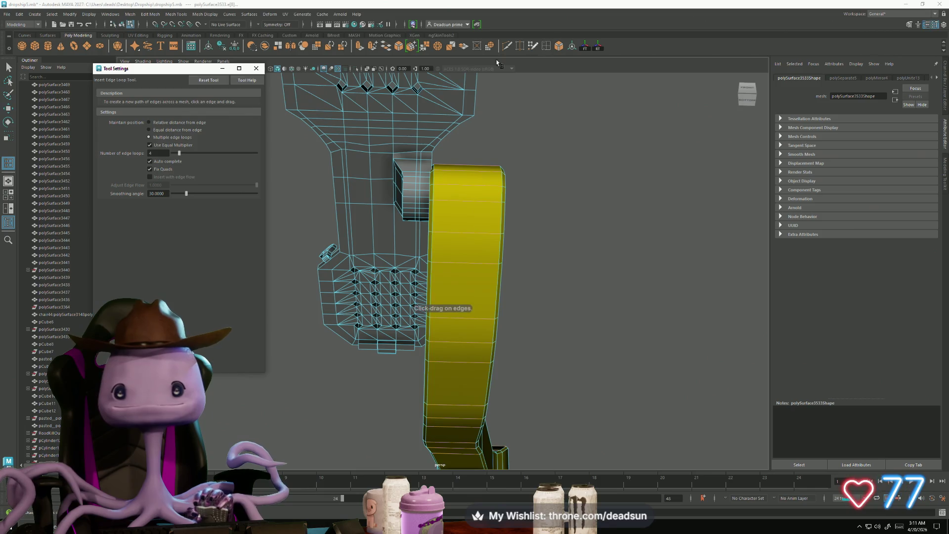
left_click(491, 166)
mouse_move(453, 402)
left_mouse_down("alt")
mouse_move(444, 312)
mouse_move(293, 314)
mouse_move(366, 325)
mouse_move(405, 341)
mouse_move(410, 358)
mouse_move(445, 330)
mouse_move(375, 235)
left_mouse_up("alt")
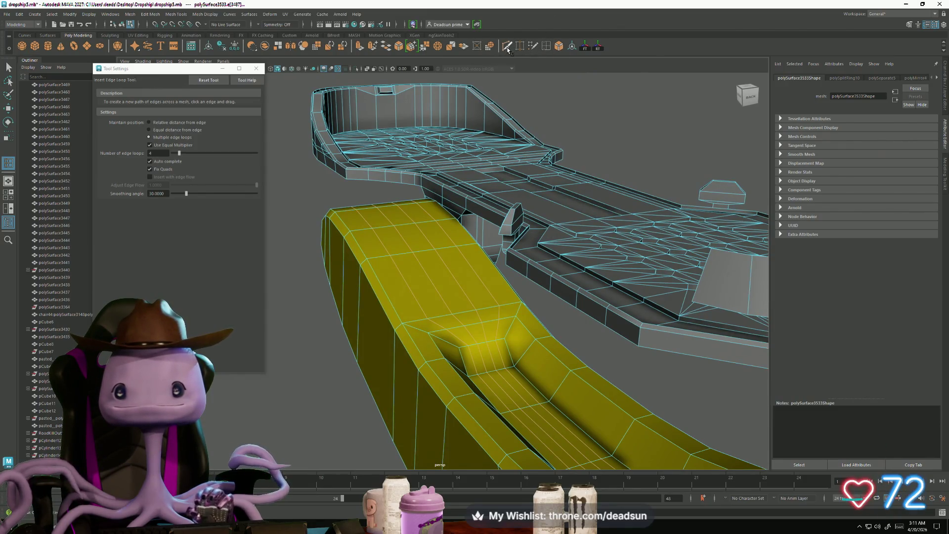
Multi-Cut new edges across the bracket's recessed yellow face, then select an edge
left_click(507, 48)
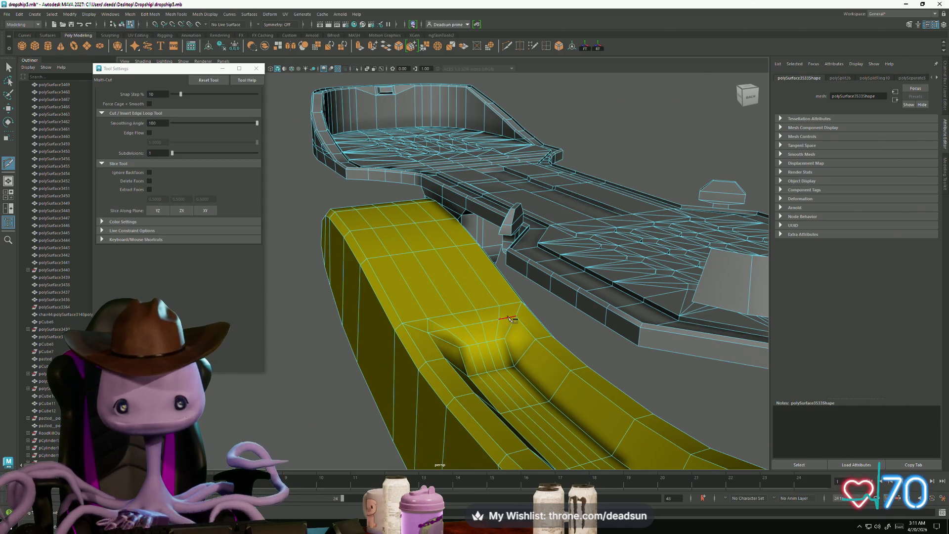
key("Return")
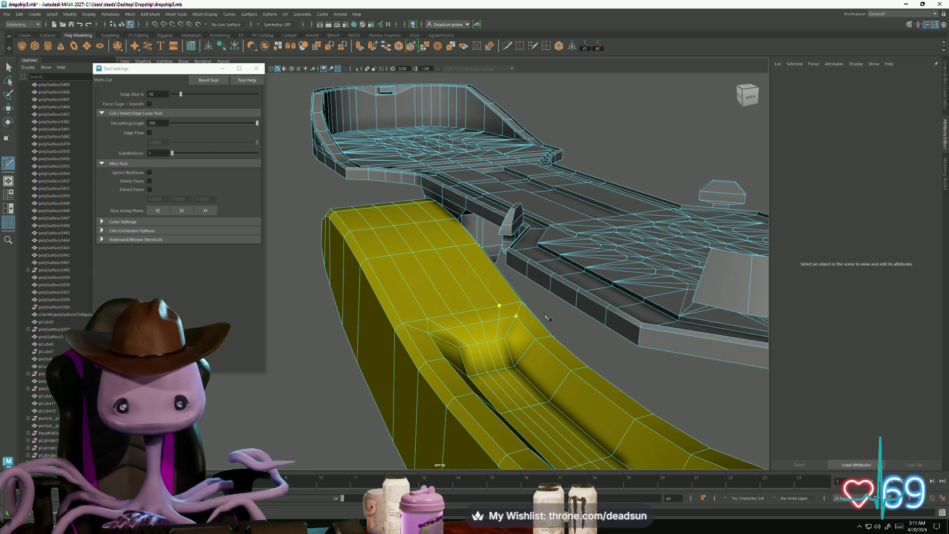
left_click(451, 313)
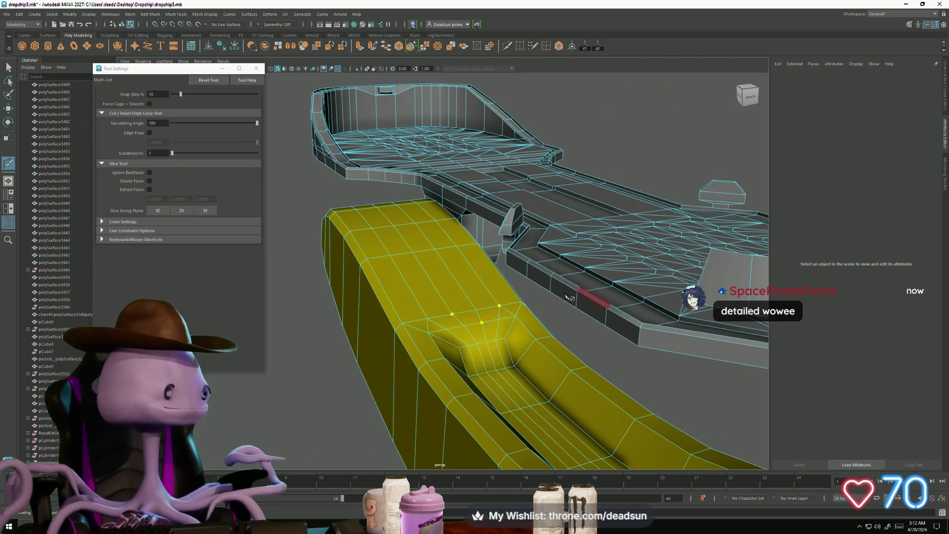
key("Return")
left_click(9, 67)
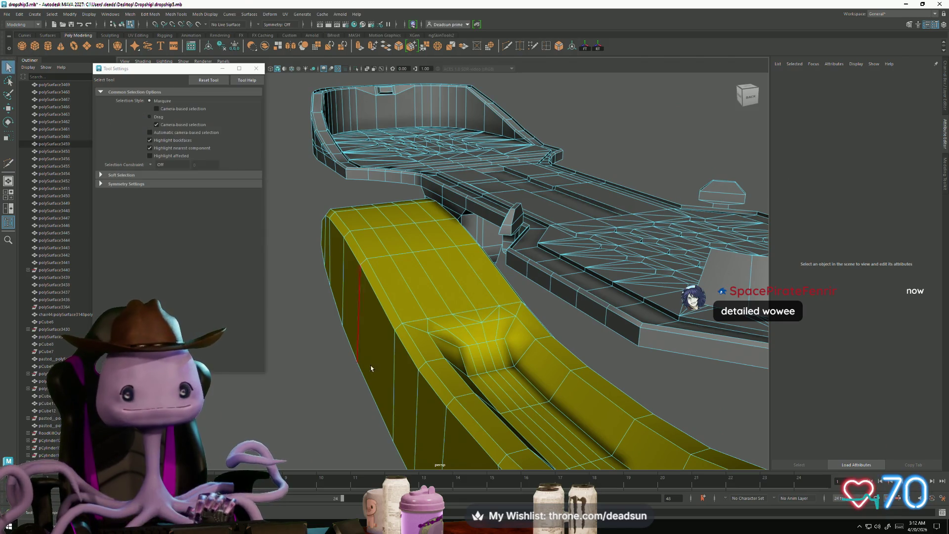
left_click(455, 339)
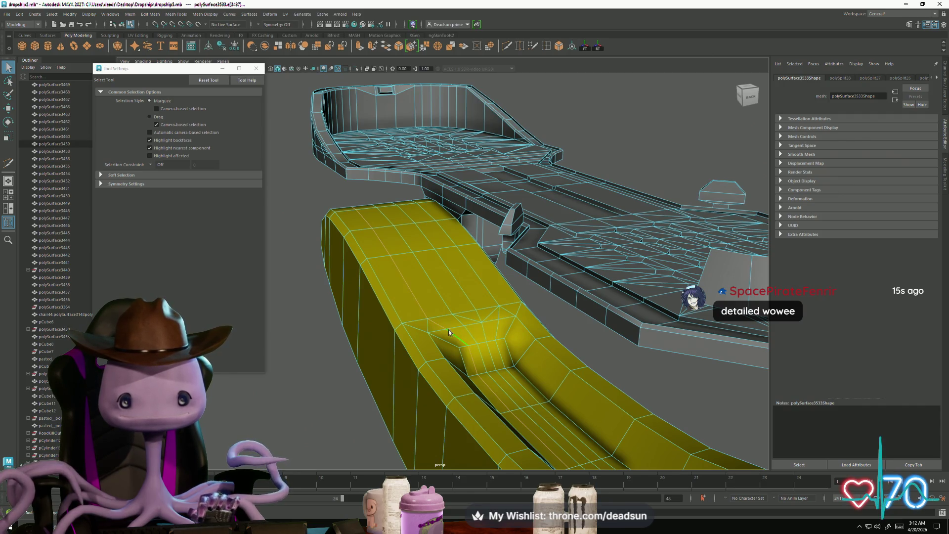
scroll(487, 362, "down", 5)
mouse_move(417, 356)
left_mouse_down("alt")
mouse_move(491, 356)
mouse_move(440, 353)
mouse_move(461, 419)
mouse_move(446, 307)
mouse_move(414, 421)
mouse_move(423, 428)
mouse_move(504, 403)
mouse_move(515, 386)
left_mouse_up("alt")
Multi-Cut an edge between the two edges where the yellow shaft meets the recess
middle_click_drag(515, 385, 467, 361, "alt")
scroll(534, 419, "up", 5)
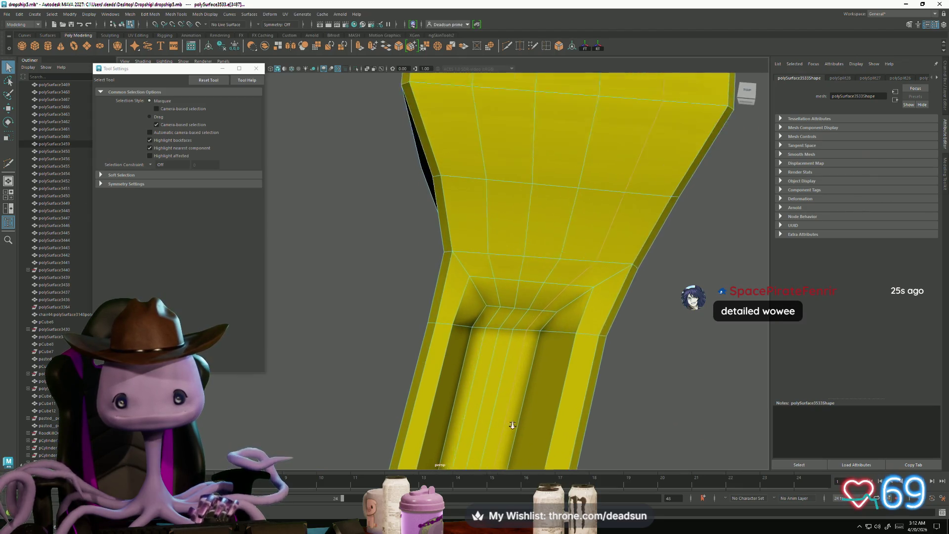
mouse_move(534, 419)
left_mouse_down("alt")
mouse_move(514, 420)
mouse_move(505, 400)
left_mouse_up("alt")
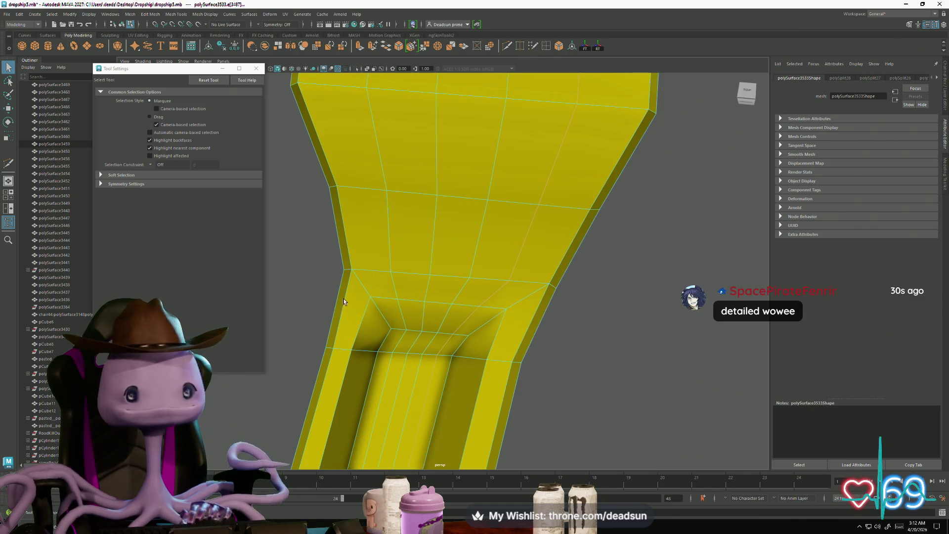
scroll(398, 317, "up", 2)
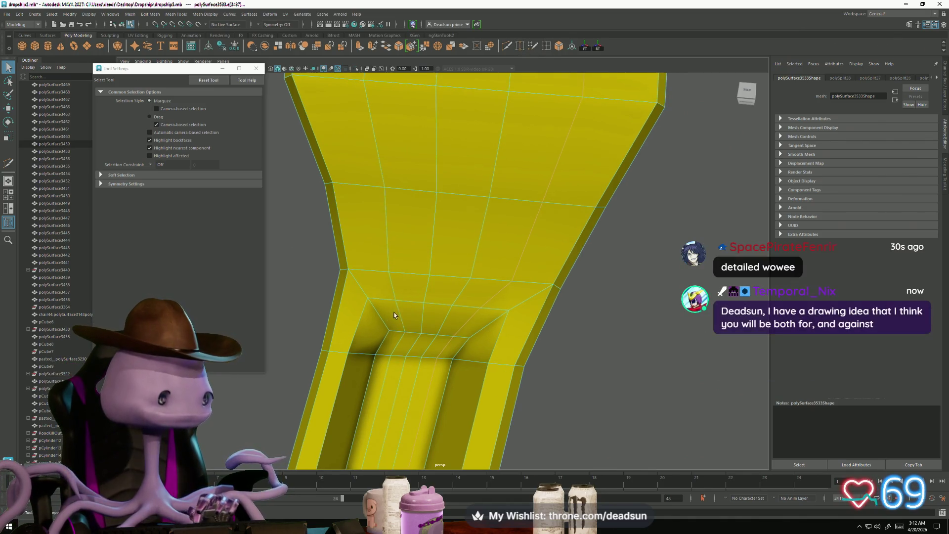
scroll(397, 317, "up", 3)
left_click_drag(396, 317, 401, 316, "alt")
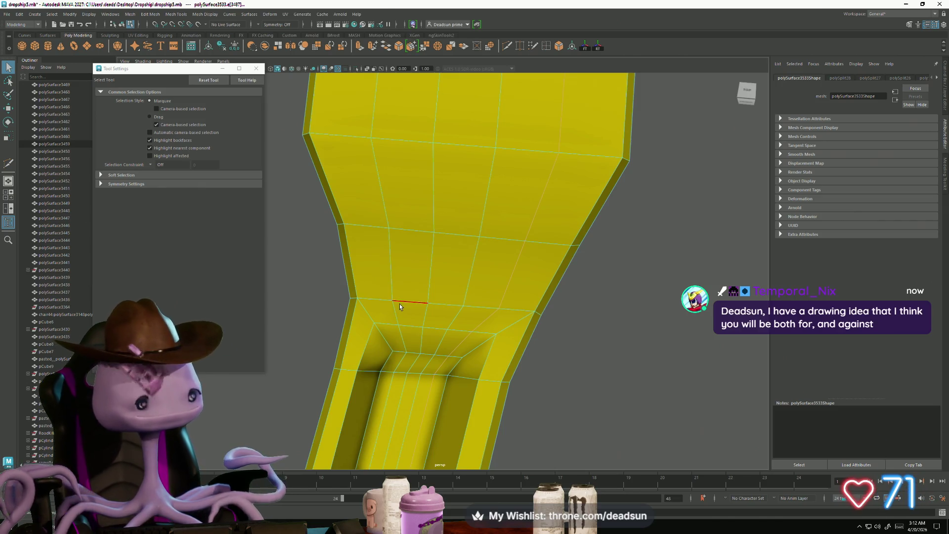
left_click(508, 47)
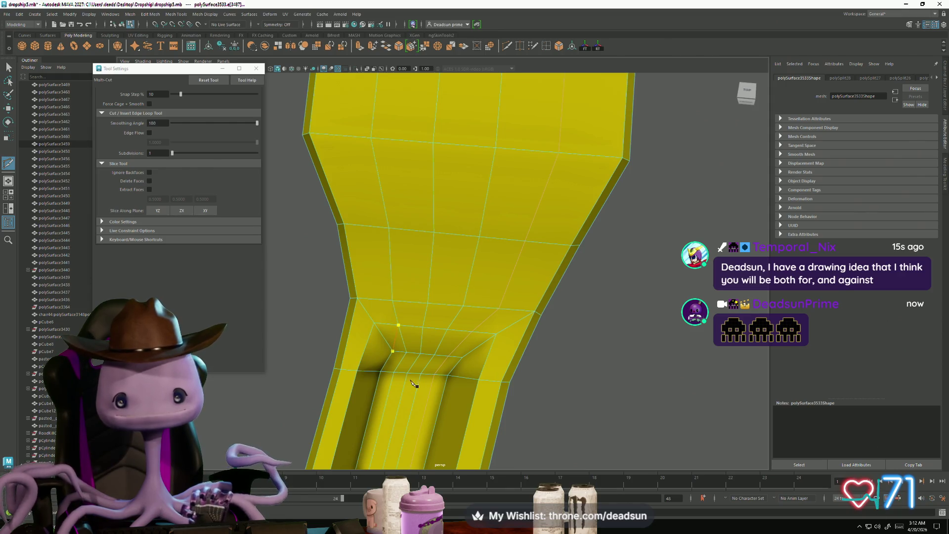
key("Return")
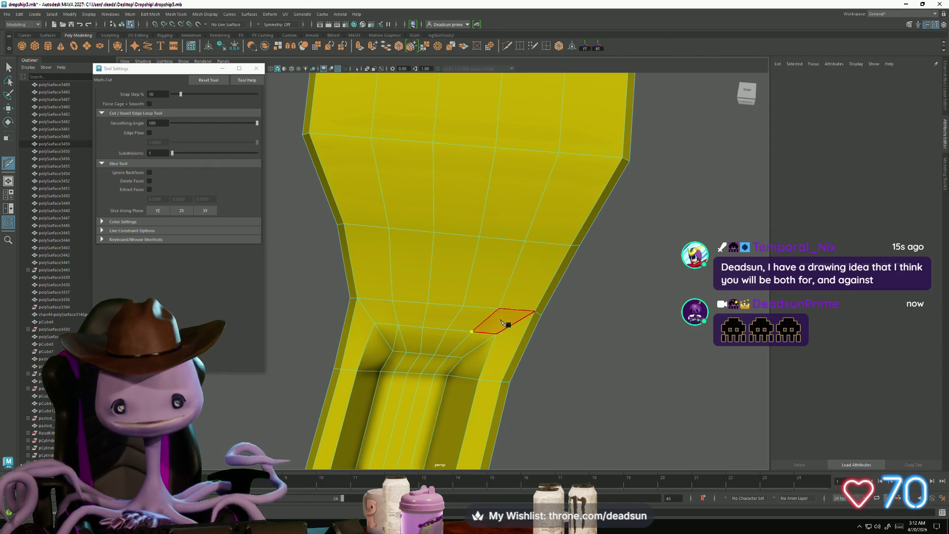
left_click(471, 332)
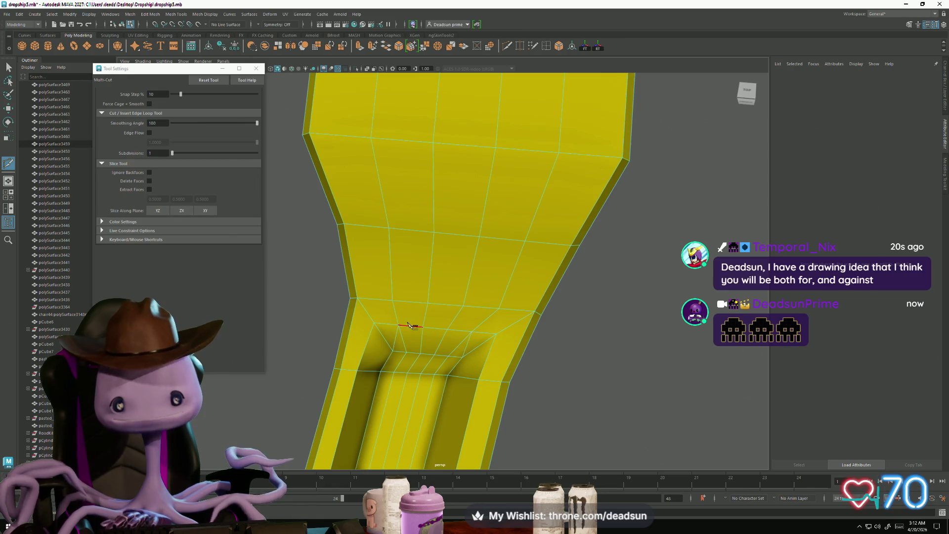
left_click(427, 303)
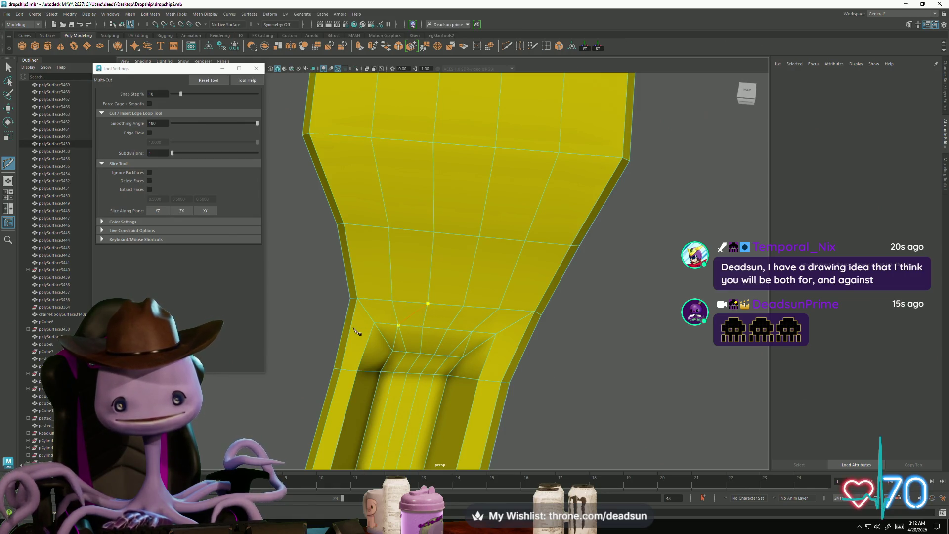
left_click(463, 306)
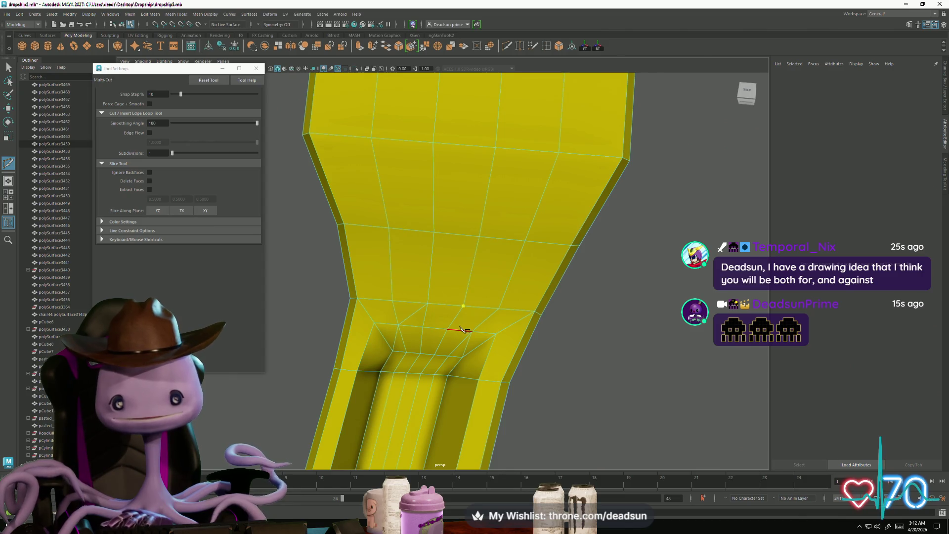
right_click(571, 368)
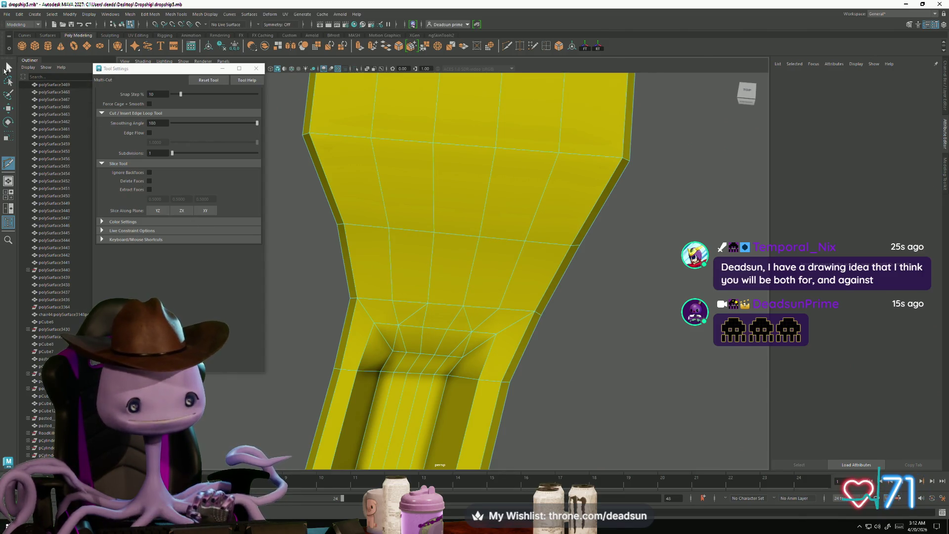
Return to the Select Tool and isolate the yellow part for a closer view
left_click(8, 67)
mouse_move(445, 297)
left_mouse_down("alt")
mouse_move(430, 356)
mouse_move(455, 384)
mouse_move(424, 322)
mouse_move(514, 375)
mouse_move(566, 370)
mouse_move(558, 381)
left_mouse_up("alt")
scroll(447, 381, "down", 5)
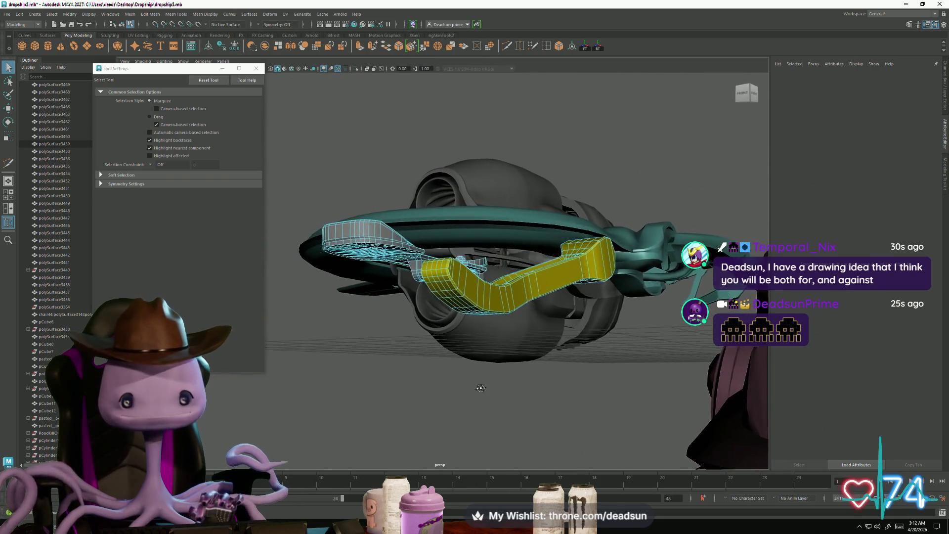
key("ctrl+1")
scroll(486, 365, "up", 5)
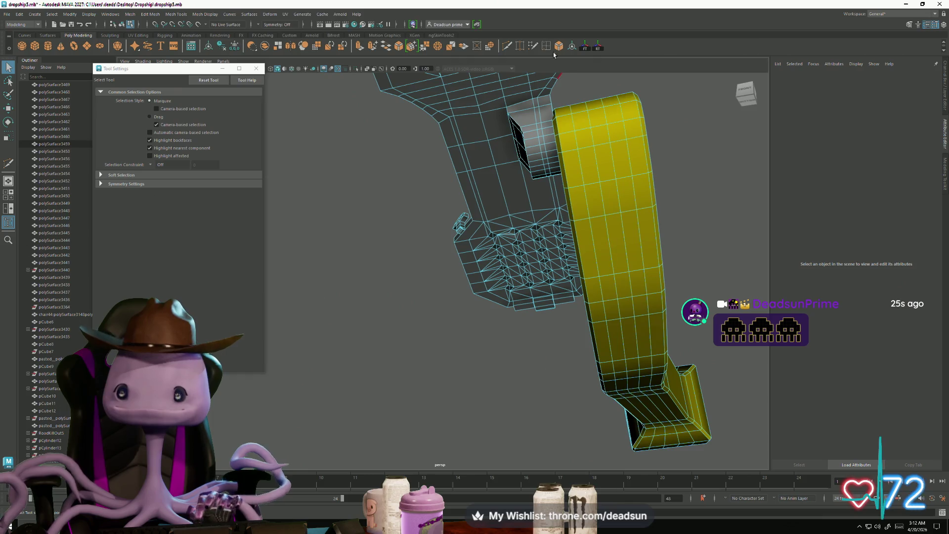
Cut further edges along the yellow rod's side toward its recessed end
right_click_drag(657, 368, 604, 315, "shift")
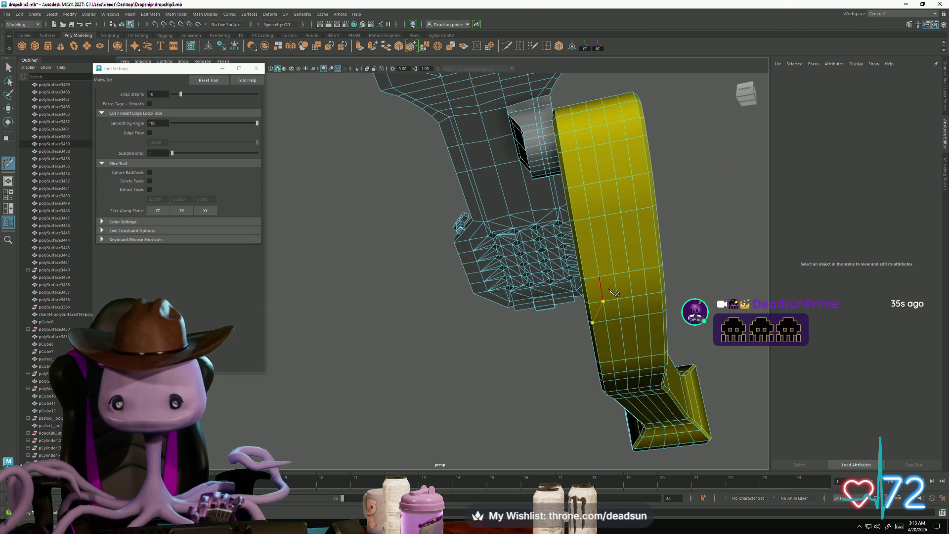
left_click(616, 274)
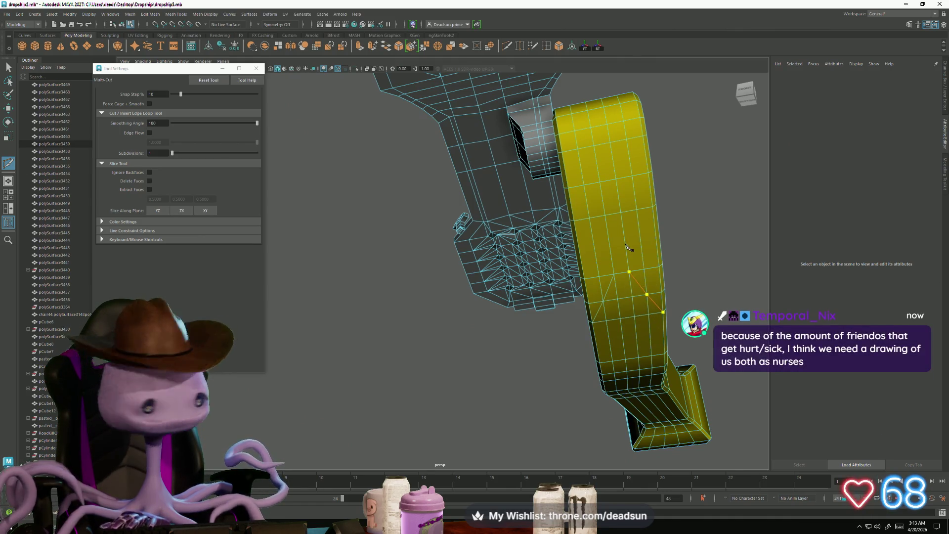
mouse_move(554, 361)
left_mouse_down("alt")
mouse_move(569, 376)
mouse_move(555, 394)
mouse_move(625, 452)
mouse_move(567, 377)
mouse_move(599, 413)
mouse_move(566, 424)
mouse_move(554, 390)
mouse_move(519, 410)
mouse_move(491, 403)
mouse_move(583, 312)
left_mouse_up("alt")
left_click(578, 291)
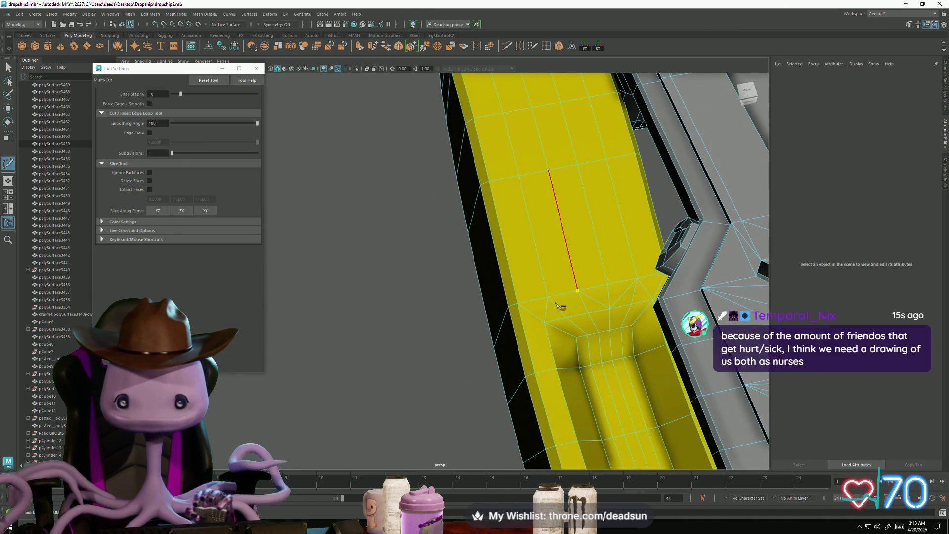
key("Return")
left_click(559, 416)
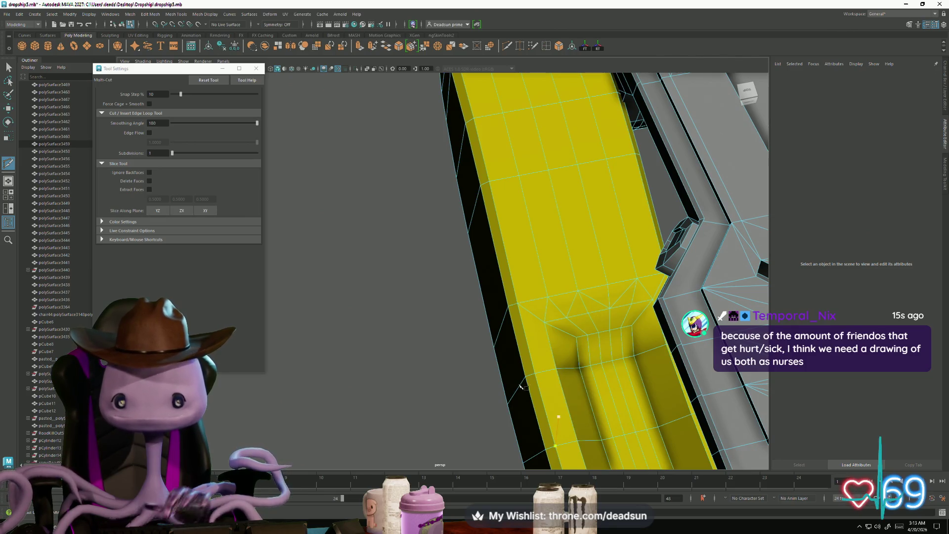
Switch the yellow rod to face mode and select a row of faces along its top
left_click(8, 67)
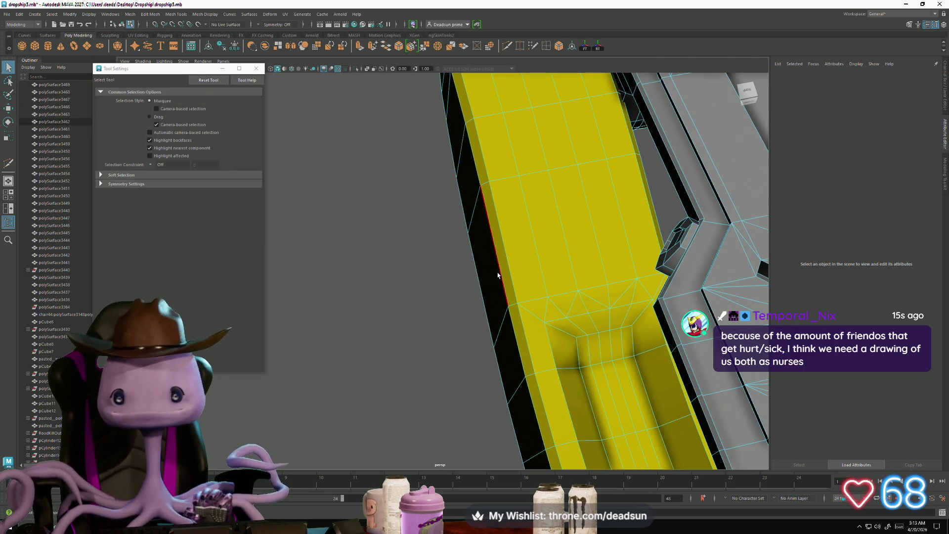
middle_click_drag(564, 273, 549, 294, "alt")
mouse_move(548, 295)
left_mouse_down("alt")
mouse_move(485, 277)
mouse_move(515, 298)
mouse_move(547, 290)
left_mouse_up("alt")
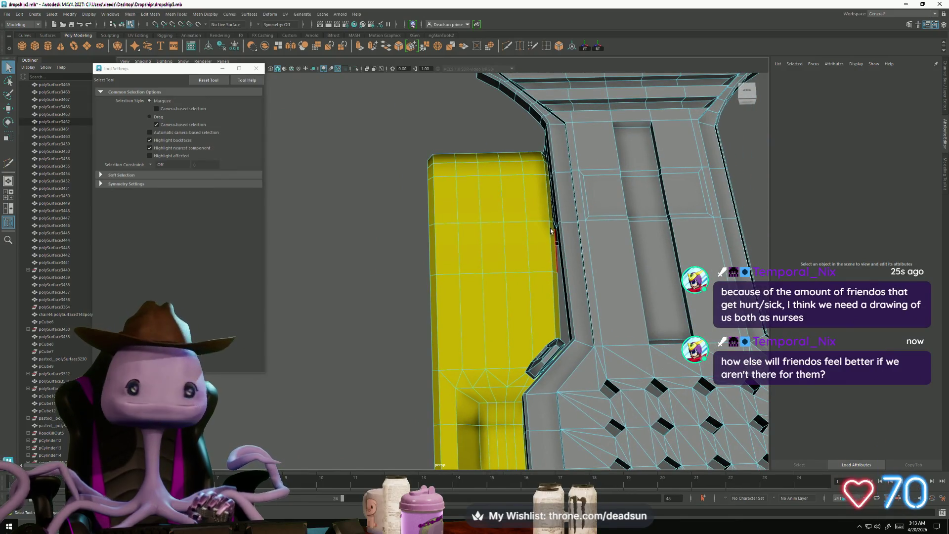
right_click_drag(498, 246, 495, 270)
left_click(475, 265)
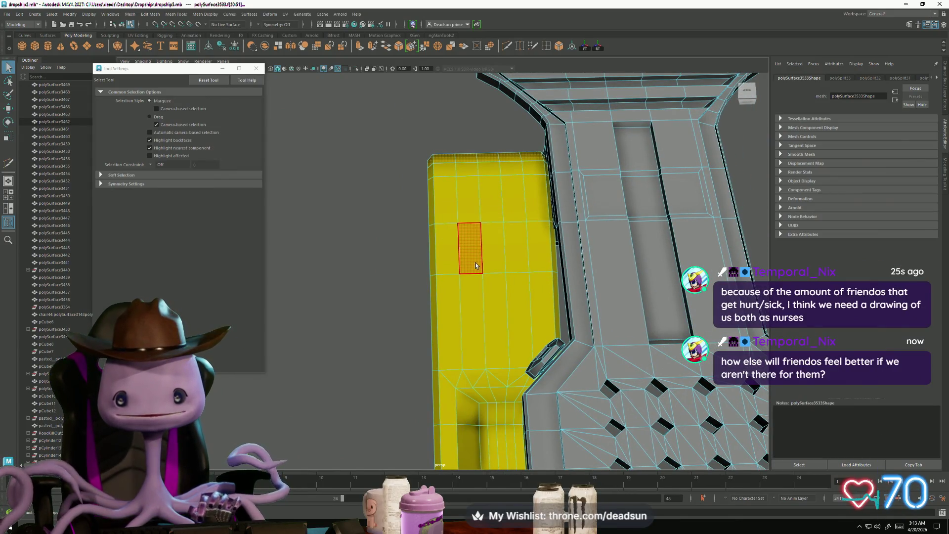
left_click(478, 295)
left_click(523, 295)
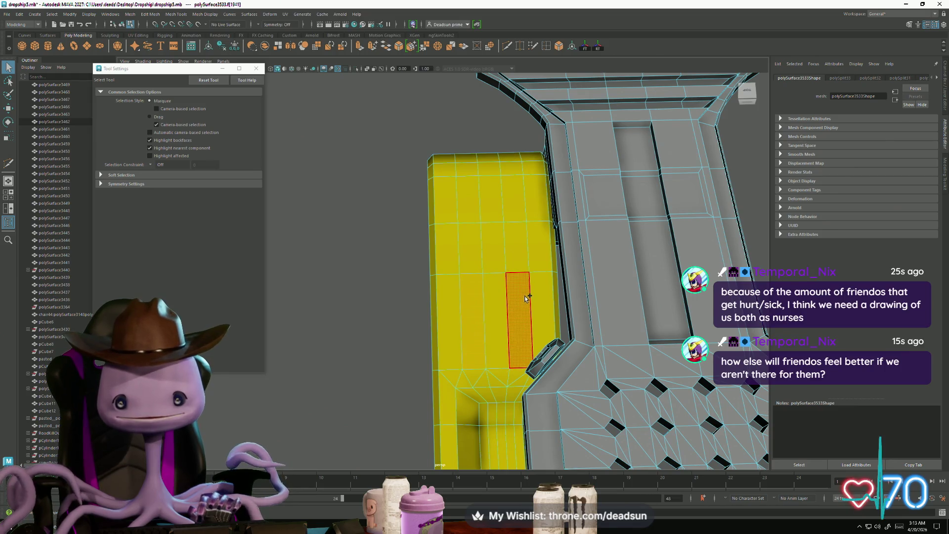
left_click(520, 260)
left_click(519, 183, "shift")
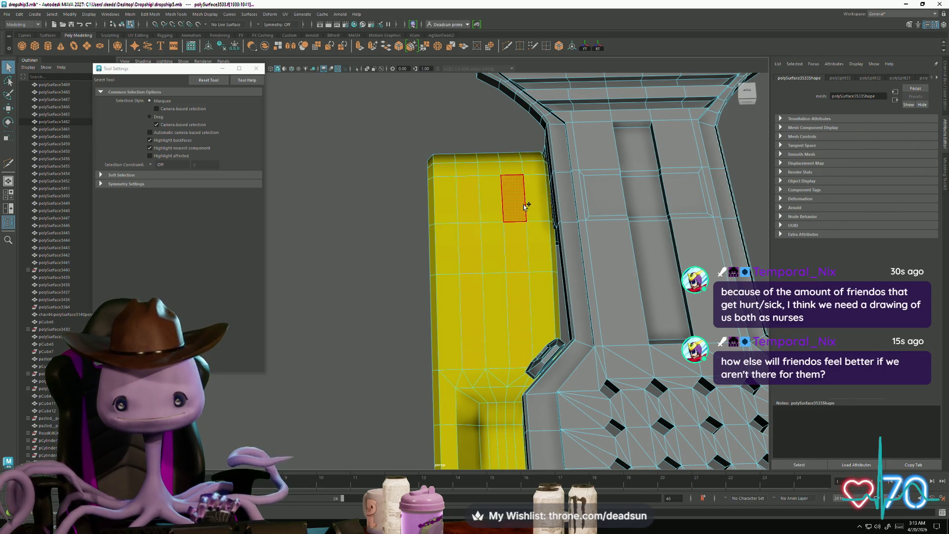
left_click(464, 166, "shift")
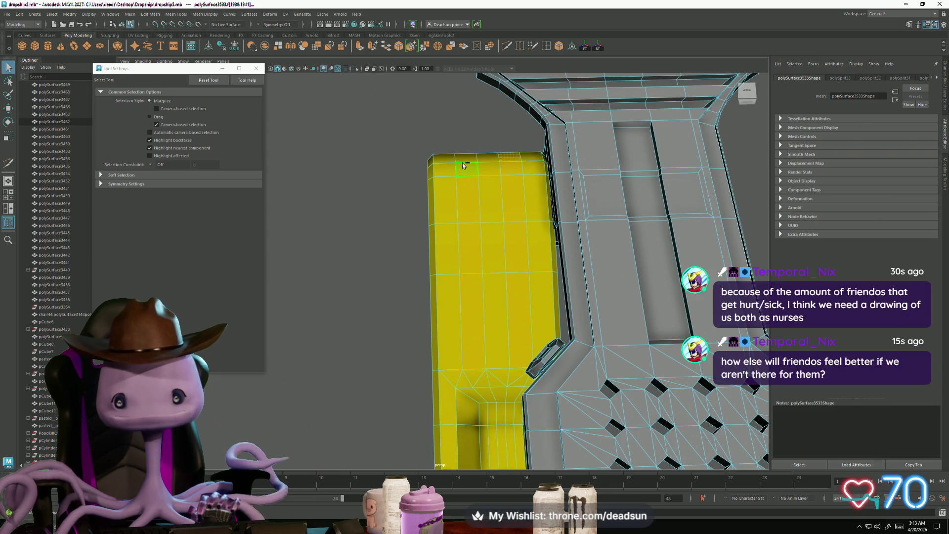
Add further top and lower faces to the selection and extrude them
scroll(442, 199, "down", 5)
mouse_move(441, 199)
left_mouse_down("alt")
mouse_move(573, 207)
mouse_move(571, 253)
left_mouse_up("alt")
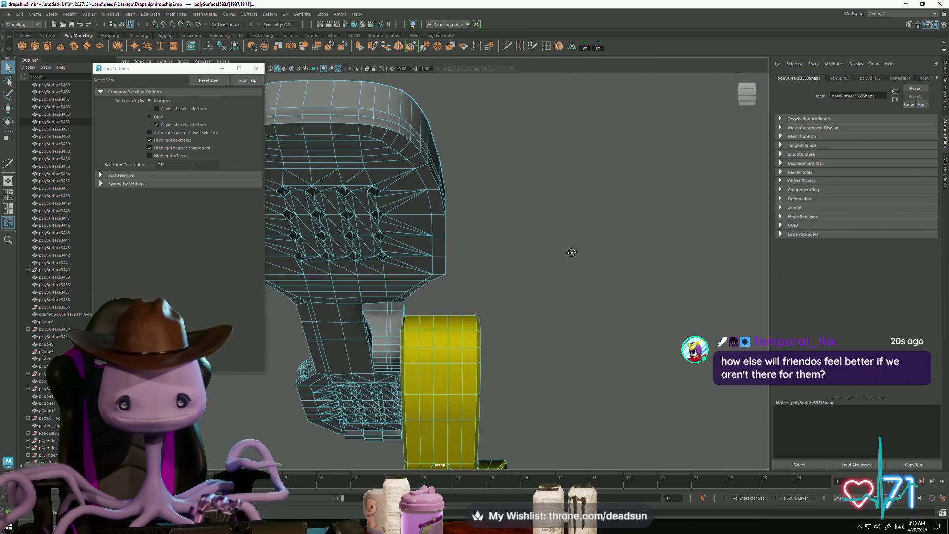
left_click(419, 317, "shift")
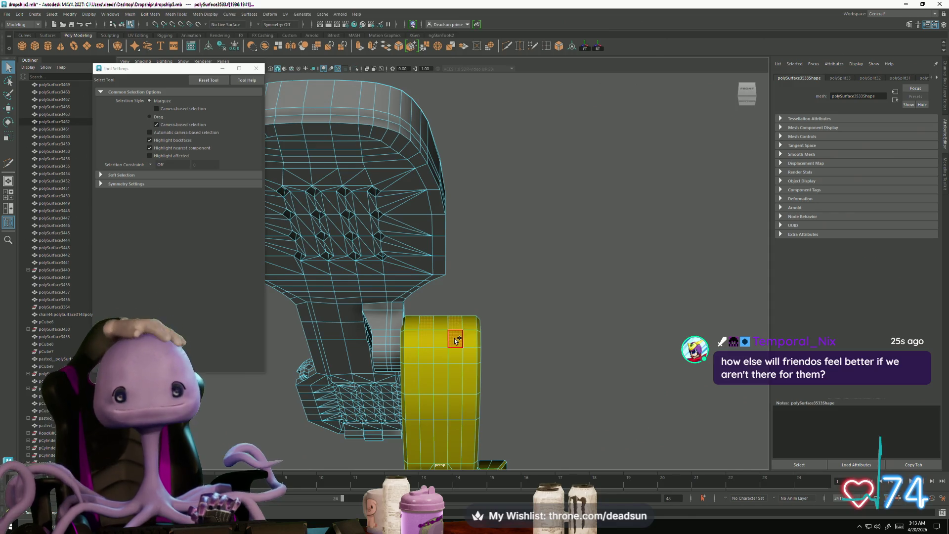
left_click(453, 358, "shift")
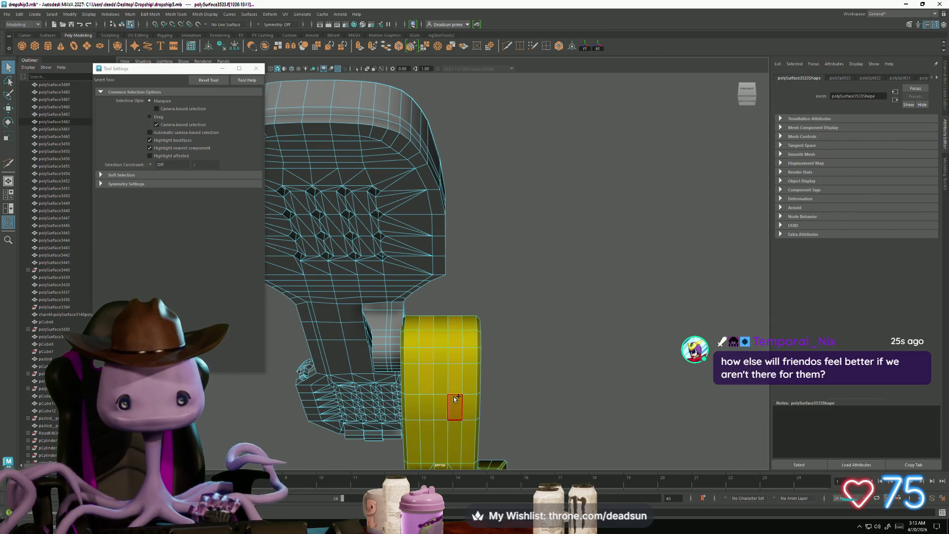
mouse_move(512, 431)
left_mouse_down("alt")
mouse_move(480, 394)
mouse_move(380, 447)
mouse_move(451, 384)
left_mouse_up("alt")
scroll(454, 365, "up", 5)
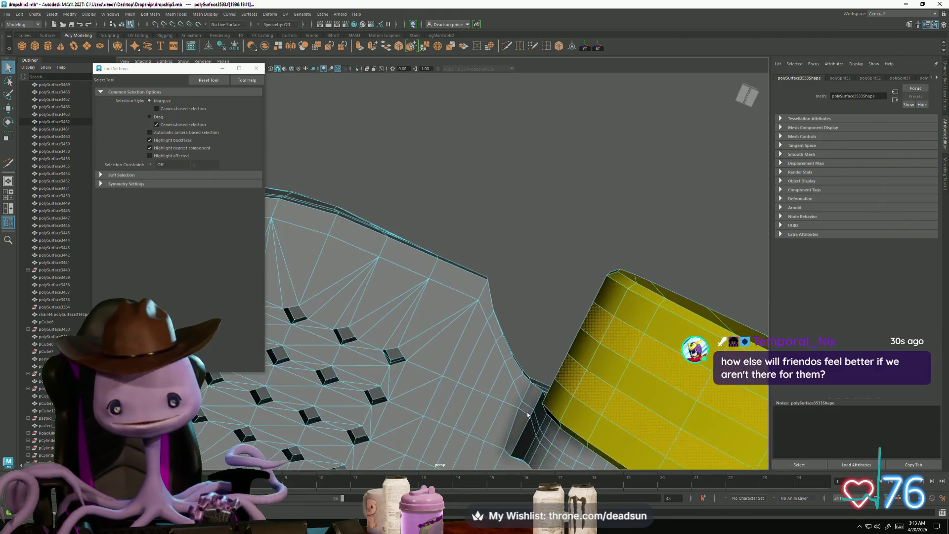
scroll(461, 345, "down", 3)
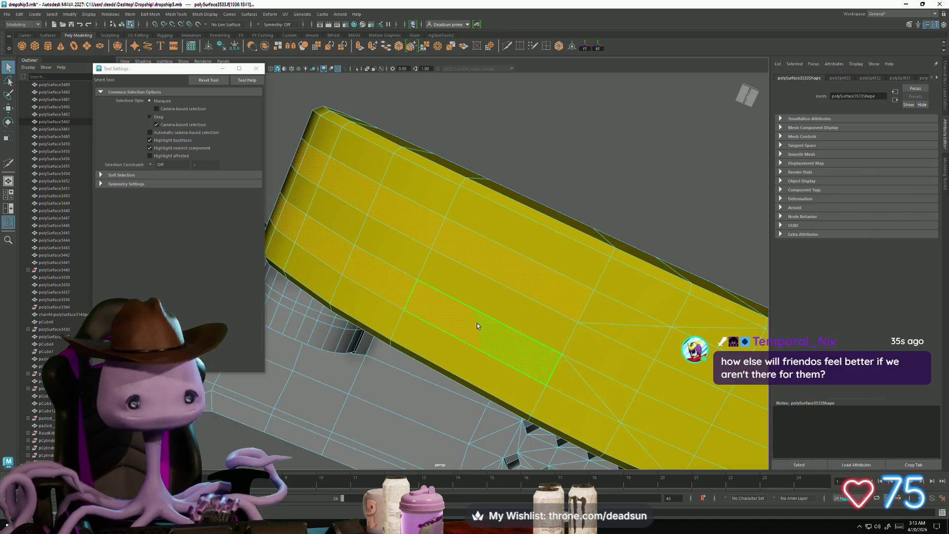
mouse_move(474, 315)
left_mouse_down("alt")
mouse_move(445, 345)
mouse_move(451, 394)
left_mouse_up("alt")
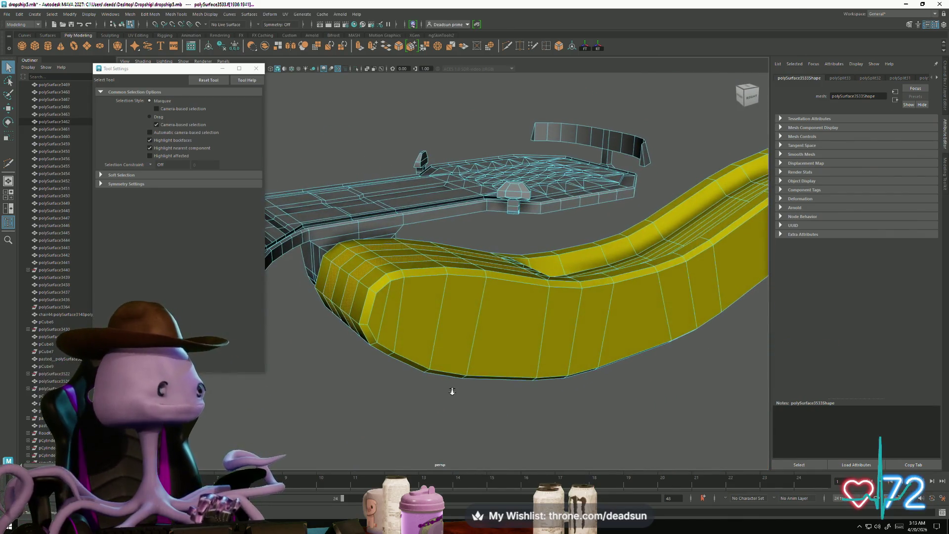
mouse_move(451, 390)
right_mouse_down("alt")
mouse_move(463, 409)
mouse_move(452, 405)
right_mouse_up("alt")
mouse_move(452, 406)
left_mouse_down("alt")
mouse_move(446, 428)
mouse_move(449, 367)
left_mouse_up("alt")
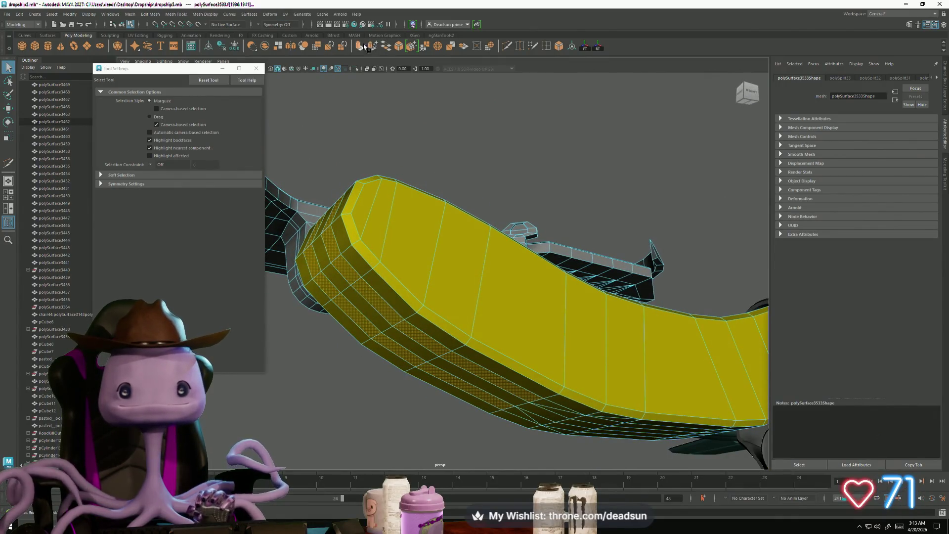
key("ctrl+e")
left_click_drag(381, 346, 373, 366, "alt")
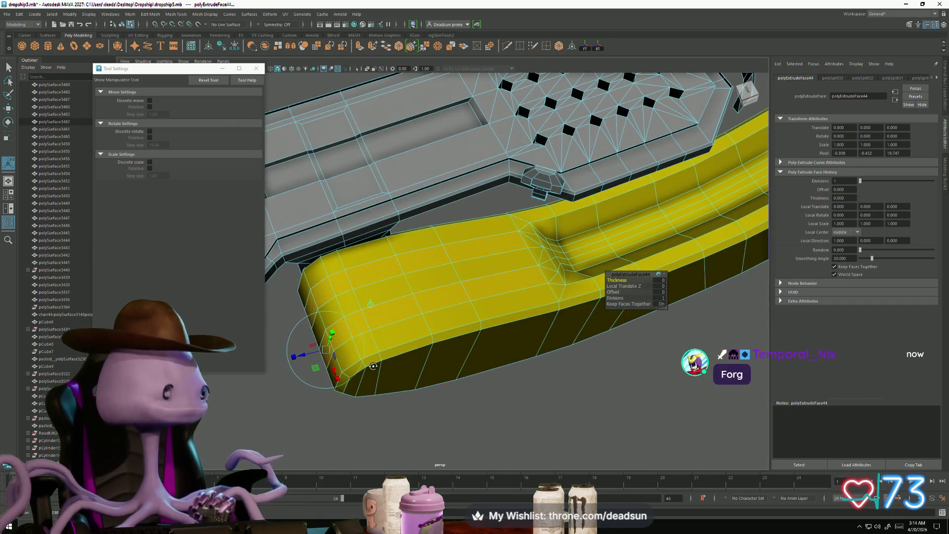
left_click_drag(300, 356, 310, 356)
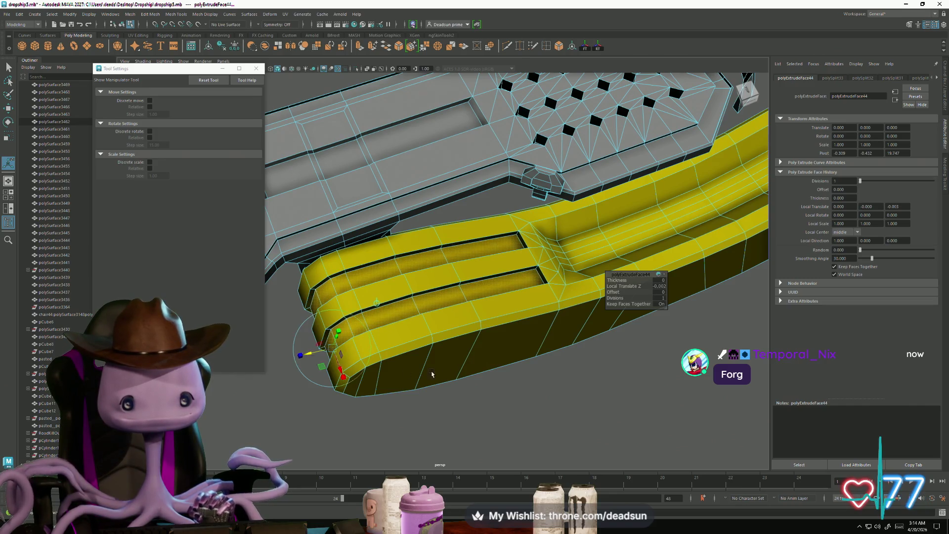
scroll(431, 374, "down", 5)
left_click_drag(409, 347, 470, 313, "alt")
right_click_drag(473, 306, 531, 321)
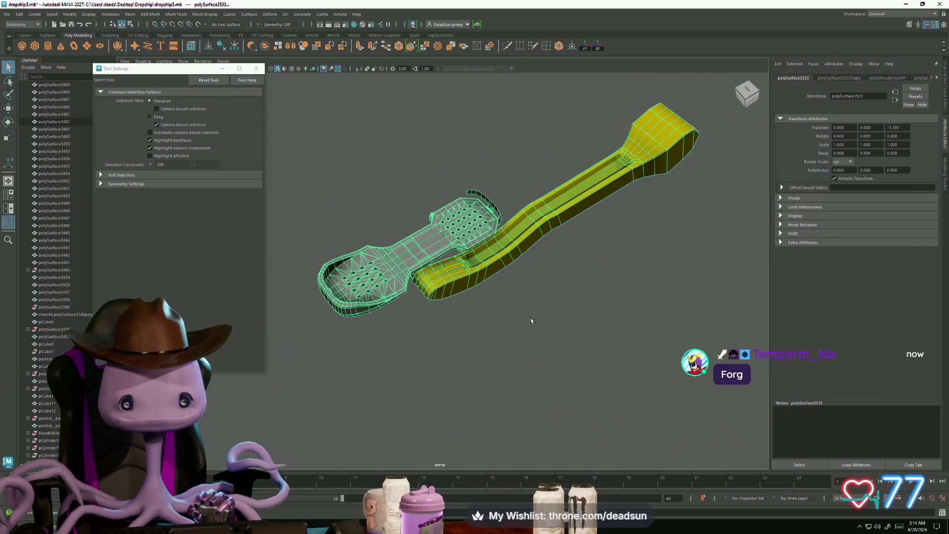
left_click(530, 320)
mouse_move(531, 320)
left_mouse_down("alt")
mouse_move(383, 336)
mouse_move(468, 345)
mouse_move(523, 333)
left_mouse_up("alt")
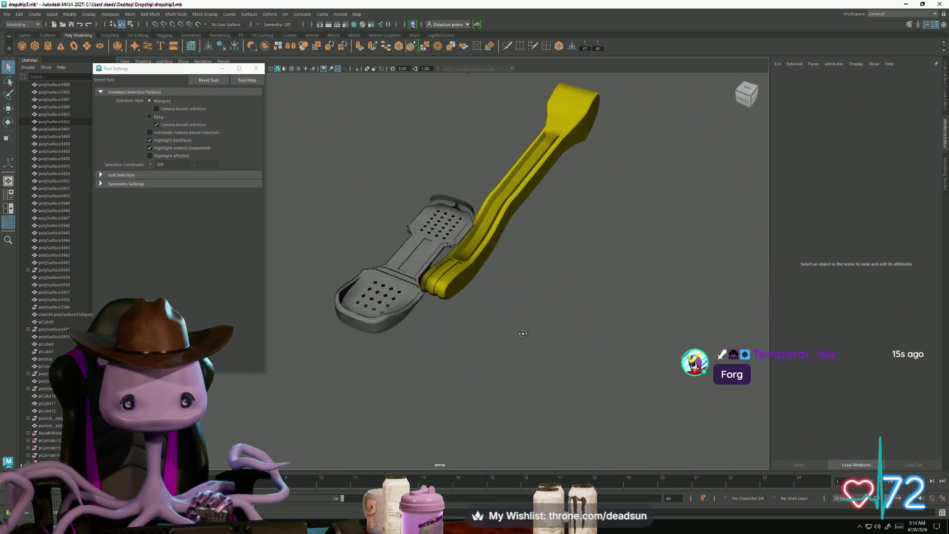
scroll(482, 345, "up", 10)
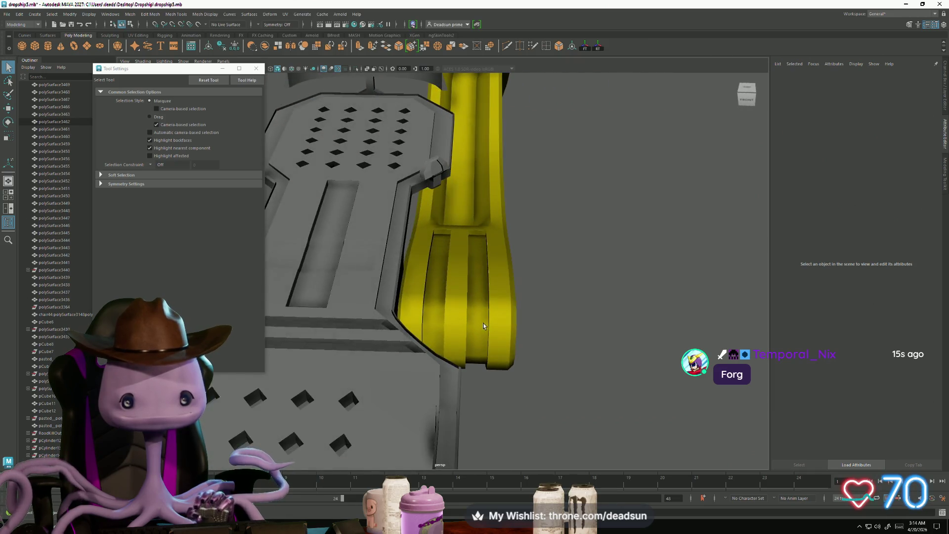
left_click(482, 322)
mouse_move(488, 288)
left_mouse_down("alt")
mouse_move(503, 266)
mouse_move(416, 263)
left_mouse_up("alt")
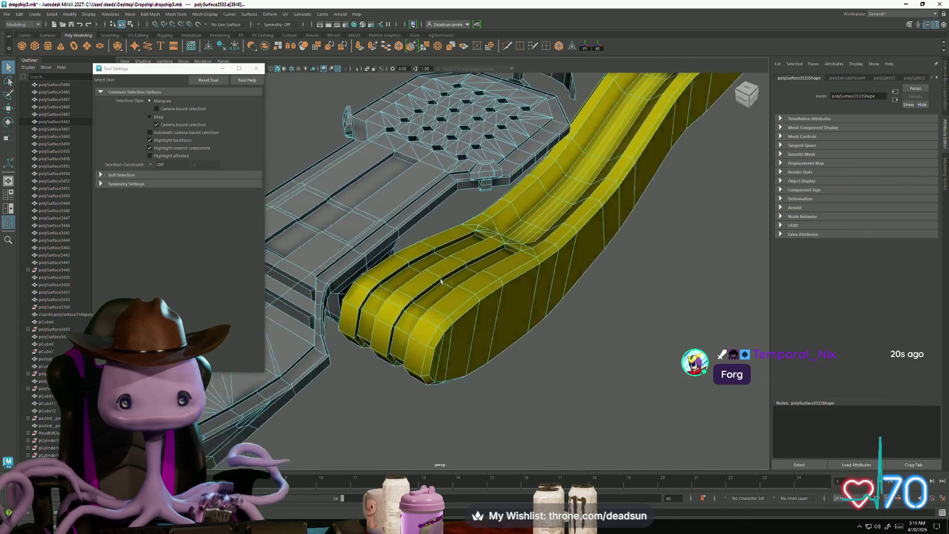
left_click(418, 261)
scroll(418, 262, "up", 6)
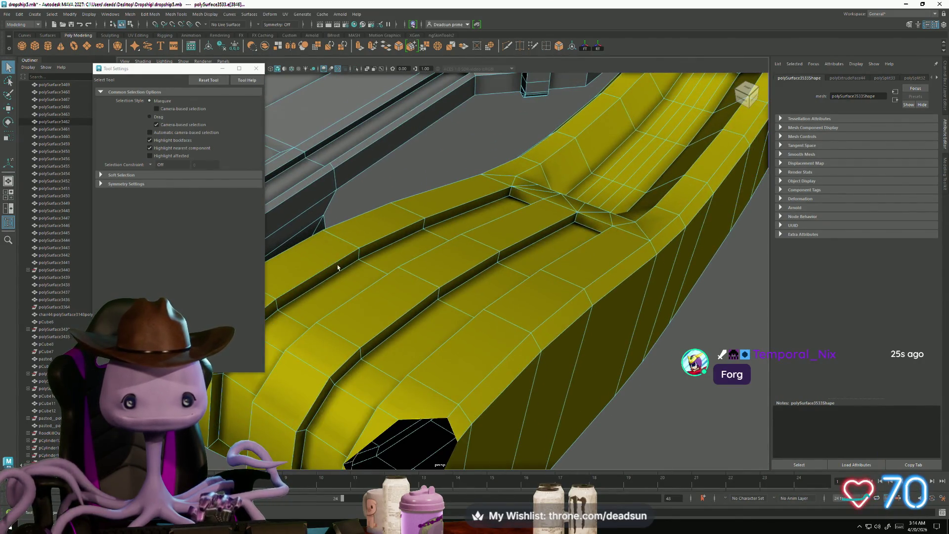
left_click(746, 92)
scroll(466, 340, "up", 4)
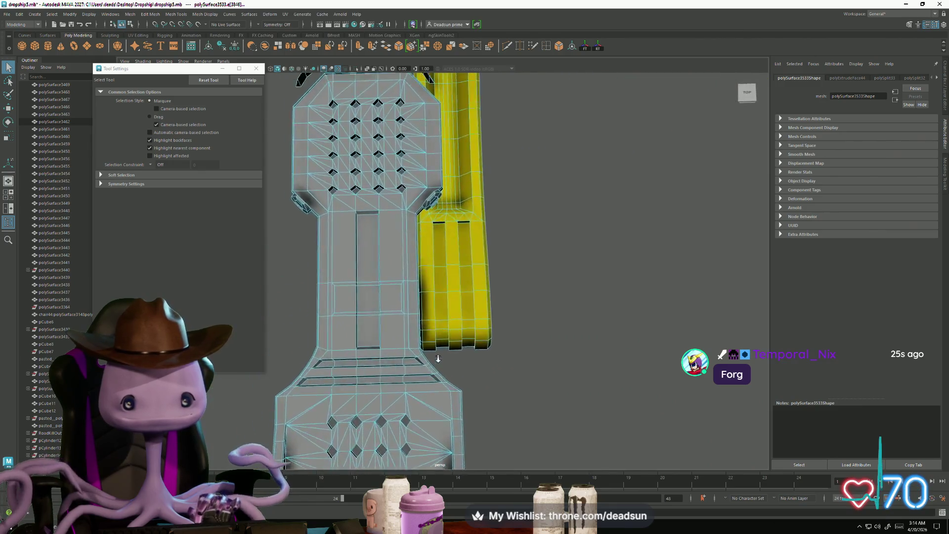
key("r")
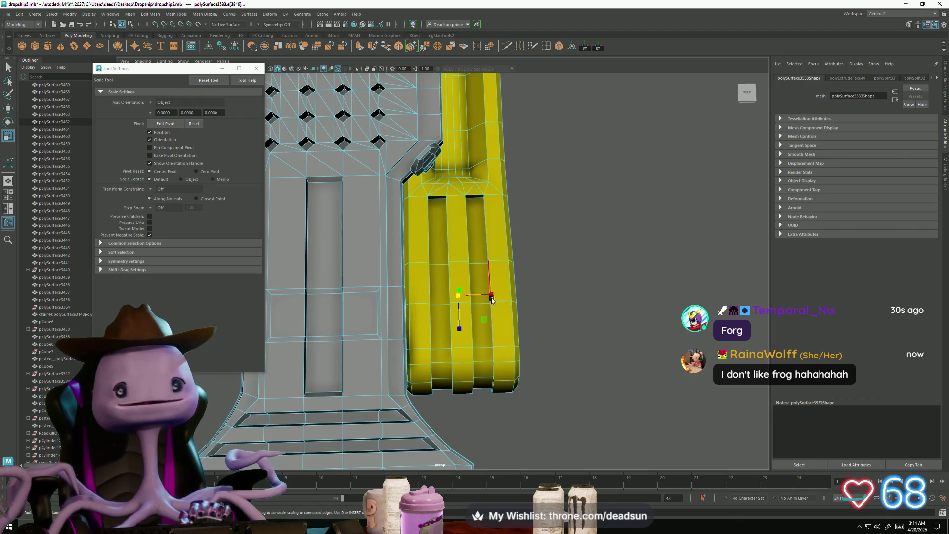
left_click_drag(489, 297, 483, 297)
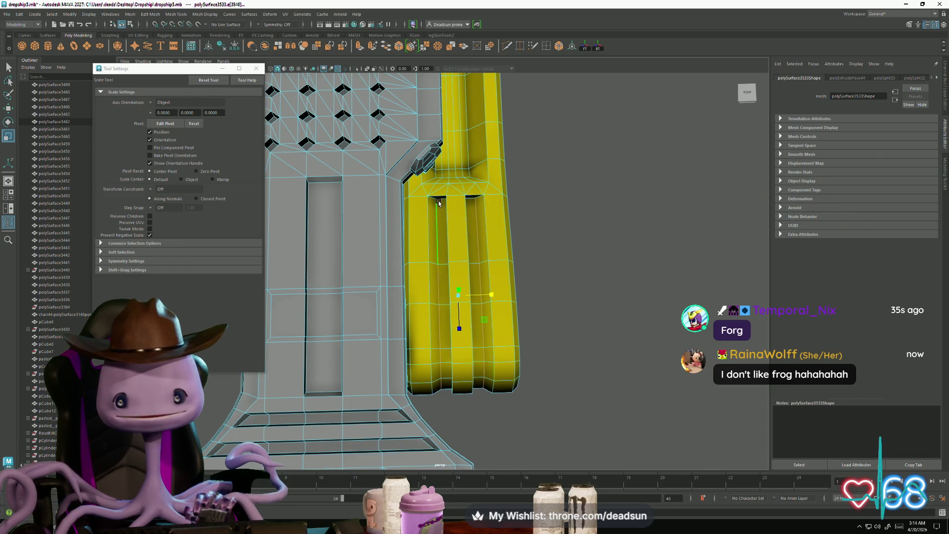
scroll(439, 193, "up", 5)
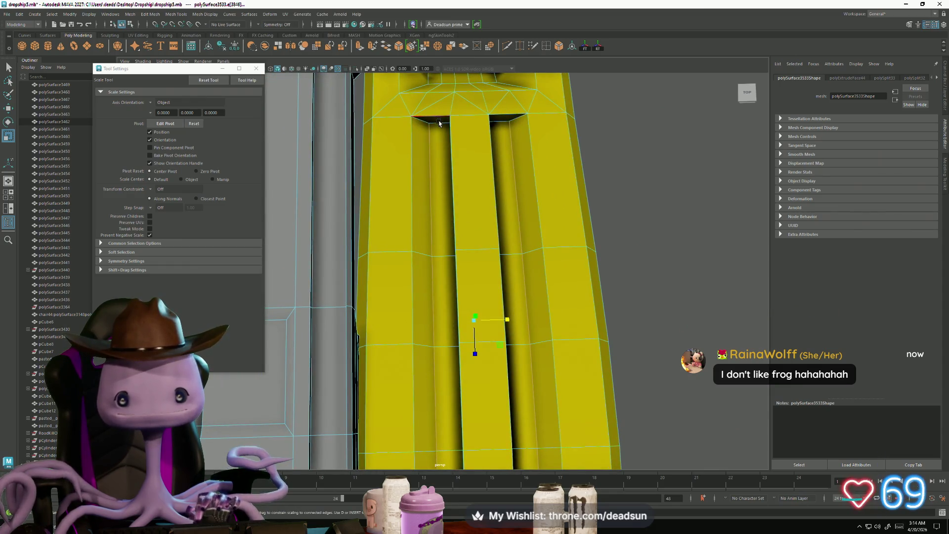
left_click(439, 124)
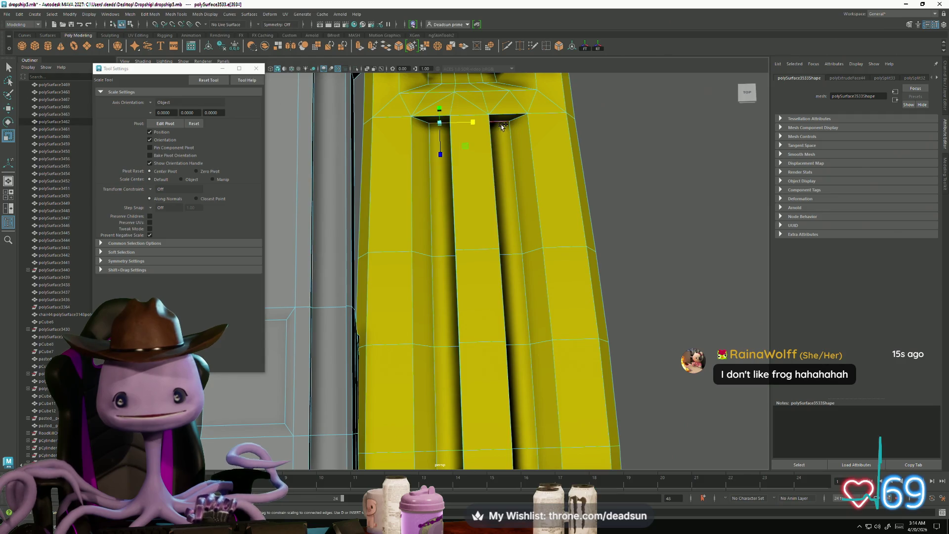
mouse_move(504, 294)
left_mouse_down("alt")
mouse_move(489, 264)
mouse_move(498, 222)
mouse_move(523, 265)
mouse_move(470, 285)
left_mouse_up("alt")
left_click_drag(480, 346, 440, 296, "alt")
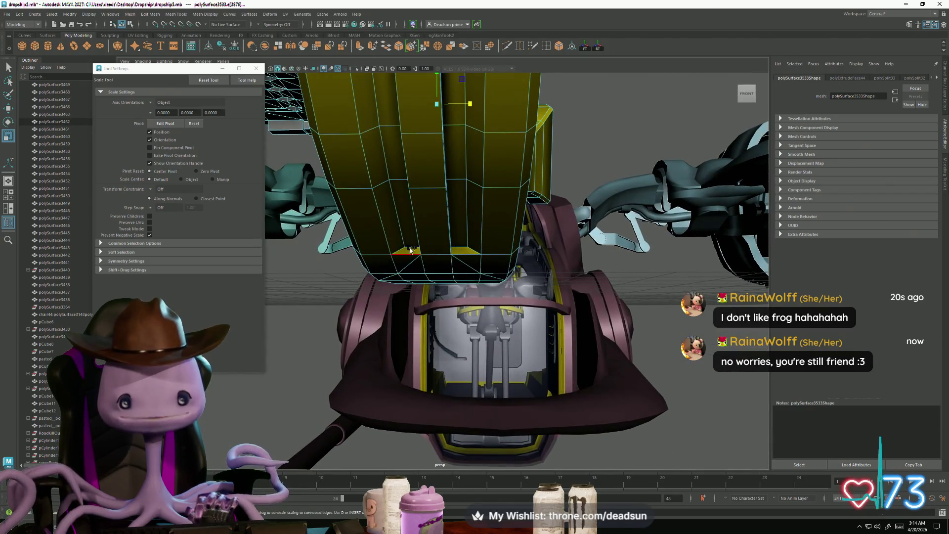
left_click_drag(413, 246, 406, 265, "alt")
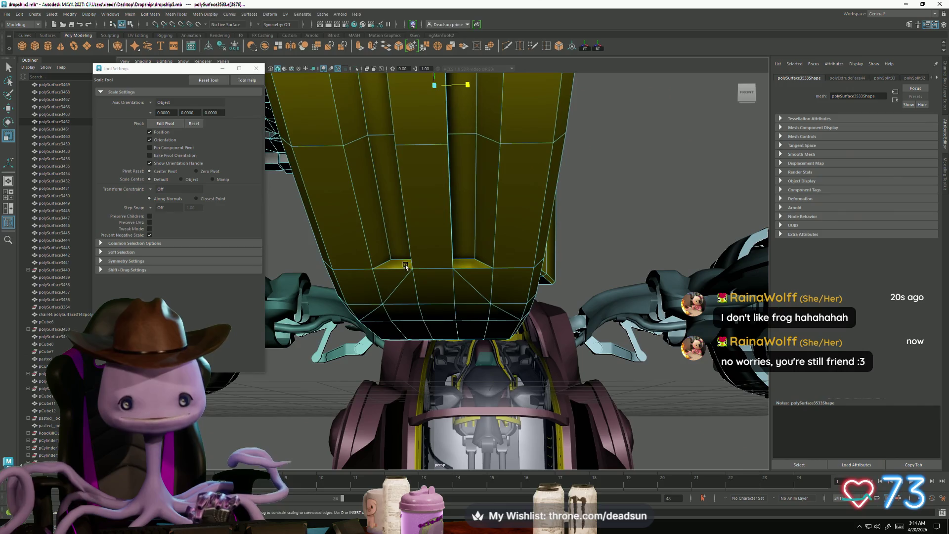
mouse_move(464, 259)
left_mouse_down("alt")
mouse_move(434, 291)
mouse_move(420, 289)
mouse_move(318, 361)
mouse_move(349, 337)
left_mouse_up("alt")
key("w")
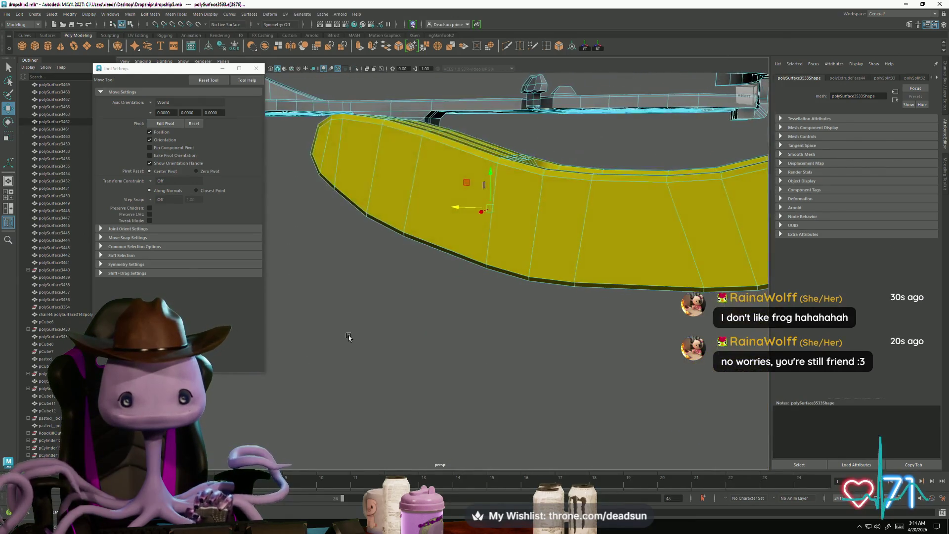
Return to Object Mode, select the yellow cockpit mesh, and close the Tool Settings window
mouse_move(607, 368)
left_mouse_down("alt")
mouse_move(498, 313)
mouse_move(388, 377)
left_mouse_up("alt")
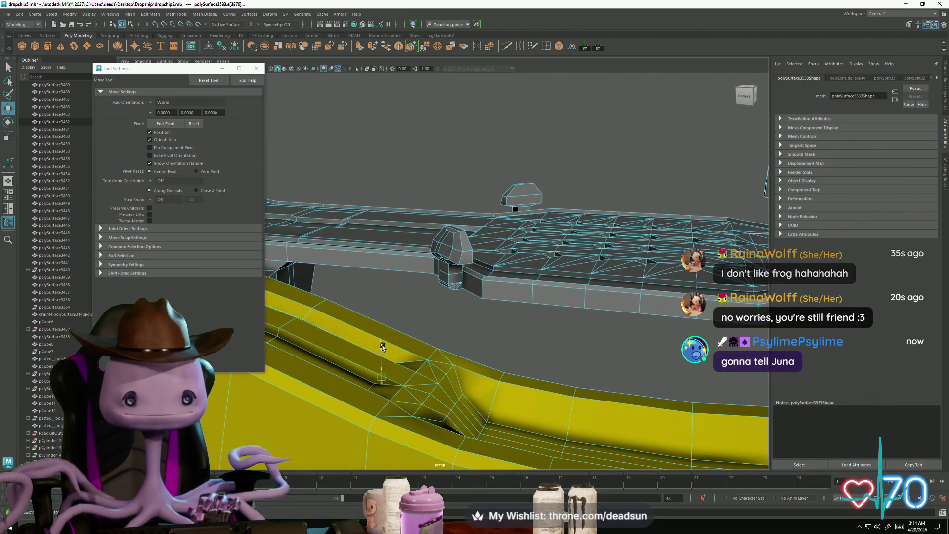
mouse_move(356, 347)
left_mouse_down("alt")
mouse_move(337, 368)
mouse_move(347, 300)
left_mouse_up("alt")
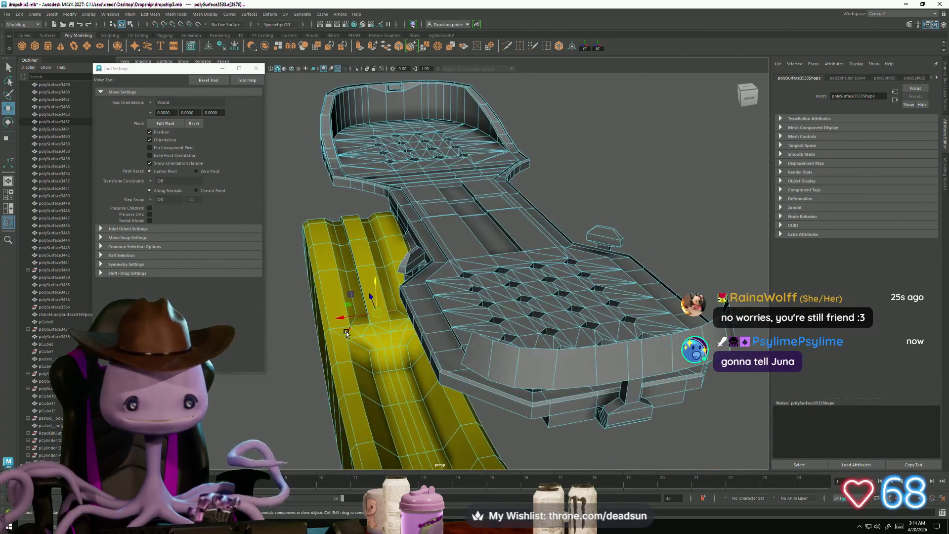
mouse_move(347, 299)
right_mouse_down()
mouse_move(373, 312)
mouse_move(378, 292)
right_mouse_up()
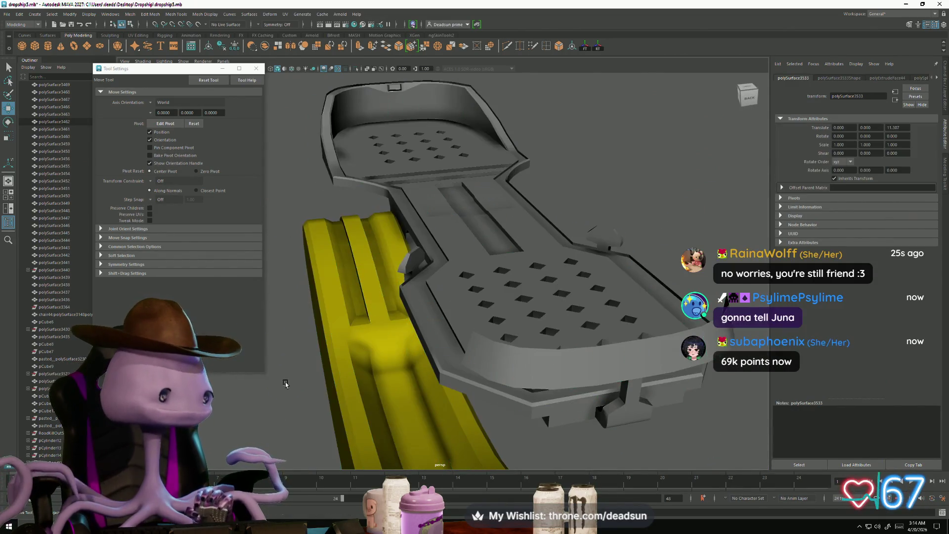
mouse_move(379, 292)
left_mouse_down("alt")
mouse_move(364, 322)
mouse_move(355, 405)
mouse_move(343, 387)
mouse_move(394, 409)
mouse_move(364, 382)
mouse_move(492, 398)
mouse_move(494, 379)
mouse_move(424, 364)
mouse_move(442, 373)
mouse_move(441, 334)
mouse_move(415, 401)
mouse_move(444, 383)
mouse_move(498, 381)
mouse_move(388, 345)
mouse_move(512, 402)
mouse_move(417, 351)
mouse_move(457, 369)
mouse_move(467, 355)
mouse_move(455, 346)
left_mouse_up("alt")
left_click(505, 355)
left_click(257, 68)
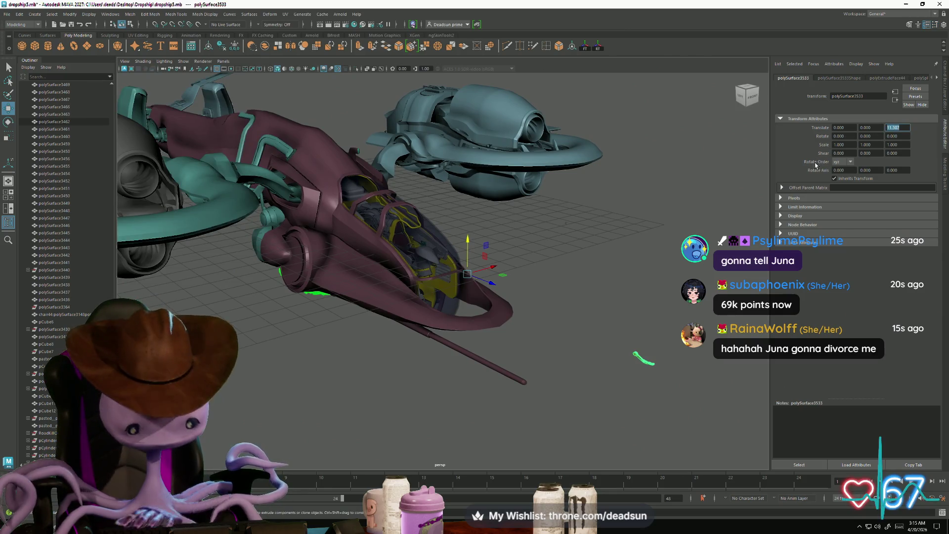
Delete the extra pedal inside the cockpit
left_click_drag(583, 297, 546, 322, "alt")
key("f")
mouse_move(430, 322)
left_mouse_down("alt")
mouse_move(292, 275)
mouse_move(491, 325)
mouse_move(473, 327)
mouse_move(448, 352)
mouse_move(592, 361)
left_mouse_up("alt")
left_click(593, 360)
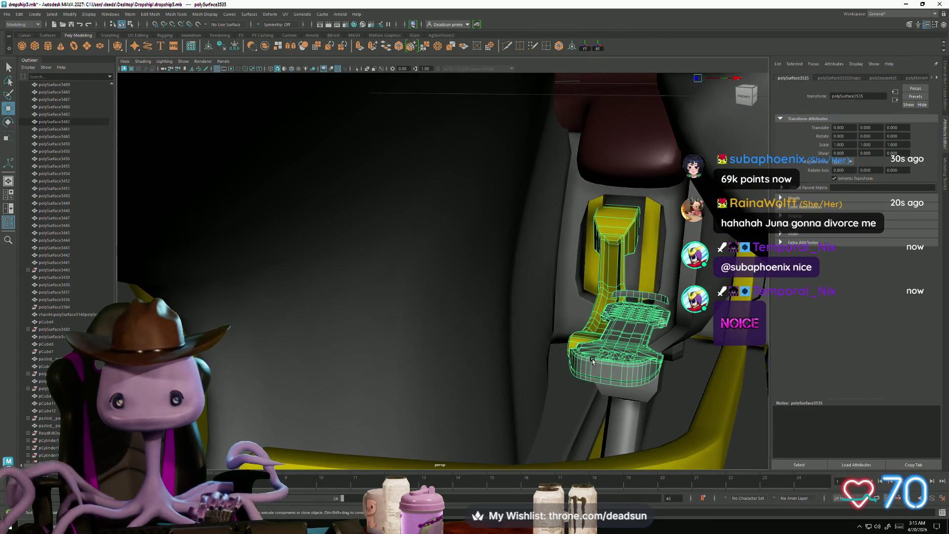
key("Delete")
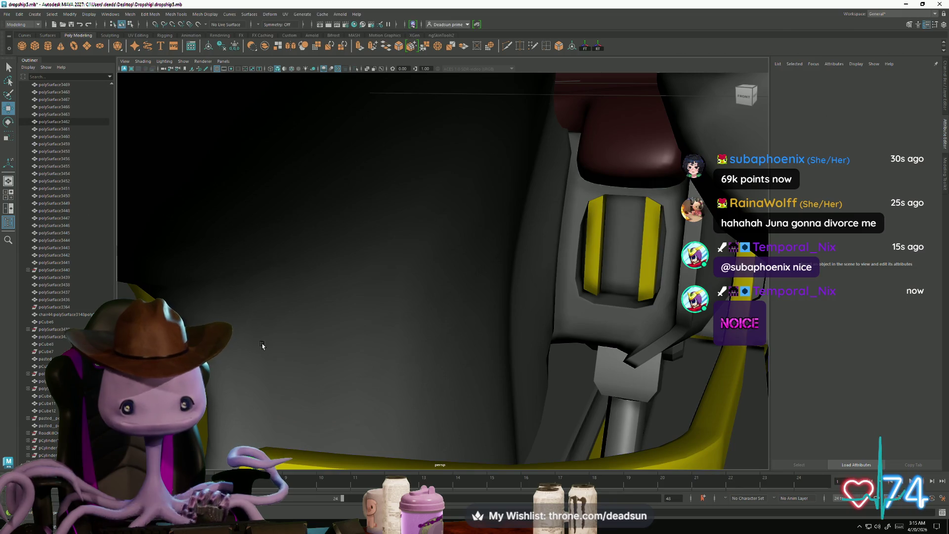
Mirror the remaining grooved pedal to the other side of the seat with Mesh > Mirror
mouse_move(262, 345)
left_mouse_down("alt")
mouse_move(284, 350)
mouse_move(296, 297)
mouse_move(275, 274)
left_mouse_up("alt")
left_click(275, 275)
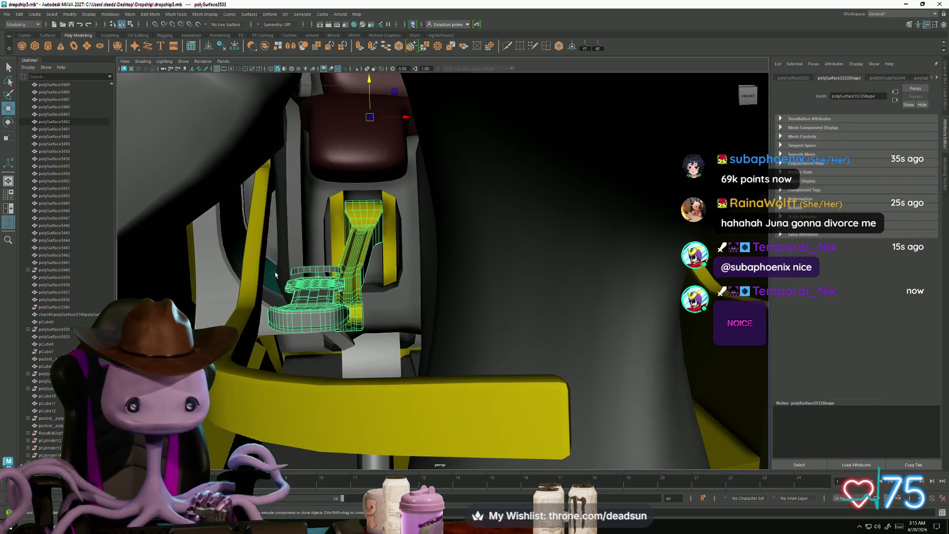
left_click(129, 15)
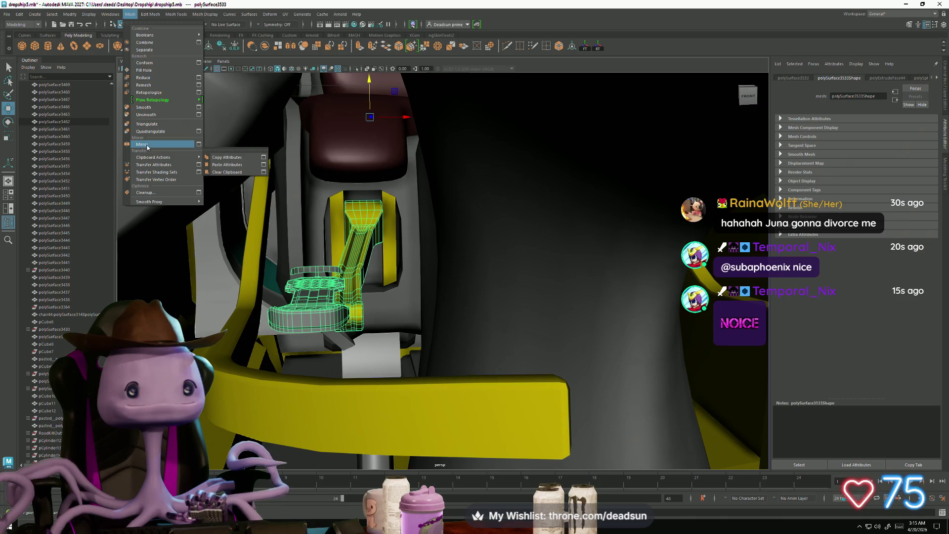
left_click(146, 144)
left_click_drag(346, 297, 475, 332, "alt")
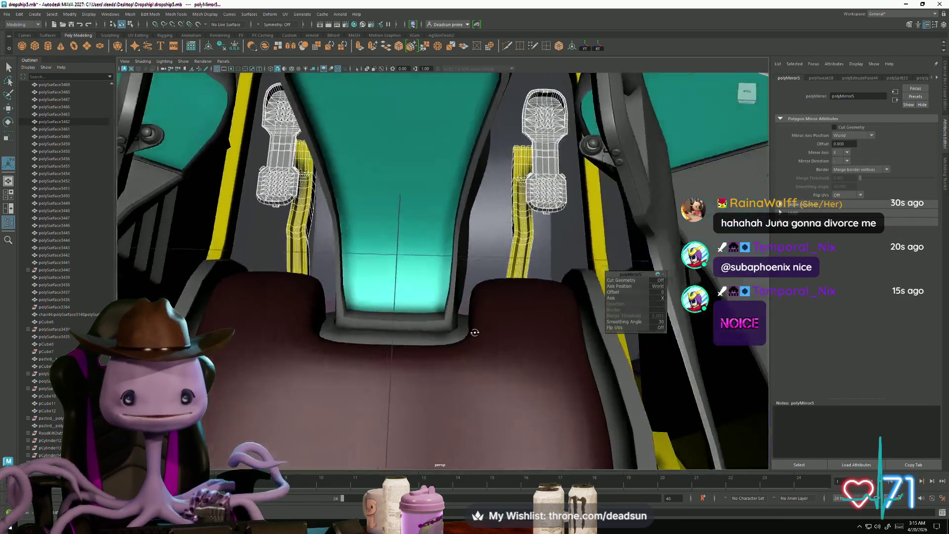
mouse_move(474, 332)
right_mouse_down("alt")
mouse_move(343, 287)
mouse_move(440, 383)
right_mouse_up("alt")
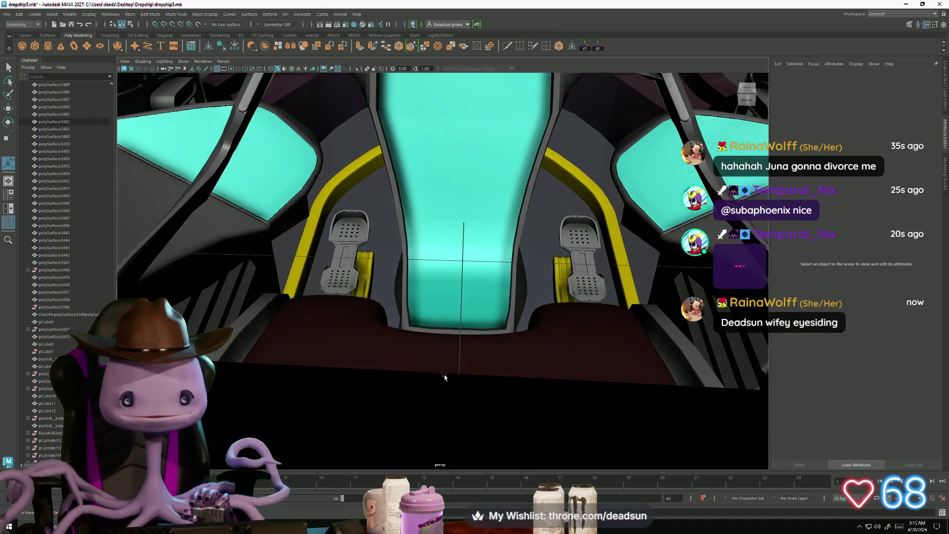
mouse_move(445, 381)
middle_mouse_down("alt")
mouse_move(442, 392)
mouse_move(419, 388)
mouse_move(454, 412)
middle_mouse_up("alt")
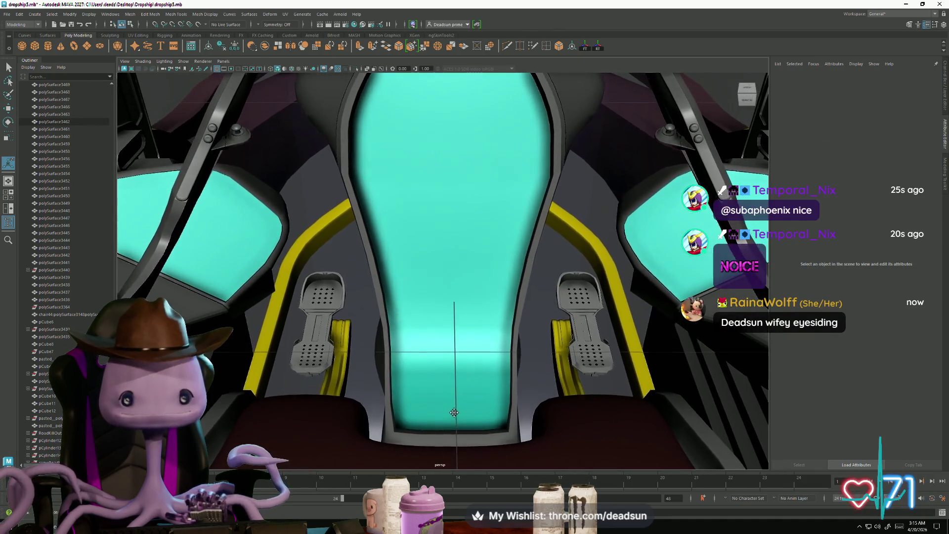
Orbit around the seat to check the mirrored pedals below it
mouse_move(454, 412)
left_mouse_down("alt")
mouse_move(466, 377)
mouse_move(465, 409)
left_mouse_up("alt")
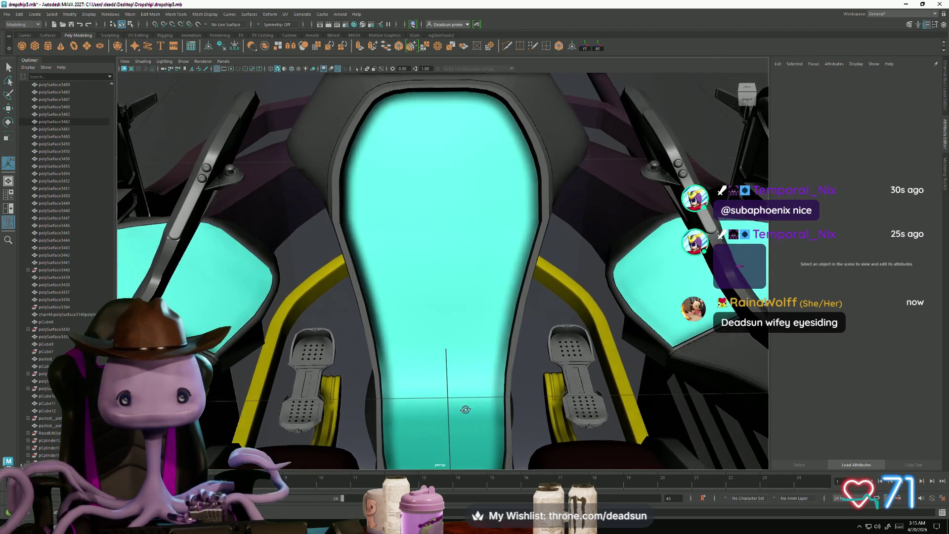
mouse_move(466, 409)
middle_mouse_down("alt")
mouse_move(470, 390)
mouse_move(456, 451)
middle_mouse_up("alt")
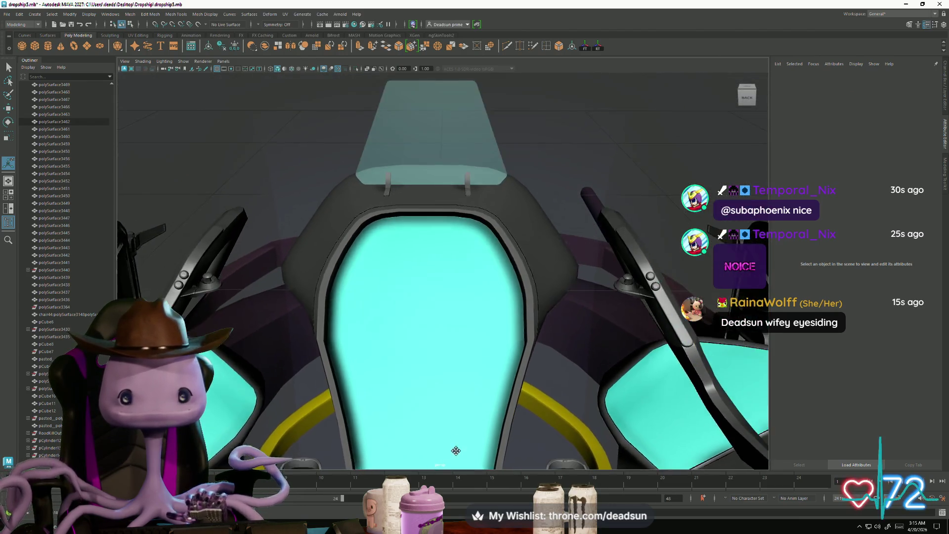
right_click_drag(456, 450, 434, 395, "alt")
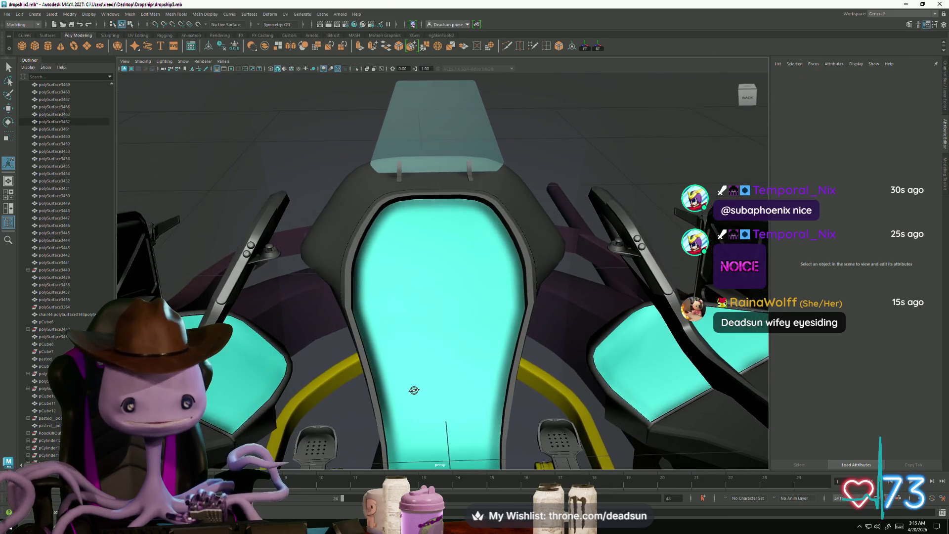
mouse_move(434, 389)
left_mouse_down("alt")
mouse_move(440, 373)
mouse_move(462, 383)
mouse_move(451, 407)
mouse_move(443, 396)
left_mouse_up("alt")
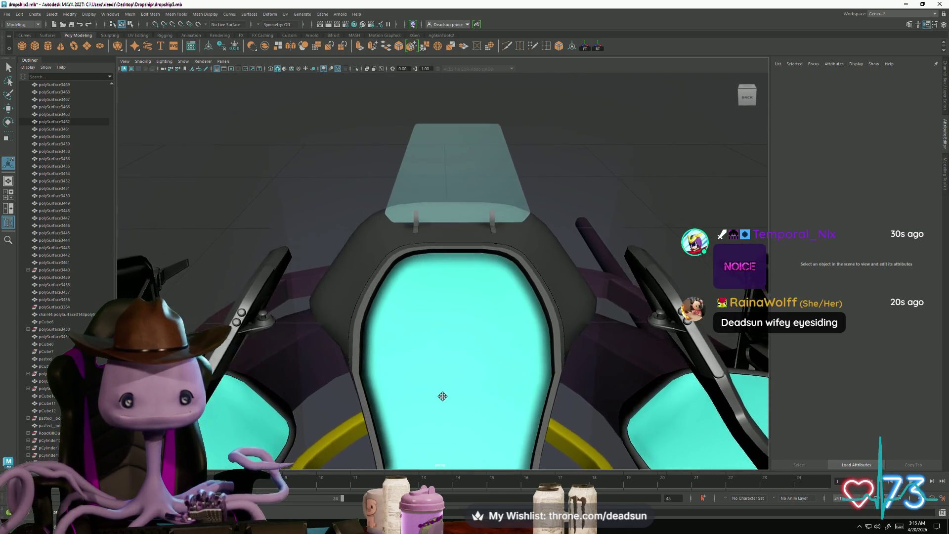
mouse_move(443, 396)
middle_mouse_down("alt")
mouse_move(473, 387)
mouse_move(426, 360)
mouse_move(402, 371)
mouse_move(445, 365)
middle_mouse_up("alt")
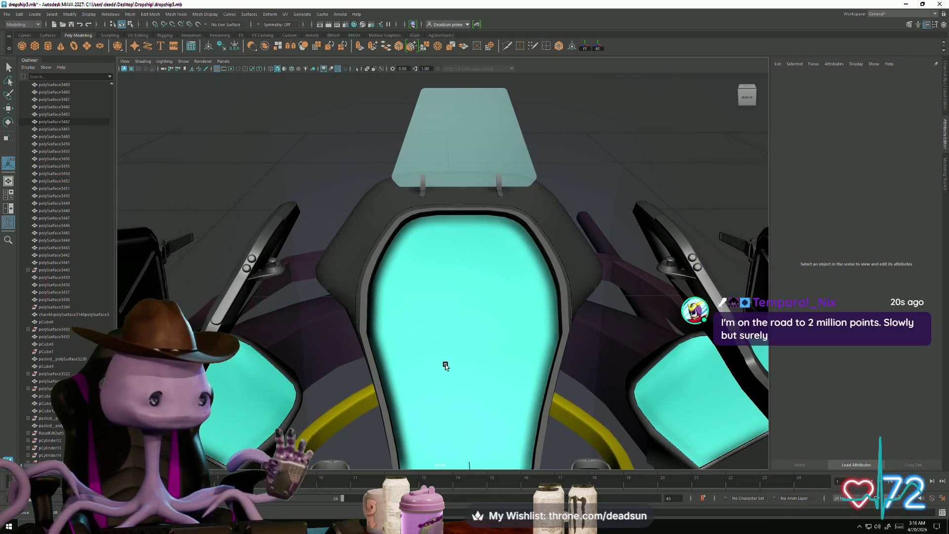
middle_click_drag(445, 366, 445, 360, "alt")
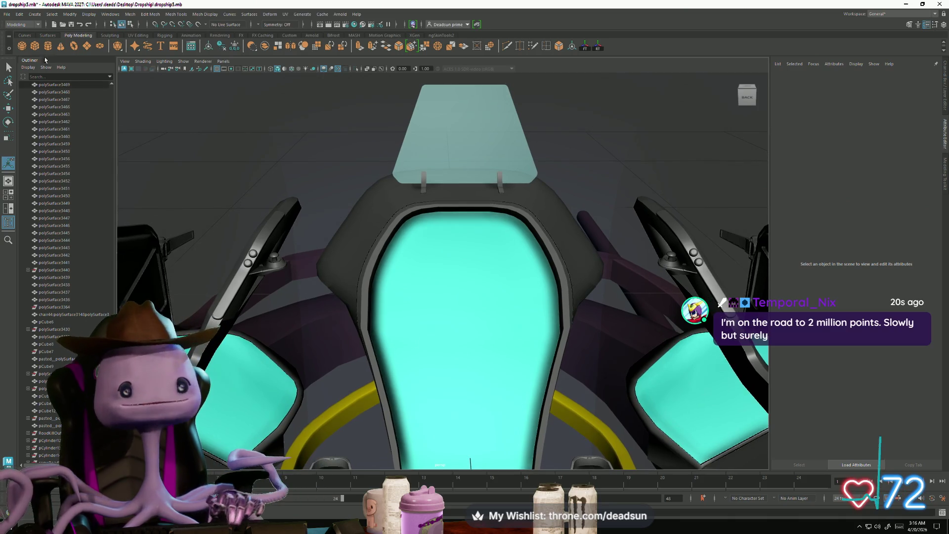
Save the dropship scene with File > Save Scene and switch to another window
left_click(5, 15)
left_click(41, 51)
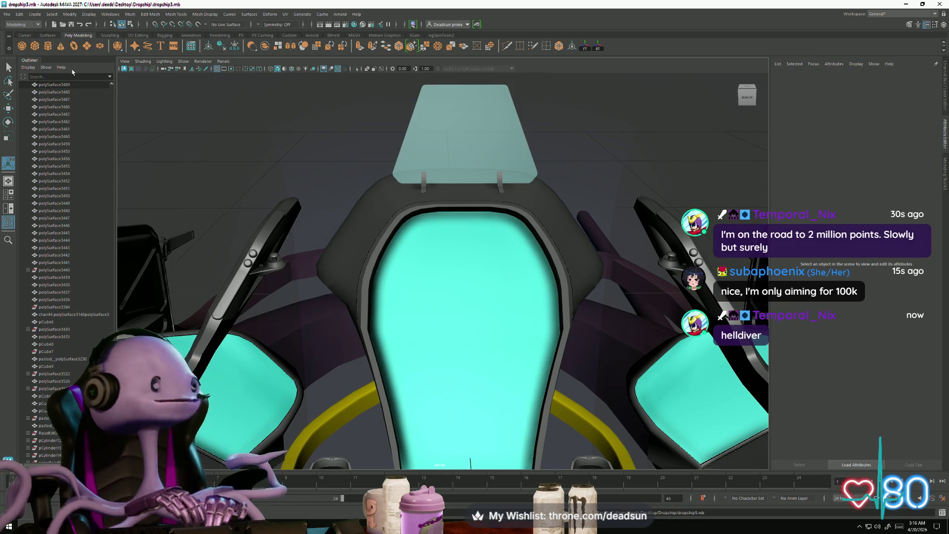
key("alt+Tab")
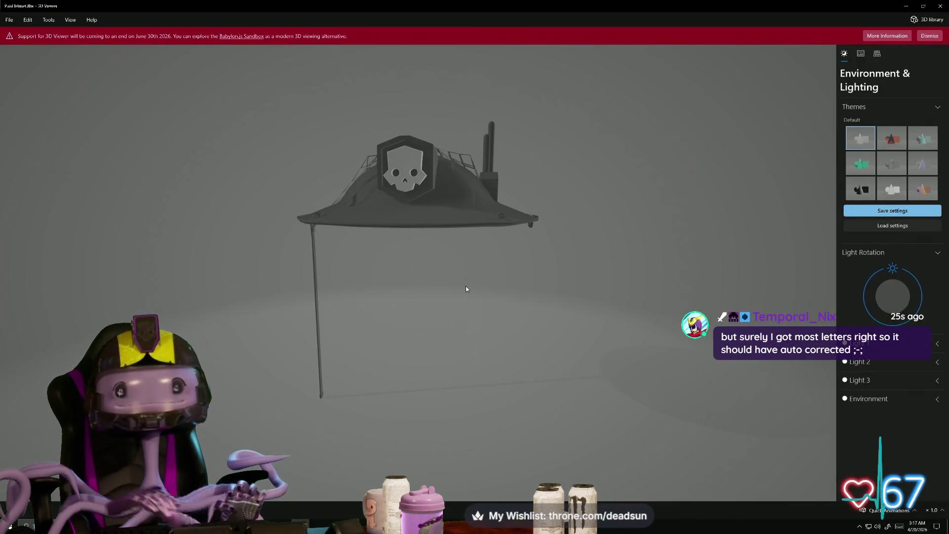
Orbit the PanHelmet model to view the skull emblem and its side, then close 3D Viewer
mouse_move(465, 286)
left_mouse_down()
mouse_move(465, 316)
mouse_move(389, 330)
mouse_move(482, 330)
mouse_move(465, 320)
mouse_move(449, 352)
mouse_move(414, 360)
mouse_move(527, 361)
mouse_move(551, 339)
mouse_move(562, 307)
mouse_move(468, 343)
mouse_move(518, 346)
mouse_move(464, 351)
mouse_move(492, 338)
mouse_move(523, 342)
mouse_move(526, 351)
mouse_move(489, 373)
mouse_move(487, 326)
mouse_move(434, 348)
mouse_move(459, 267)
left_mouse_up()
scroll(474, 326, "up", 3)
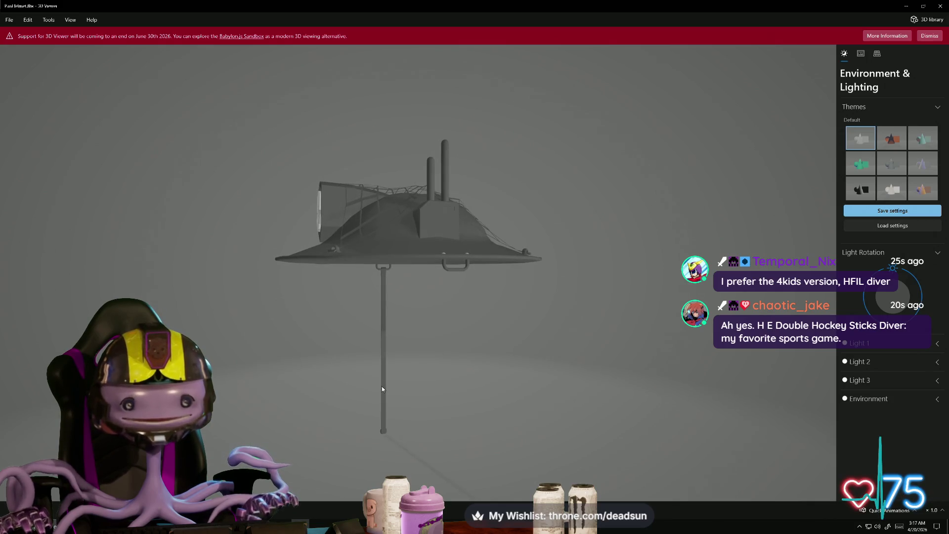
mouse_move(382, 386)
left_mouse_down()
mouse_move(398, 423)
mouse_move(451, 415)
mouse_move(316, 345)
mouse_move(302, 301)
mouse_move(323, 327)
mouse_move(358, 317)
mouse_move(371, 324)
mouse_move(354, 346)
mouse_move(402, 340)
mouse_move(339, 360)
mouse_move(332, 386)
mouse_move(400, 350)
mouse_move(384, 324)
mouse_move(392, 347)
mouse_move(381, 345)
mouse_move(384, 334)
mouse_move(476, 378)
left_mouse_up()
left_click_drag(455, 410, 509, 262)
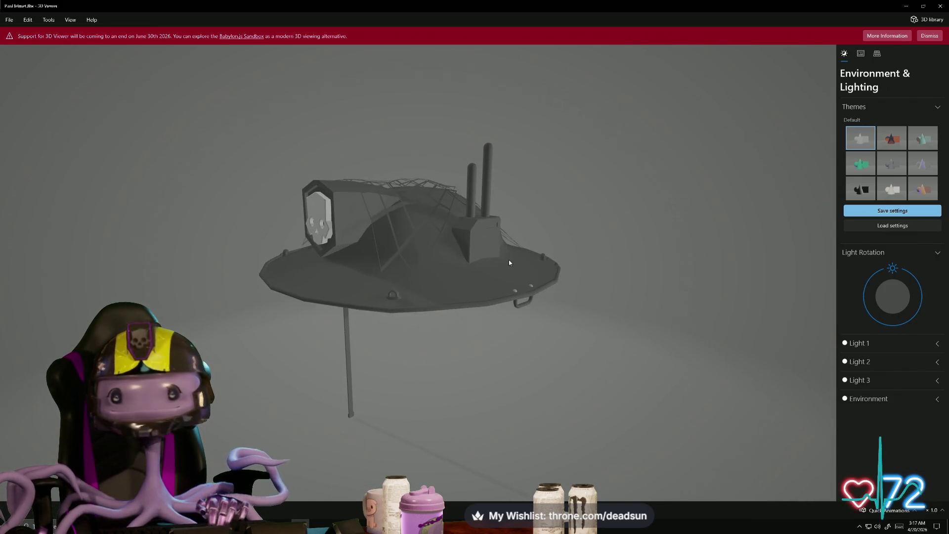
left_click(939, 6)
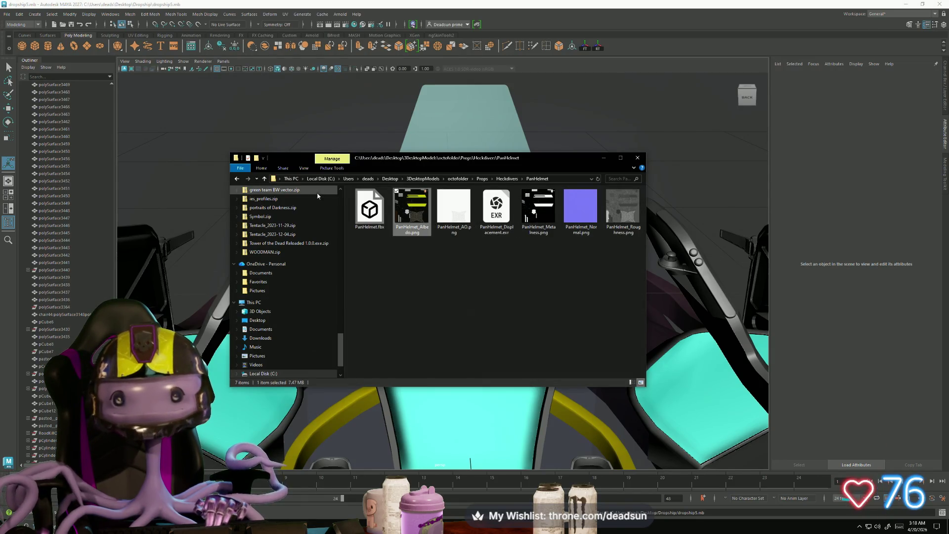
Close the PanHelmet folder window and zoom the Maya view onto the cockpit hull
left_click(638, 158)
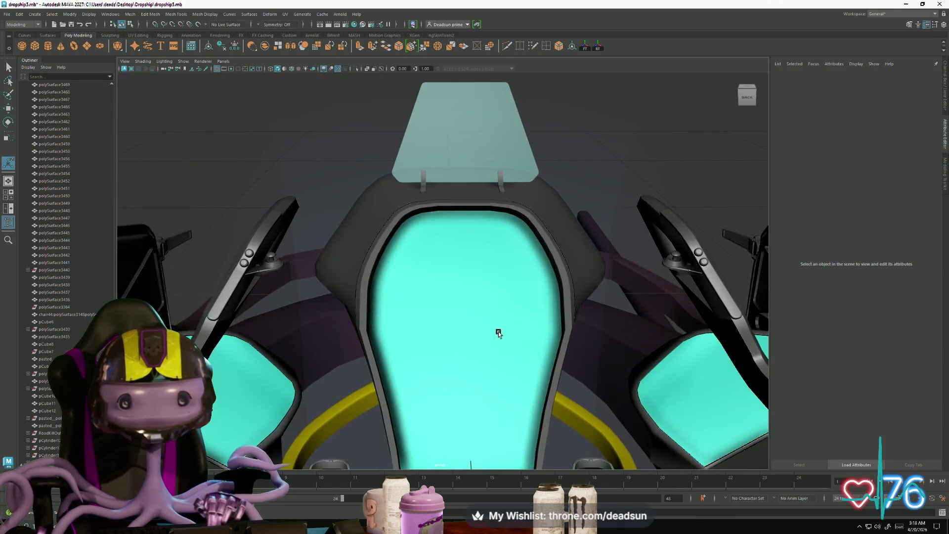
mouse_move(498, 331)
left_mouse_down("alt")
mouse_move(430, 357)
mouse_move(510, 364)
mouse_move(562, 356)
mouse_move(391, 311)
mouse_move(377, 332)
mouse_move(327, 315)
mouse_move(318, 356)
mouse_move(348, 336)
mouse_move(387, 360)
mouse_move(526, 267)
left_mouse_up("alt")
scroll(435, 218, "up", 5)
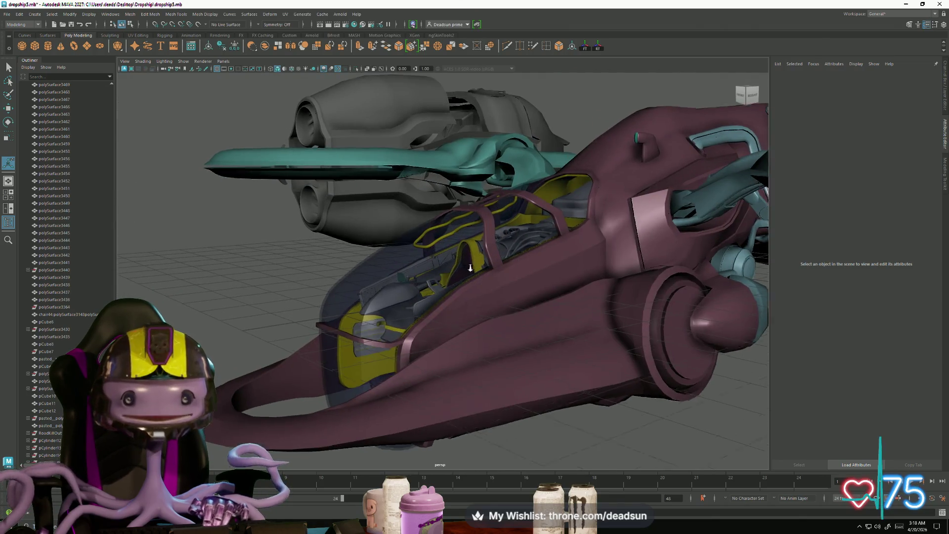
mouse_move(435, 217)
left_mouse_down("alt")
mouse_move(360, 317)
mouse_move(385, 346)
mouse_move(444, 356)
mouse_move(514, 276)
mouse_move(590, 394)
mouse_move(381, 381)
mouse_move(375, 391)
mouse_move(382, 396)
mouse_move(419, 339)
mouse_move(392, 332)
mouse_move(404, 384)
mouse_move(441, 418)
mouse_move(444, 359)
left_mouse_up("alt")
Bevel the pink cockpit rim, then merge the first pairs of rim vertices
left_click(375, 384)
key("ctrl+b")
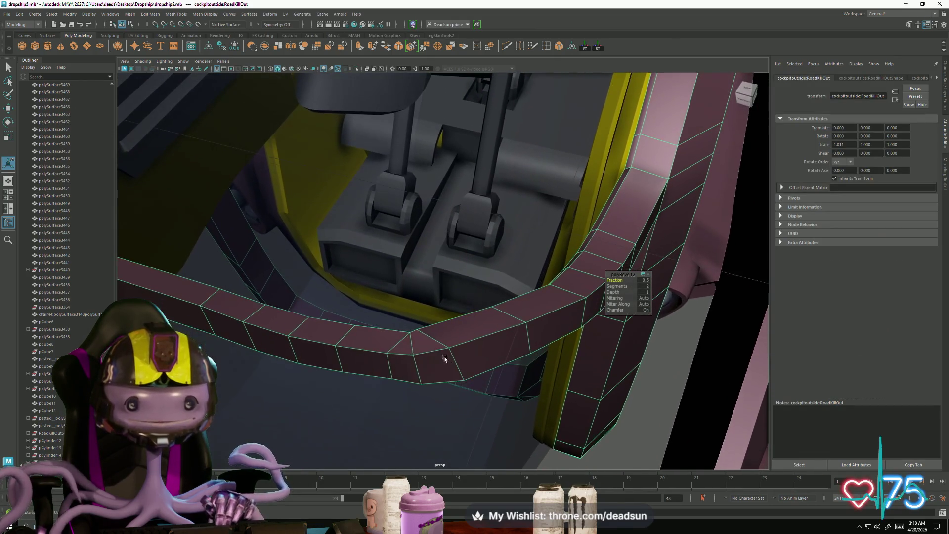
right_click_drag(357, 317, 375, 353)
left_click(387, 354)
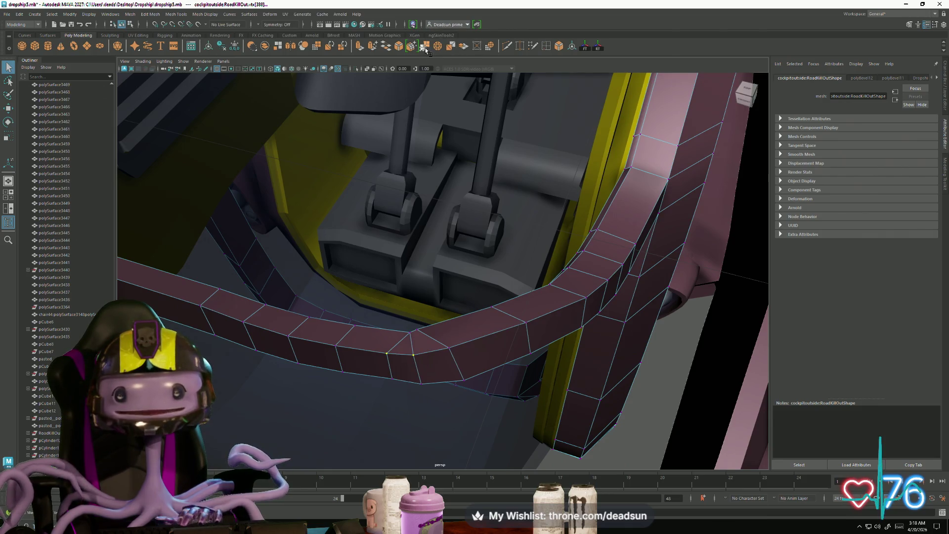
key("g")
left_click(394, 379)
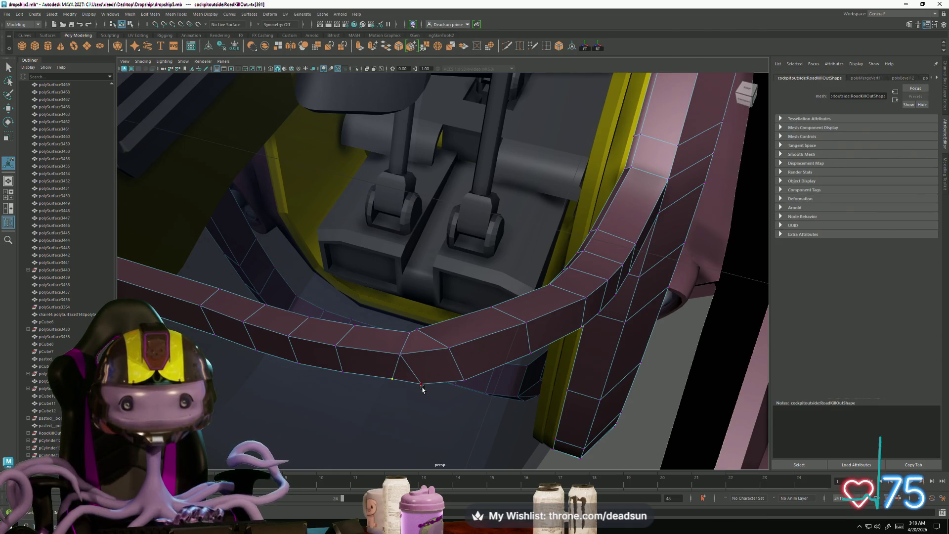
left_click(422, 383, "shift")
key("g")
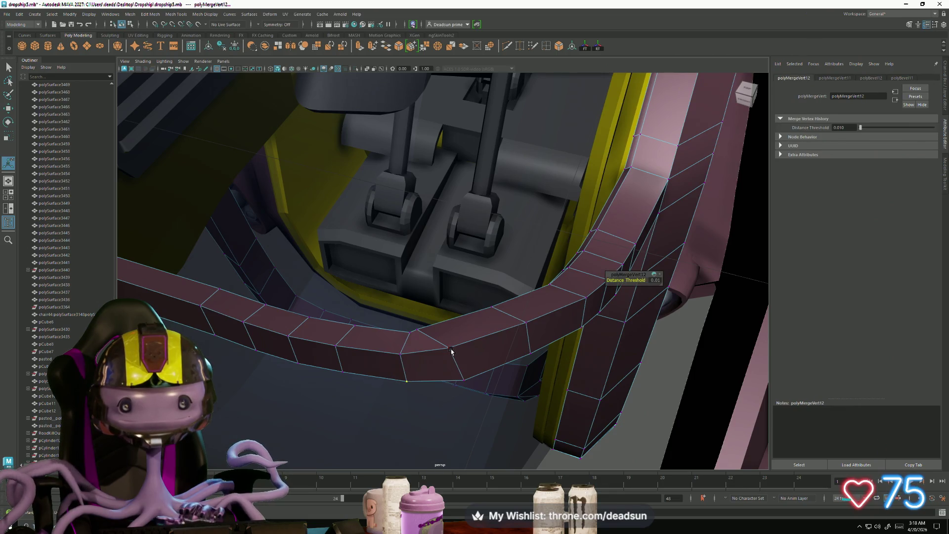
left_click(450, 351)
key("g")
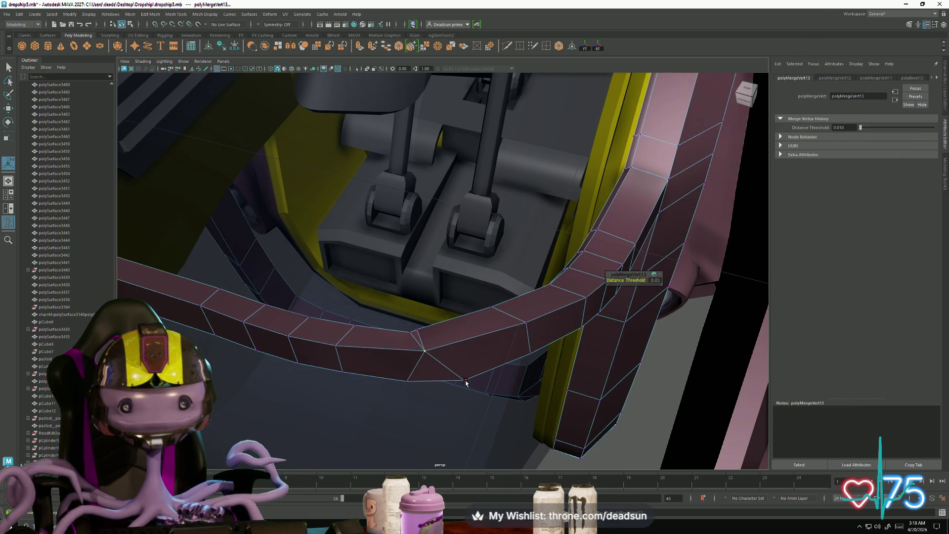
left_click(465, 383)
key("g")
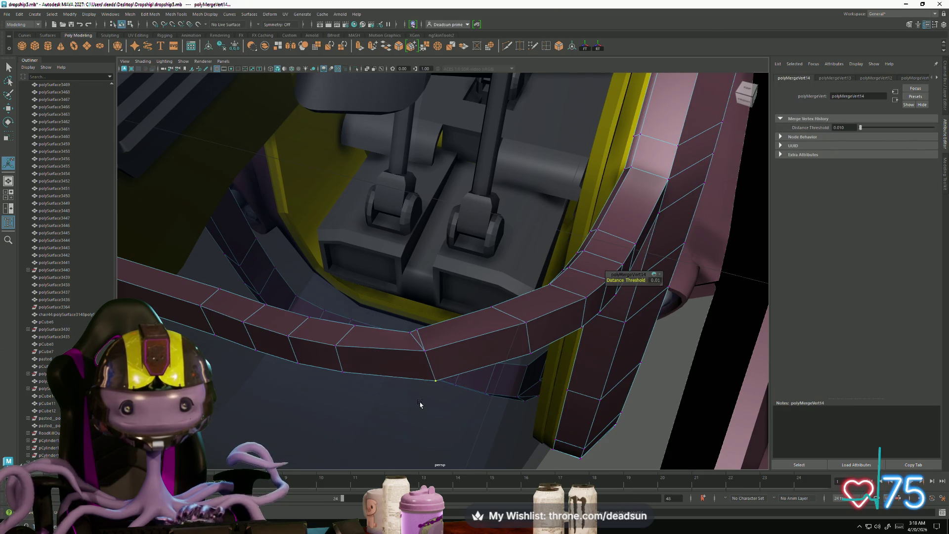
Merge the two vertices at the rim's corner into one point with a 0.010 threshold
mouse_move(418, 348)
middle_mouse_down("alt")
mouse_move(445, 388)
mouse_move(517, 377)
mouse_move(466, 415)
mouse_move(510, 297)
mouse_move(446, 327)
middle_mouse_up("alt")
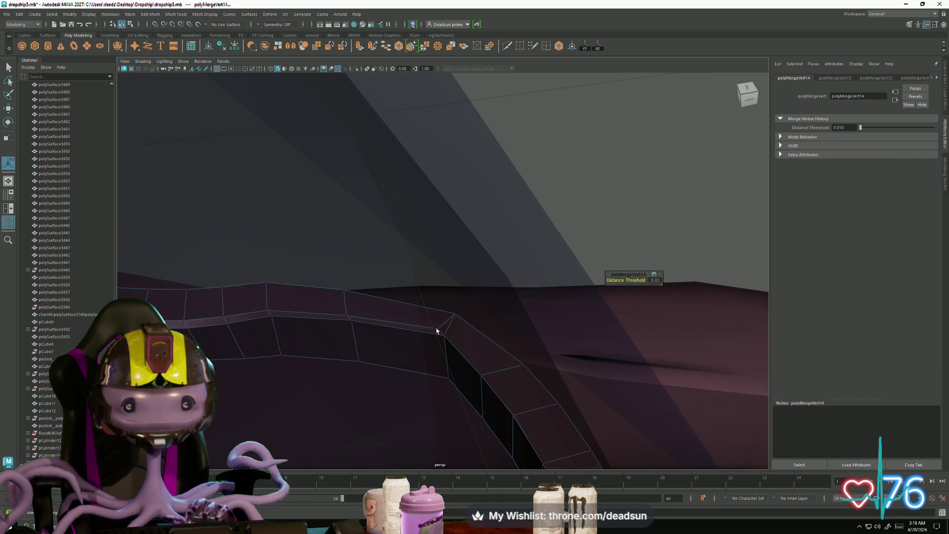
left_click(436, 330)
left_click(443, 358)
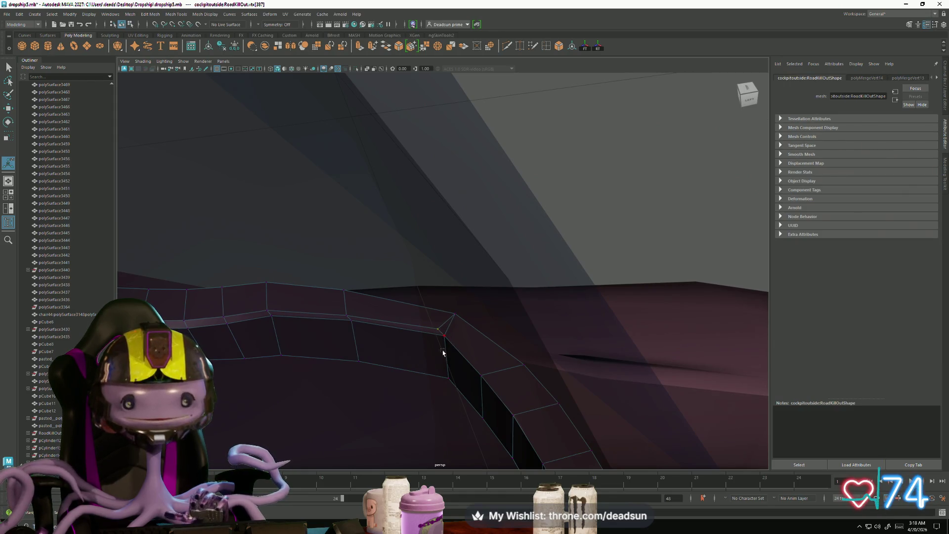
mouse_move(424, 417)
left_mouse_down("alt")
mouse_move(470, 417)
mouse_move(499, 339)
mouse_move(470, 364)
mouse_move(461, 322)
mouse_move(409, 394)
mouse_move(349, 381)
mouse_move(356, 367)
mouse_move(346, 398)
mouse_move(430, 402)
mouse_move(432, 385)
mouse_move(475, 383)
mouse_move(400, 397)
mouse_move(474, 346)
mouse_move(683, 244)
mouse_move(544, 333)
mouse_move(492, 342)
mouse_move(309, 335)
mouse_move(479, 318)
mouse_move(415, 334)
mouse_move(399, 363)
mouse_move(417, 344)
mouse_move(447, 339)
mouse_move(504, 346)
mouse_move(542, 296)
left_mouse_up("alt")
right_click_drag(511, 308, 535, 352, "shift")
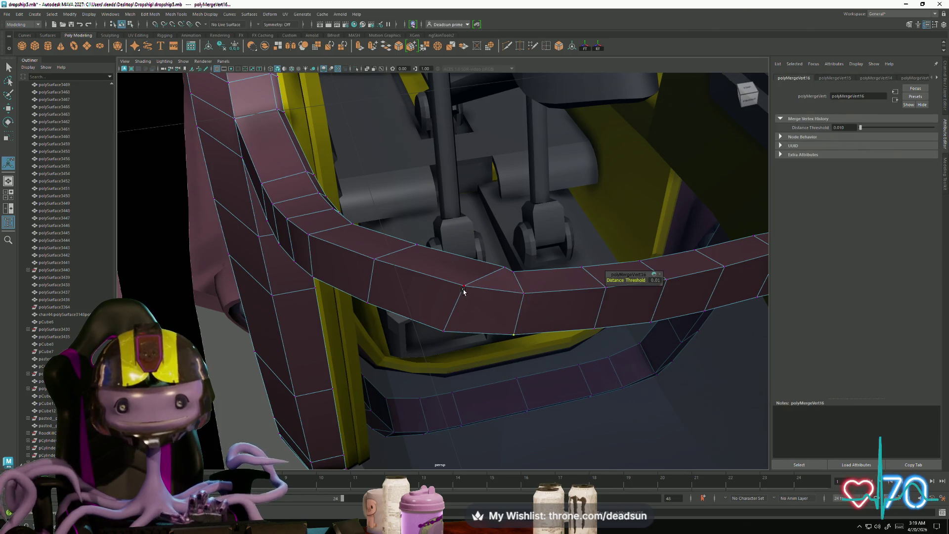
left_click(519, 289, "shift")
right_click_drag(522, 294, 459, 334, "shift")
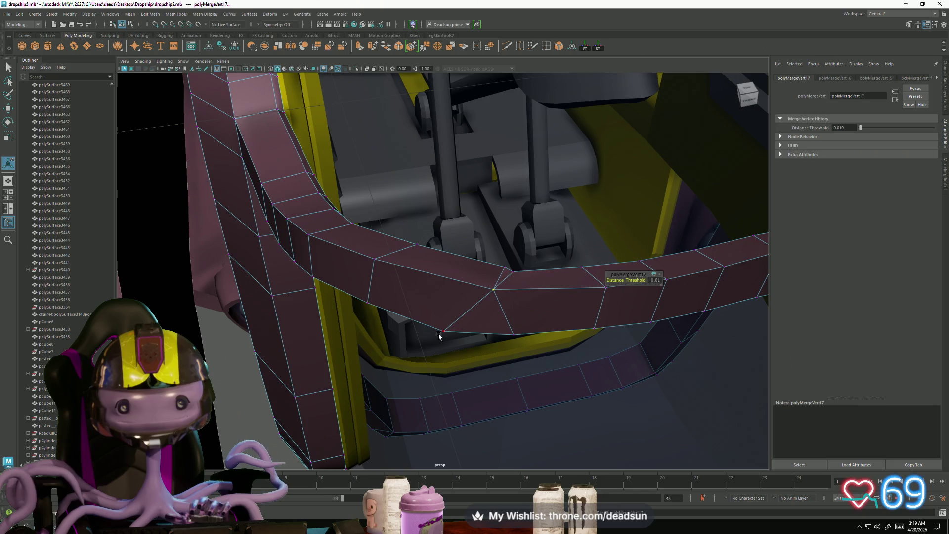
left_click(439, 337)
left_click(514, 333, "shift")
key("f")
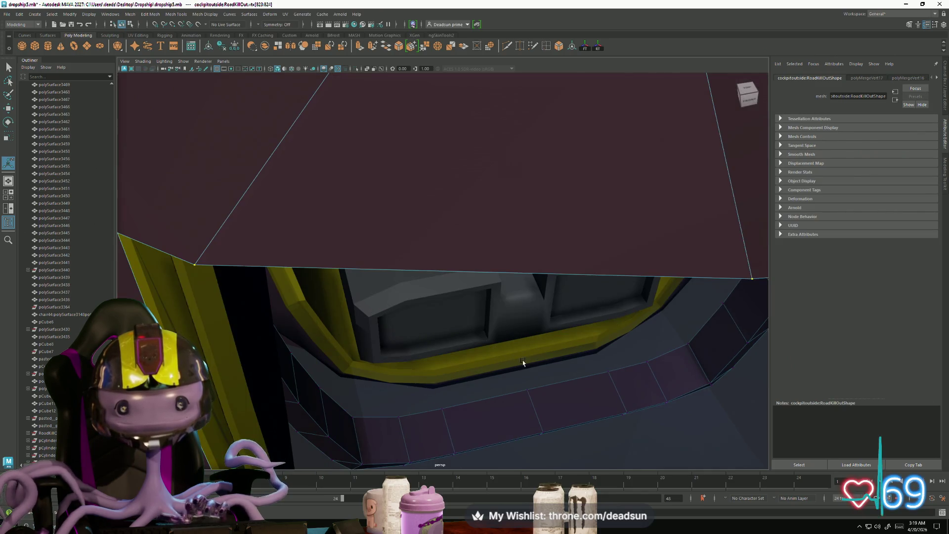
mouse_move(522, 362)
right_mouse_down("alt")
mouse_move(479, 345)
mouse_move(454, 310)
right_mouse_up("alt")
key("m")
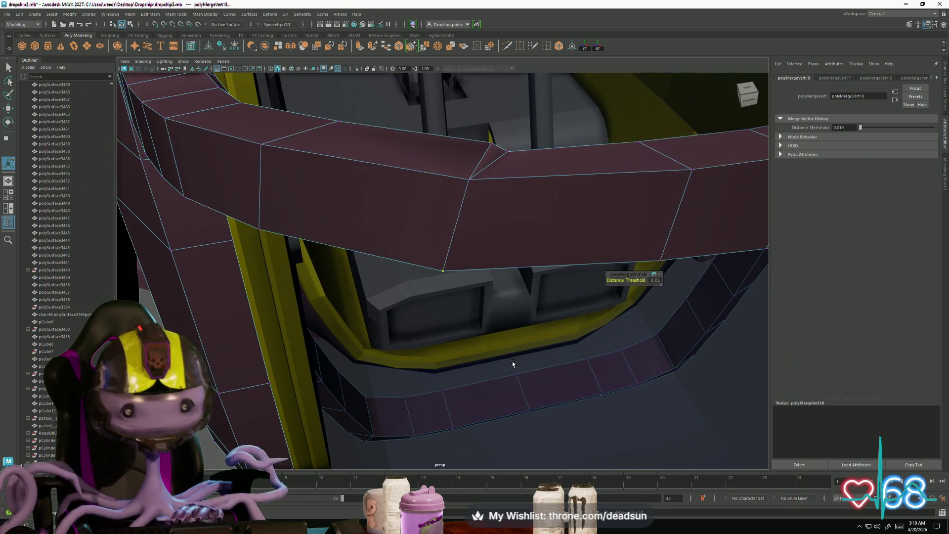
mouse_move(513, 360)
left_mouse_down("alt")
mouse_move(485, 339)
mouse_move(327, 324)
mouse_move(328, 343)
mouse_move(478, 345)
mouse_move(466, 333)
mouse_move(461, 341)
mouse_move(491, 328)
mouse_move(475, 254)
left_mouse_up("alt")
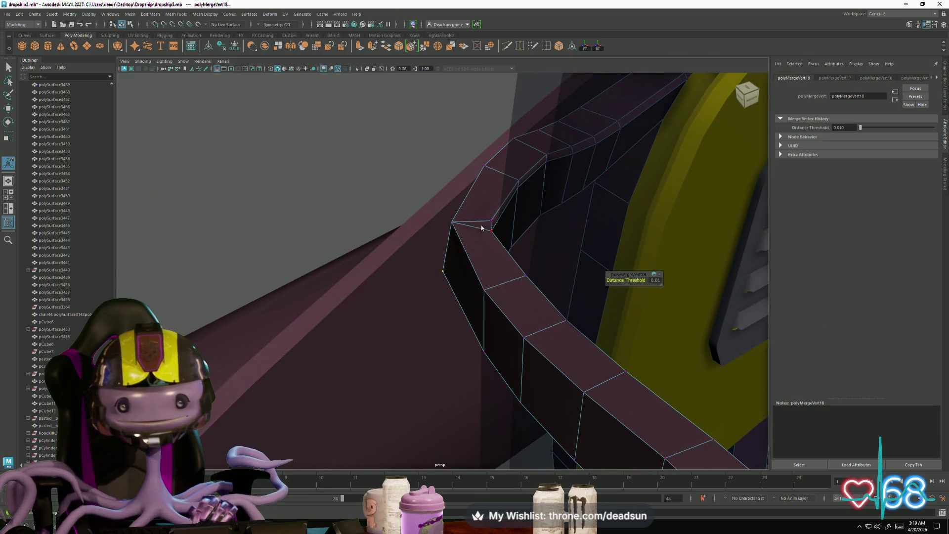
Exit merging and clear the selection while checking rim edges by the yellow panel
key("q")
key("F10")
left_click(478, 229)
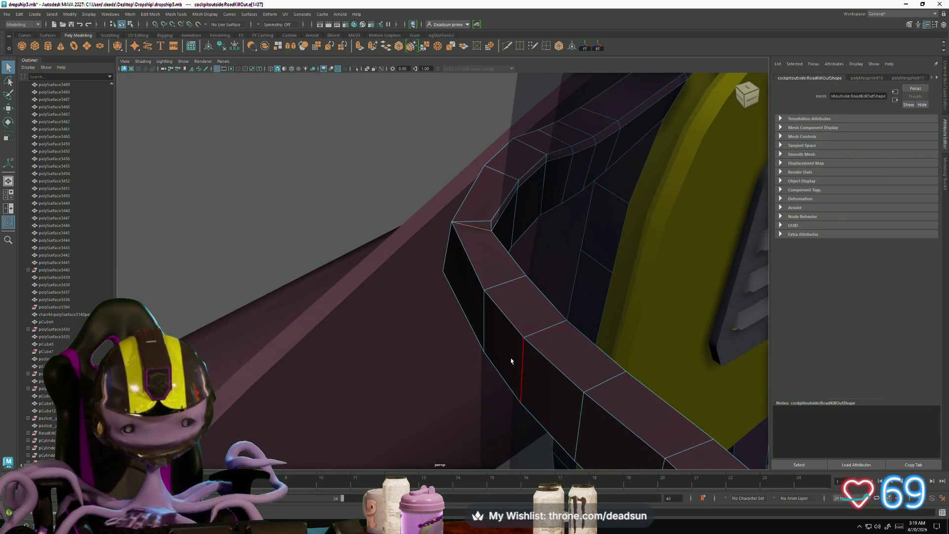
left_click(511, 361)
mouse_move(494, 364)
left_mouse_down("alt")
mouse_move(592, 396)
mouse_move(551, 377)
mouse_move(248, 310)
mouse_move(443, 312)
mouse_move(553, 390)
mouse_move(470, 423)
mouse_move(390, 429)
mouse_move(470, 321)
mouse_move(417, 402)
mouse_move(500, 402)
mouse_move(438, 414)
mouse_move(479, 407)
mouse_move(466, 406)
mouse_move(435, 445)
mouse_move(449, 405)
left_mouse_up("alt")
scroll(552, 390, "up", 2)
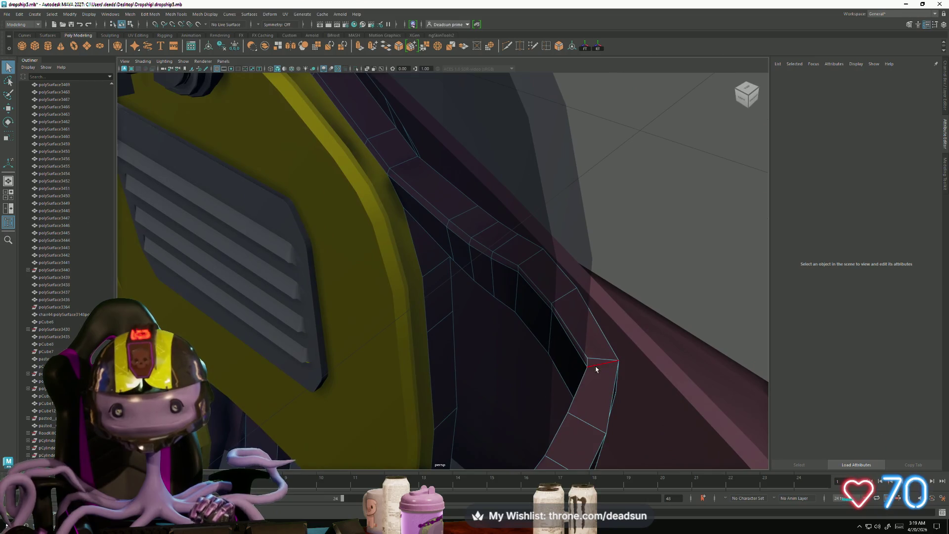
left_click(596, 370)
left_click(540, 415)
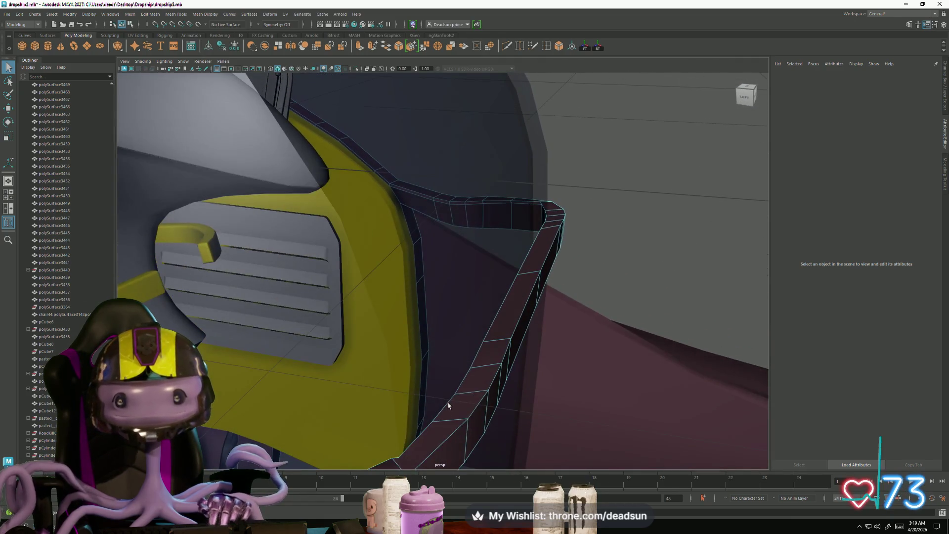
Insert an edge loop down the pink rim using relative distance from edge
double_click(547, 47)
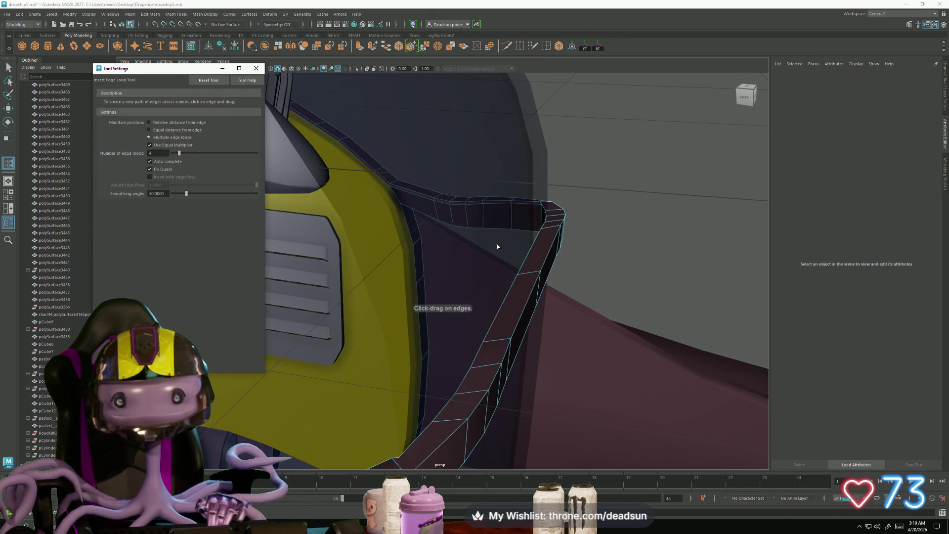
left_click_drag(505, 280, 368, 217, "alt")
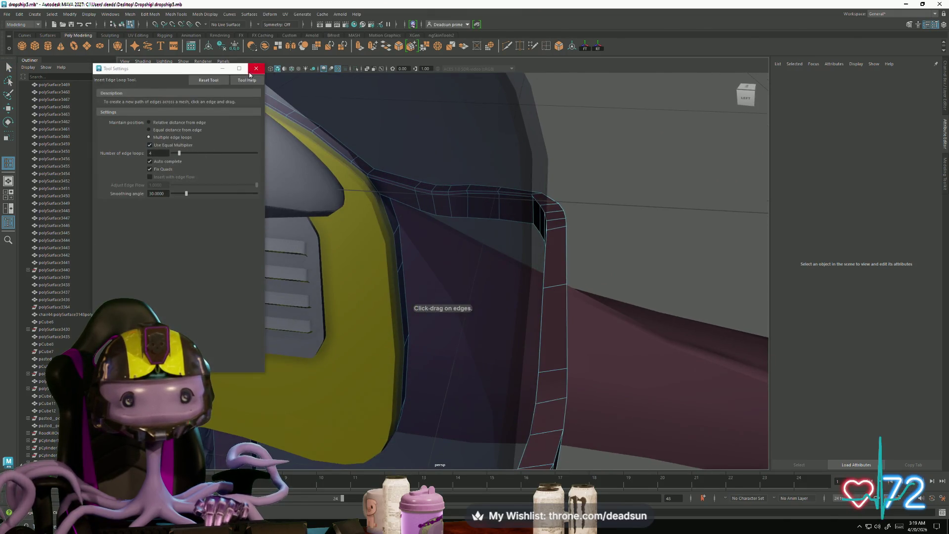
left_click(150, 122)
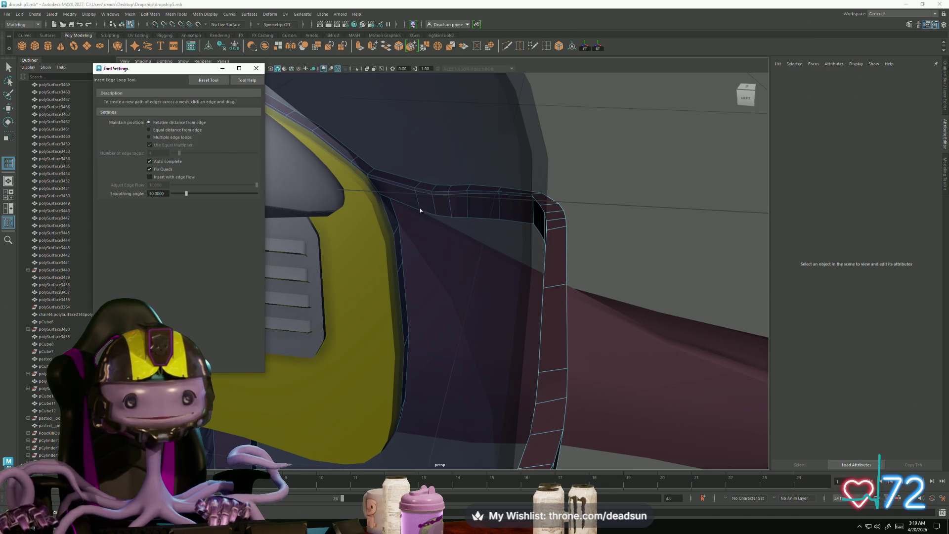
mouse_move(557, 227)
left_mouse_down()
mouse_move(523, 254)
mouse_move(702, 325)
mouse_move(493, 303)
mouse_move(519, 316)
mouse_move(579, 317)
mouse_move(520, 331)
mouse_move(550, 318)
mouse_move(497, 340)
left_mouse_up()
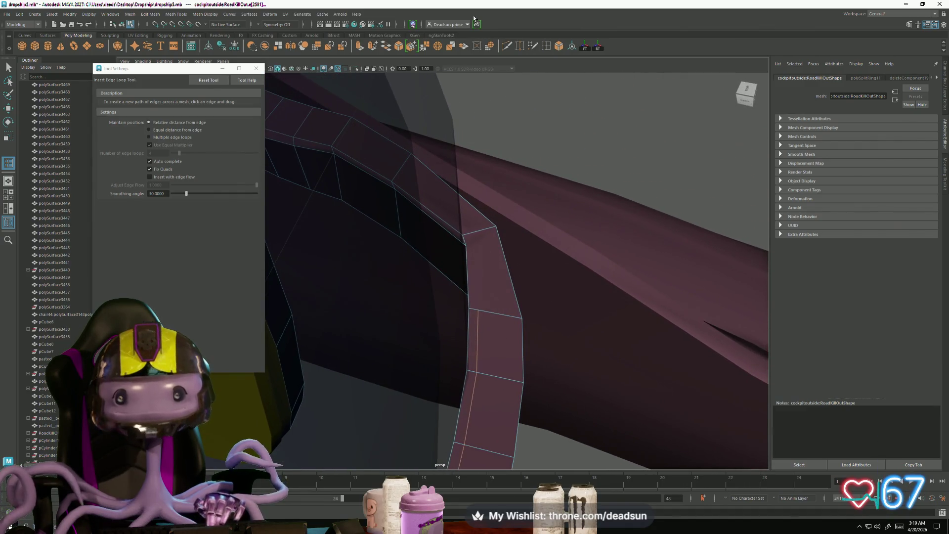
left_click(257, 72)
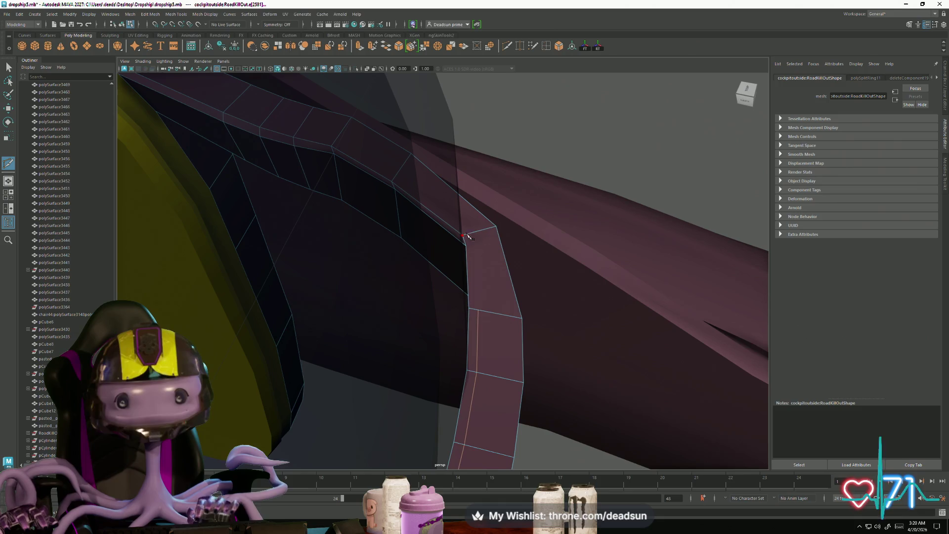
mouse_move(449, 218)
right_mouse_down()
mouse_move(473, 242)
mouse_move(485, 212)
mouse_move(461, 242)
right_mouse_up()
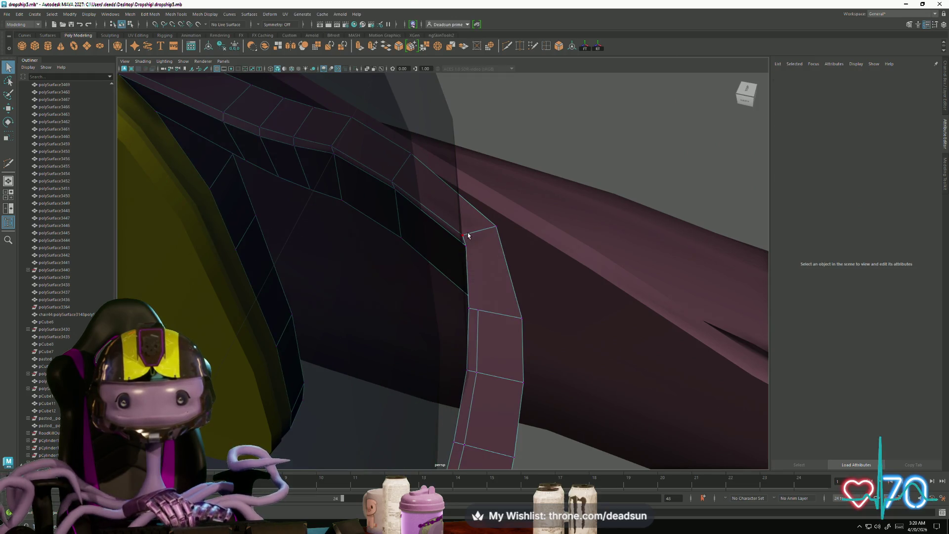
Nudge individual vertices along the pink rim with the Move tool to smooth its line
left_click(462, 235)
key("w")
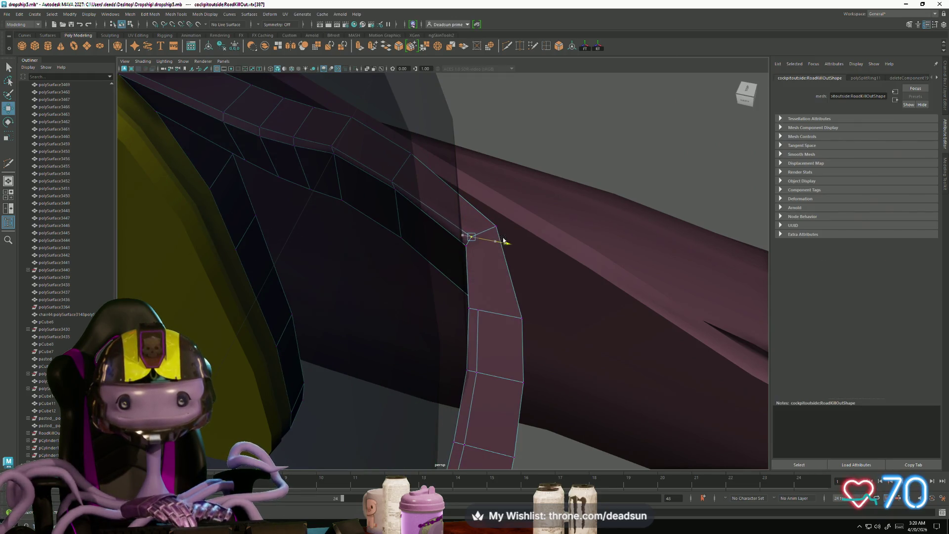
mouse_move(450, 284)
left_mouse_down("alt")
mouse_move(474, 274)
mouse_move(489, 297)
mouse_move(516, 306)
left_mouse_up("alt")
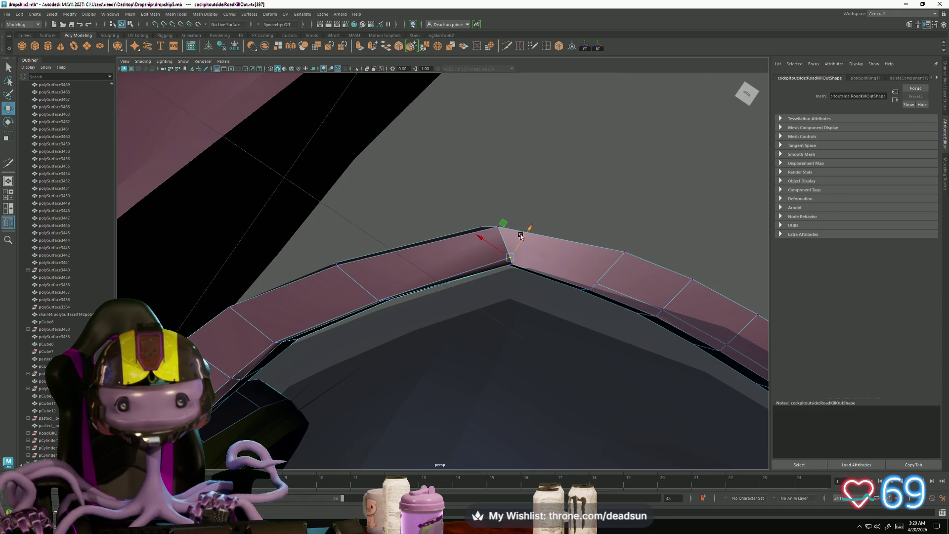
left_click(378, 300)
mouse_move(378, 300)
left_mouse_down("alt")
mouse_move(368, 317)
mouse_move(376, 314)
left_mouse_up("alt")
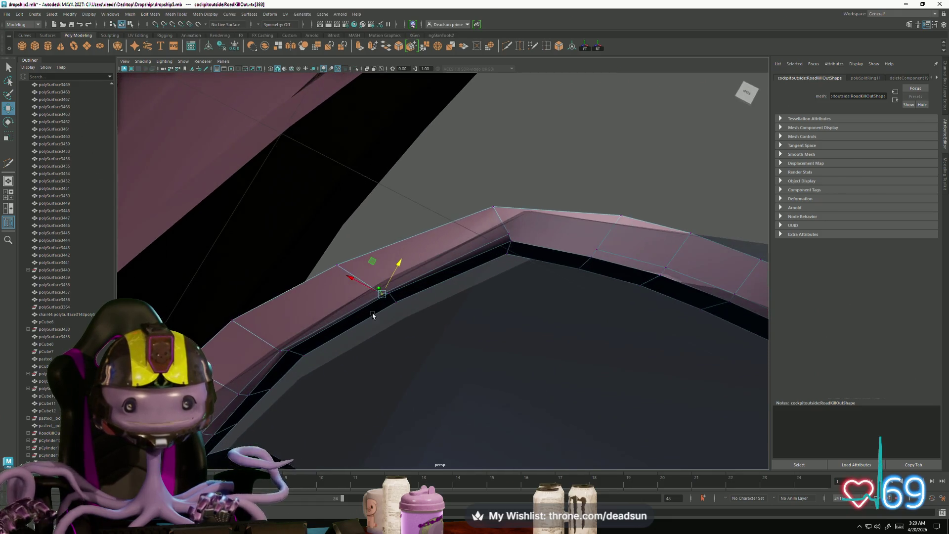
left_click_drag(348, 279, 345, 278)
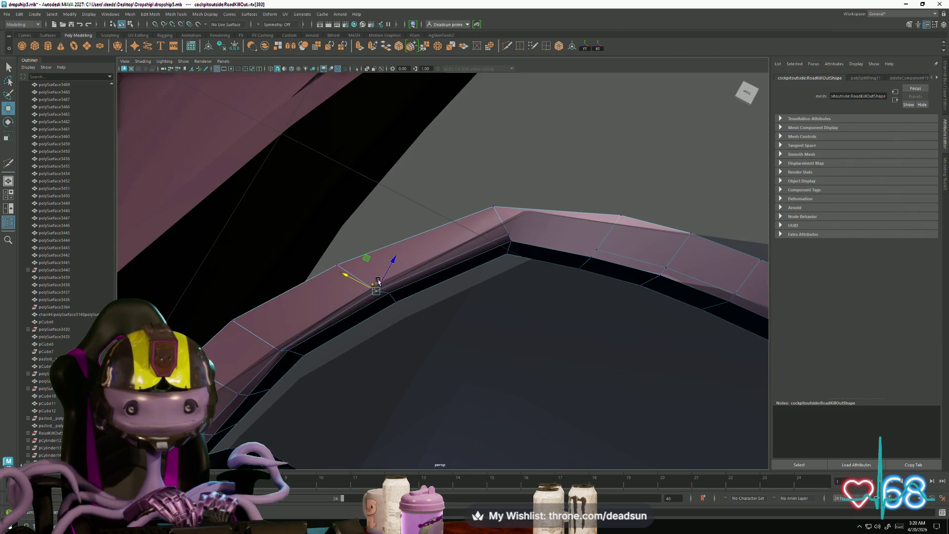
left_click(275, 353)
left_click_drag(256, 342, 253, 340)
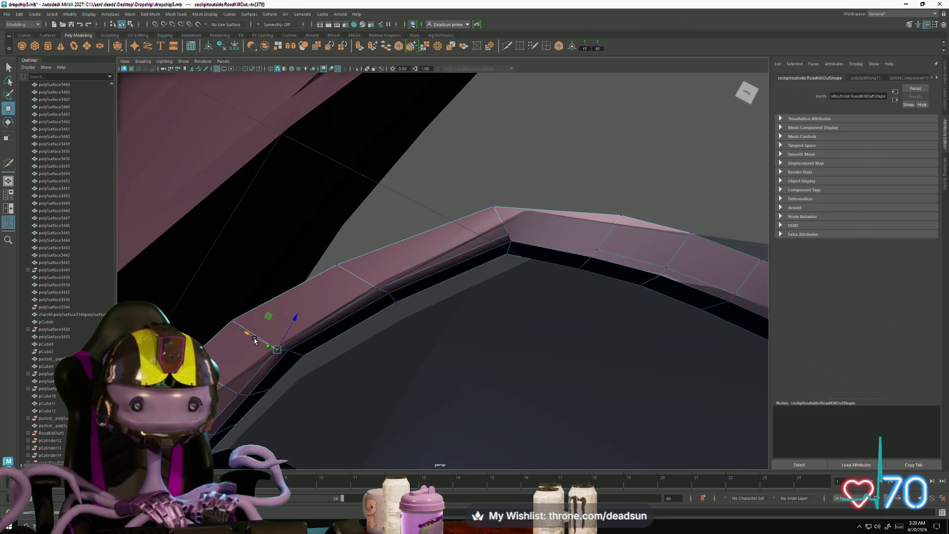
mouse_move(295, 318)
left_mouse_down("alt")
mouse_move(381, 326)
mouse_move(354, 345)
mouse_move(435, 339)
mouse_move(462, 318)
mouse_move(447, 332)
mouse_move(452, 294)
mouse_move(409, 297)
mouse_move(452, 296)
mouse_move(469, 131)
left_mouse_up("alt")
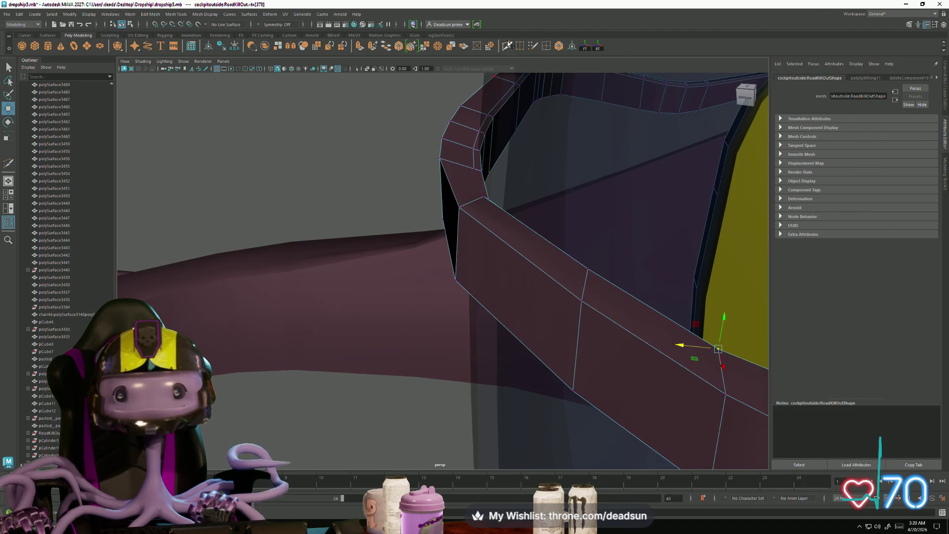
Rotate the rim's lower corner vertices and move them up-left to close the gap
key("y")
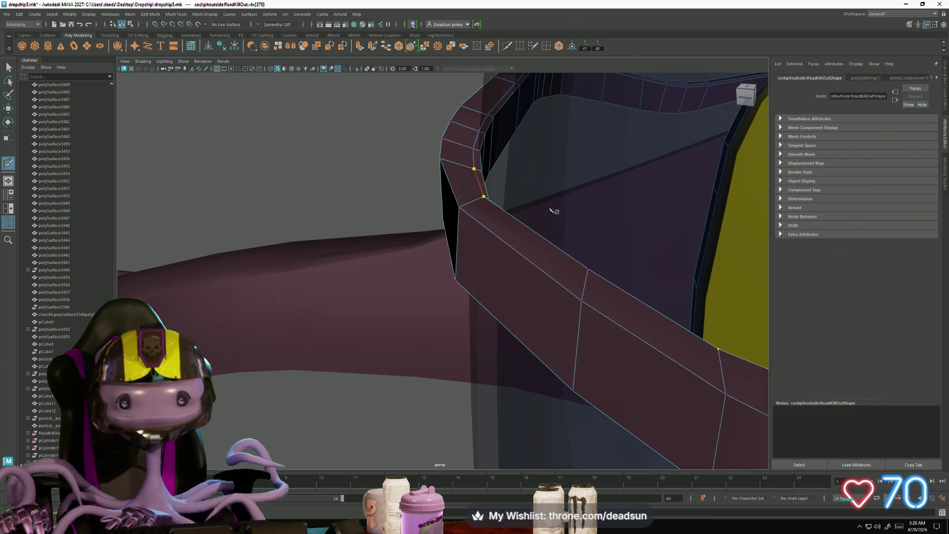
left_click(257, 177)
left_click_drag(296, 205, 429, 256, "alt")
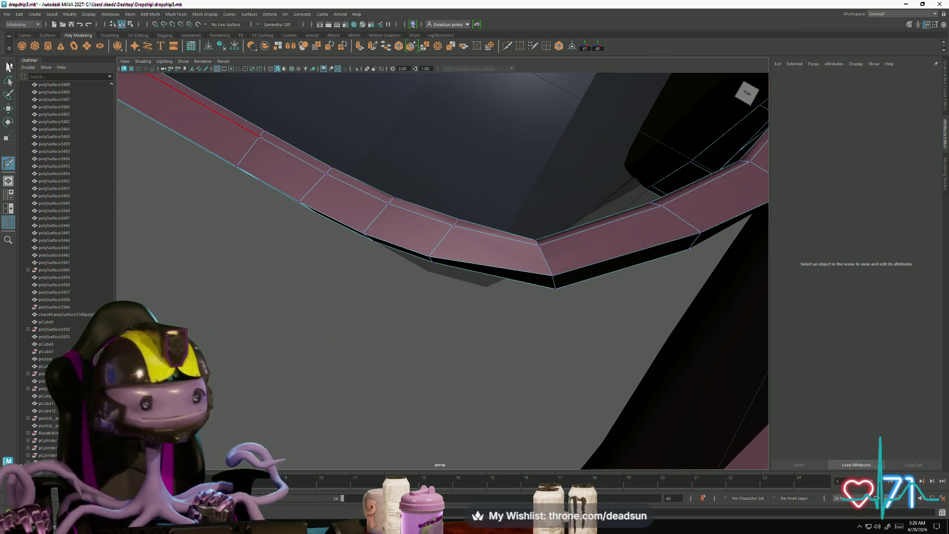
left_click(10, 66)
mouse_move(470, 203)
left_mouse_down("alt")
mouse_move(402, 206)
mouse_move(455, 263)
mouse_move(493, 330)
left_mouse_up("alt")
key("e")
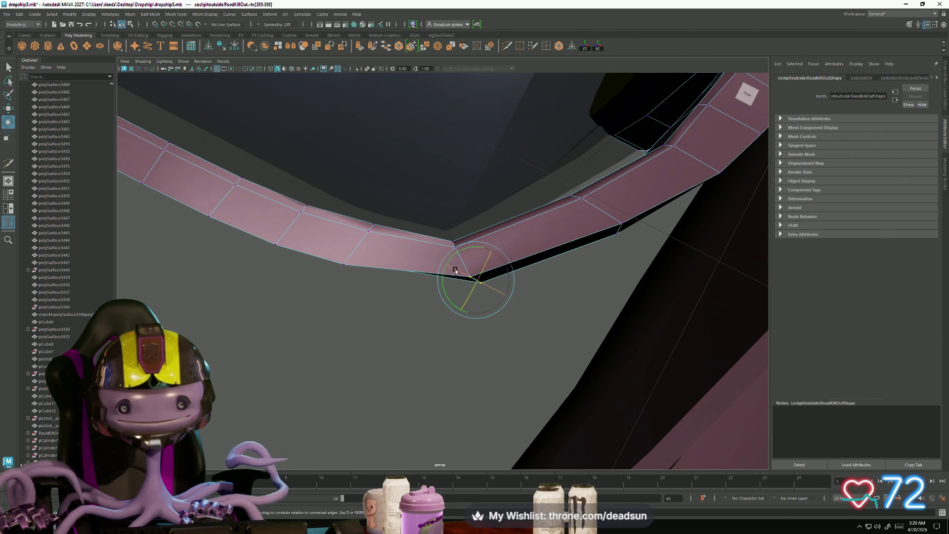
left_click_drag(455, 256, 445, 284)
key("w")
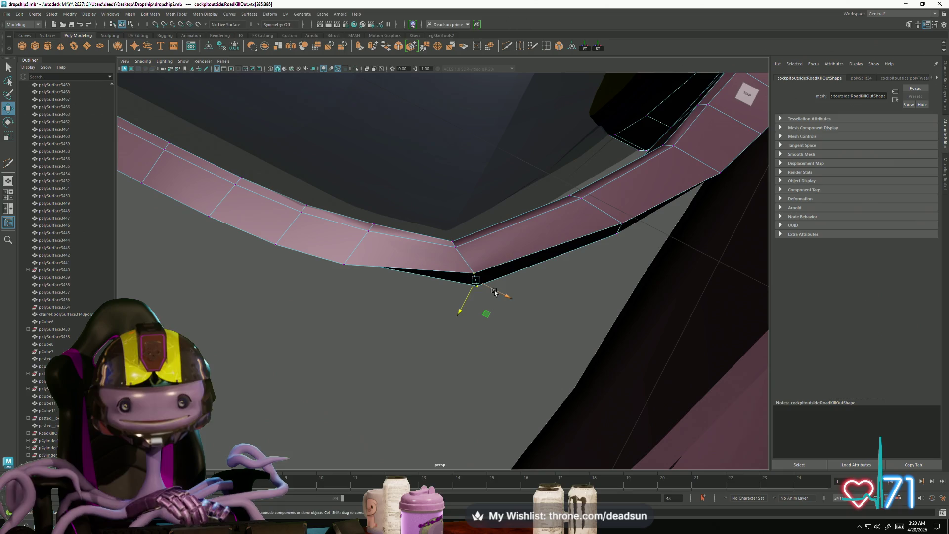
mouse_move(513, 296)
left_mouse_down()
mouse_move(444, 305)
mouse_move(490, 303)
left_mouse_up()
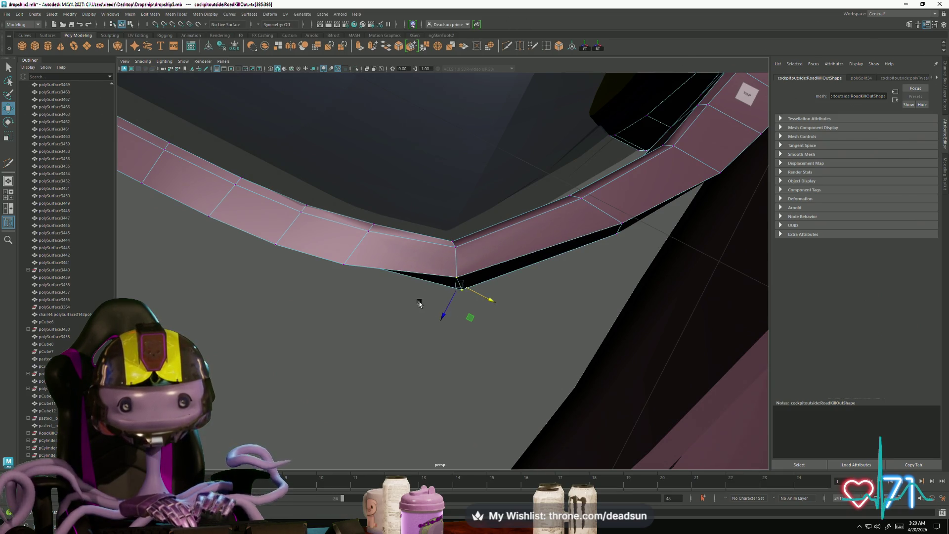
left_click_drag(419, 303, 388, 249, "alt")
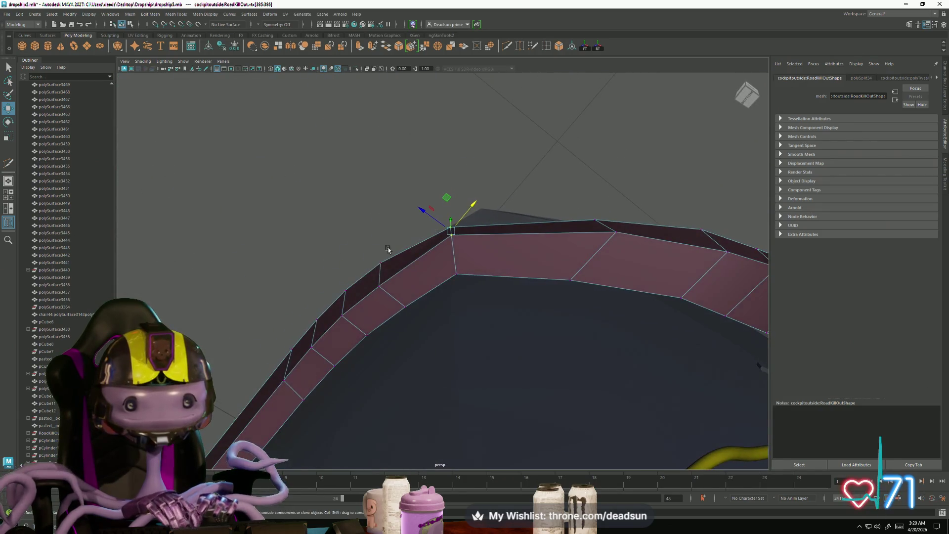
mouse_move(381, 288)
left_mouse_down("alt")
mouse_move(351, 304)
mouse_move(402, 347)
left_mouse_up("alt")
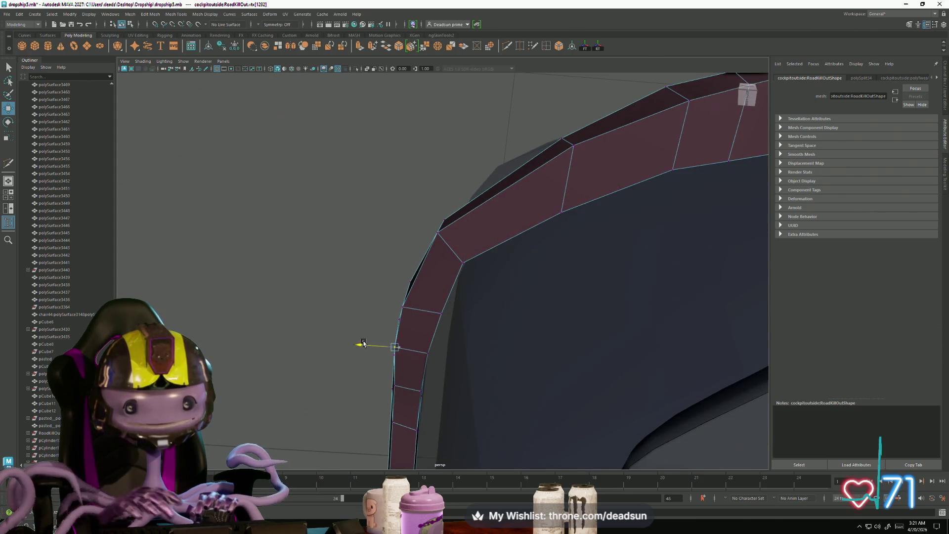
mouse_move(395, 391)
left_mouse_down("alt")
mouse_move(434, 402)
mouse_move(277, 267)
left_mouse_up("alt")
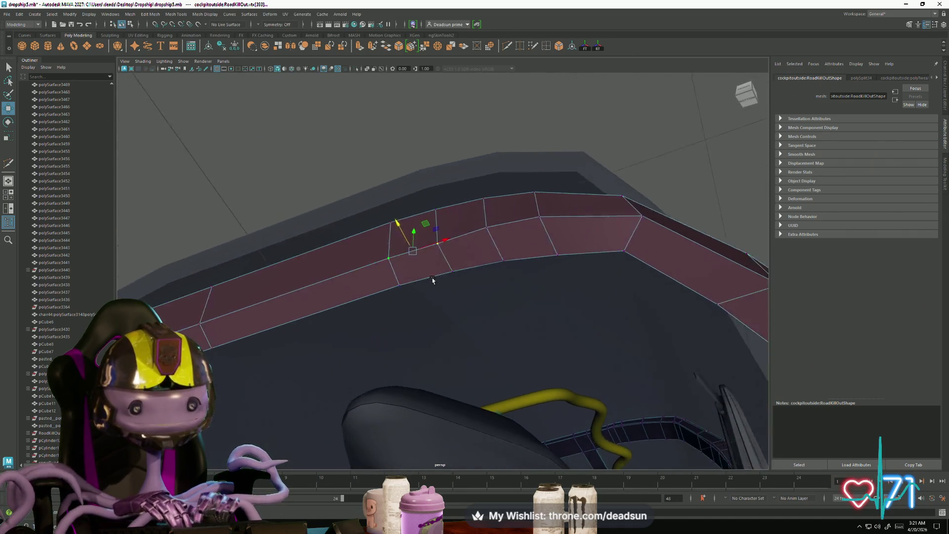